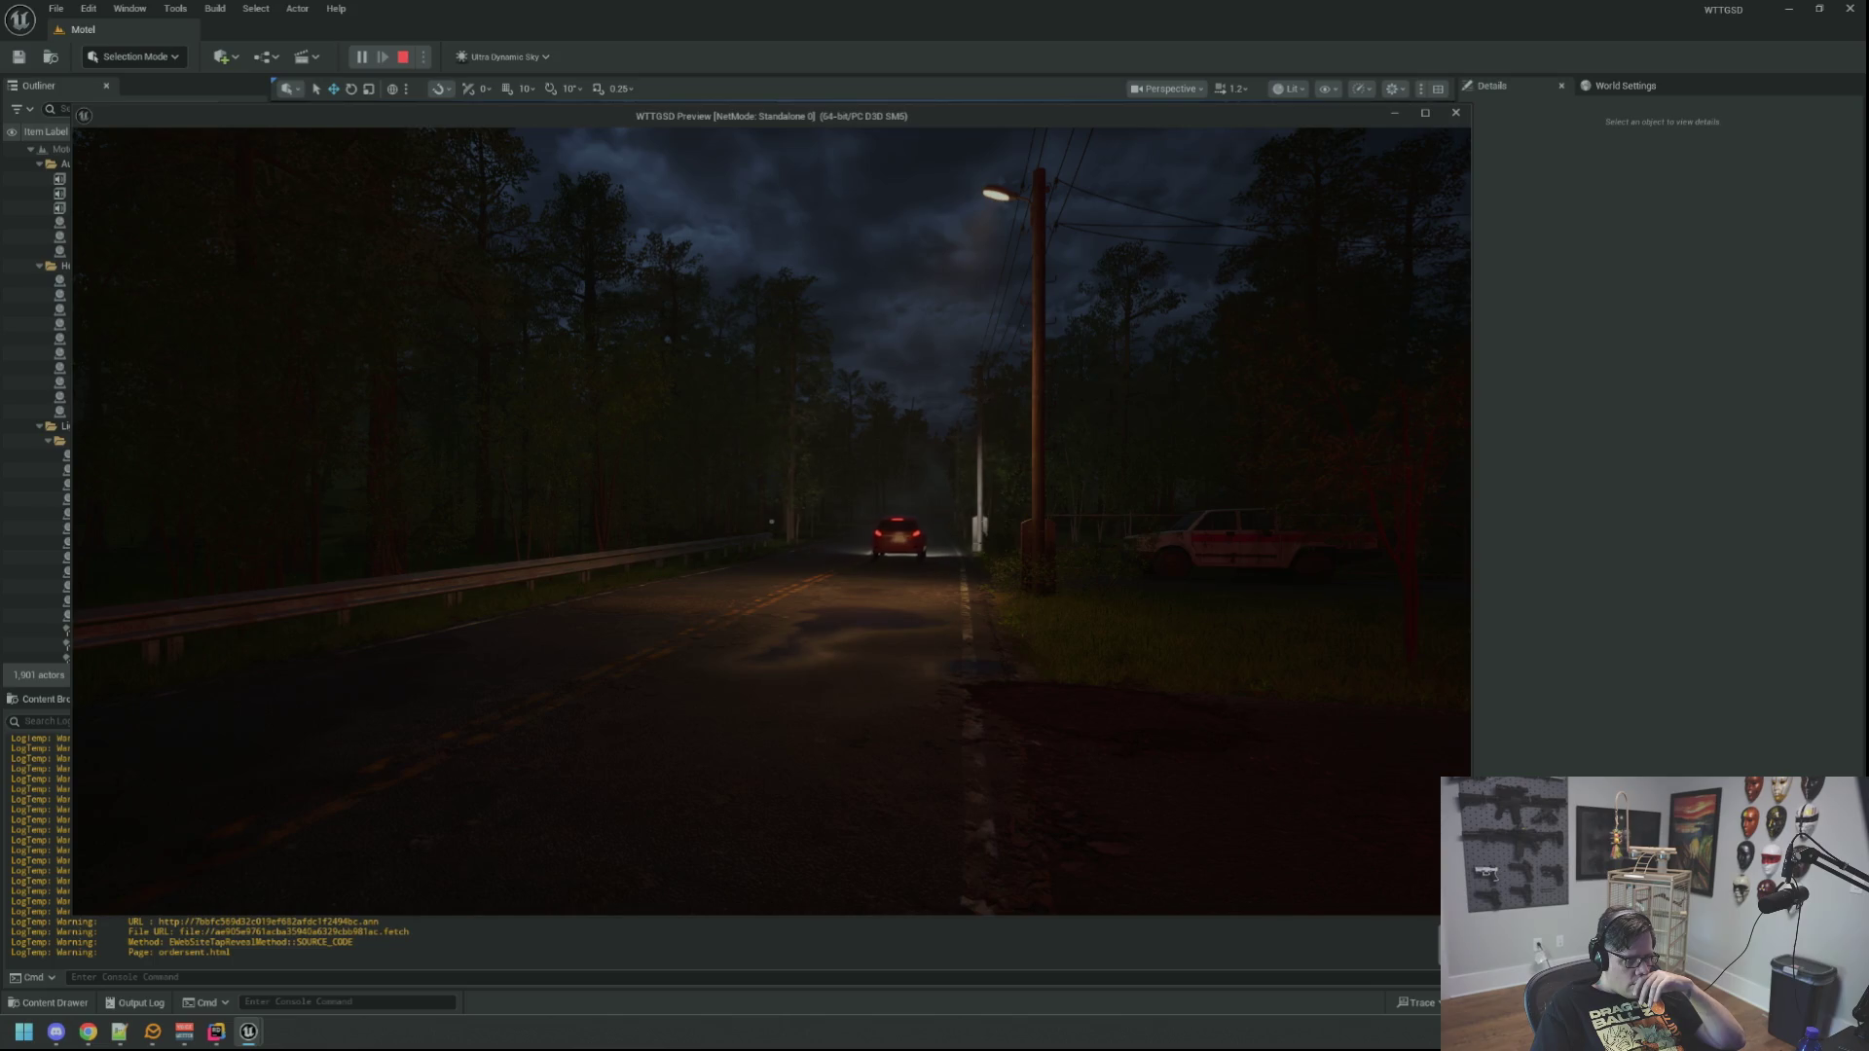
Step: Stop the standalone game preview with Esc to return to the Motel level editor
key("Escape")
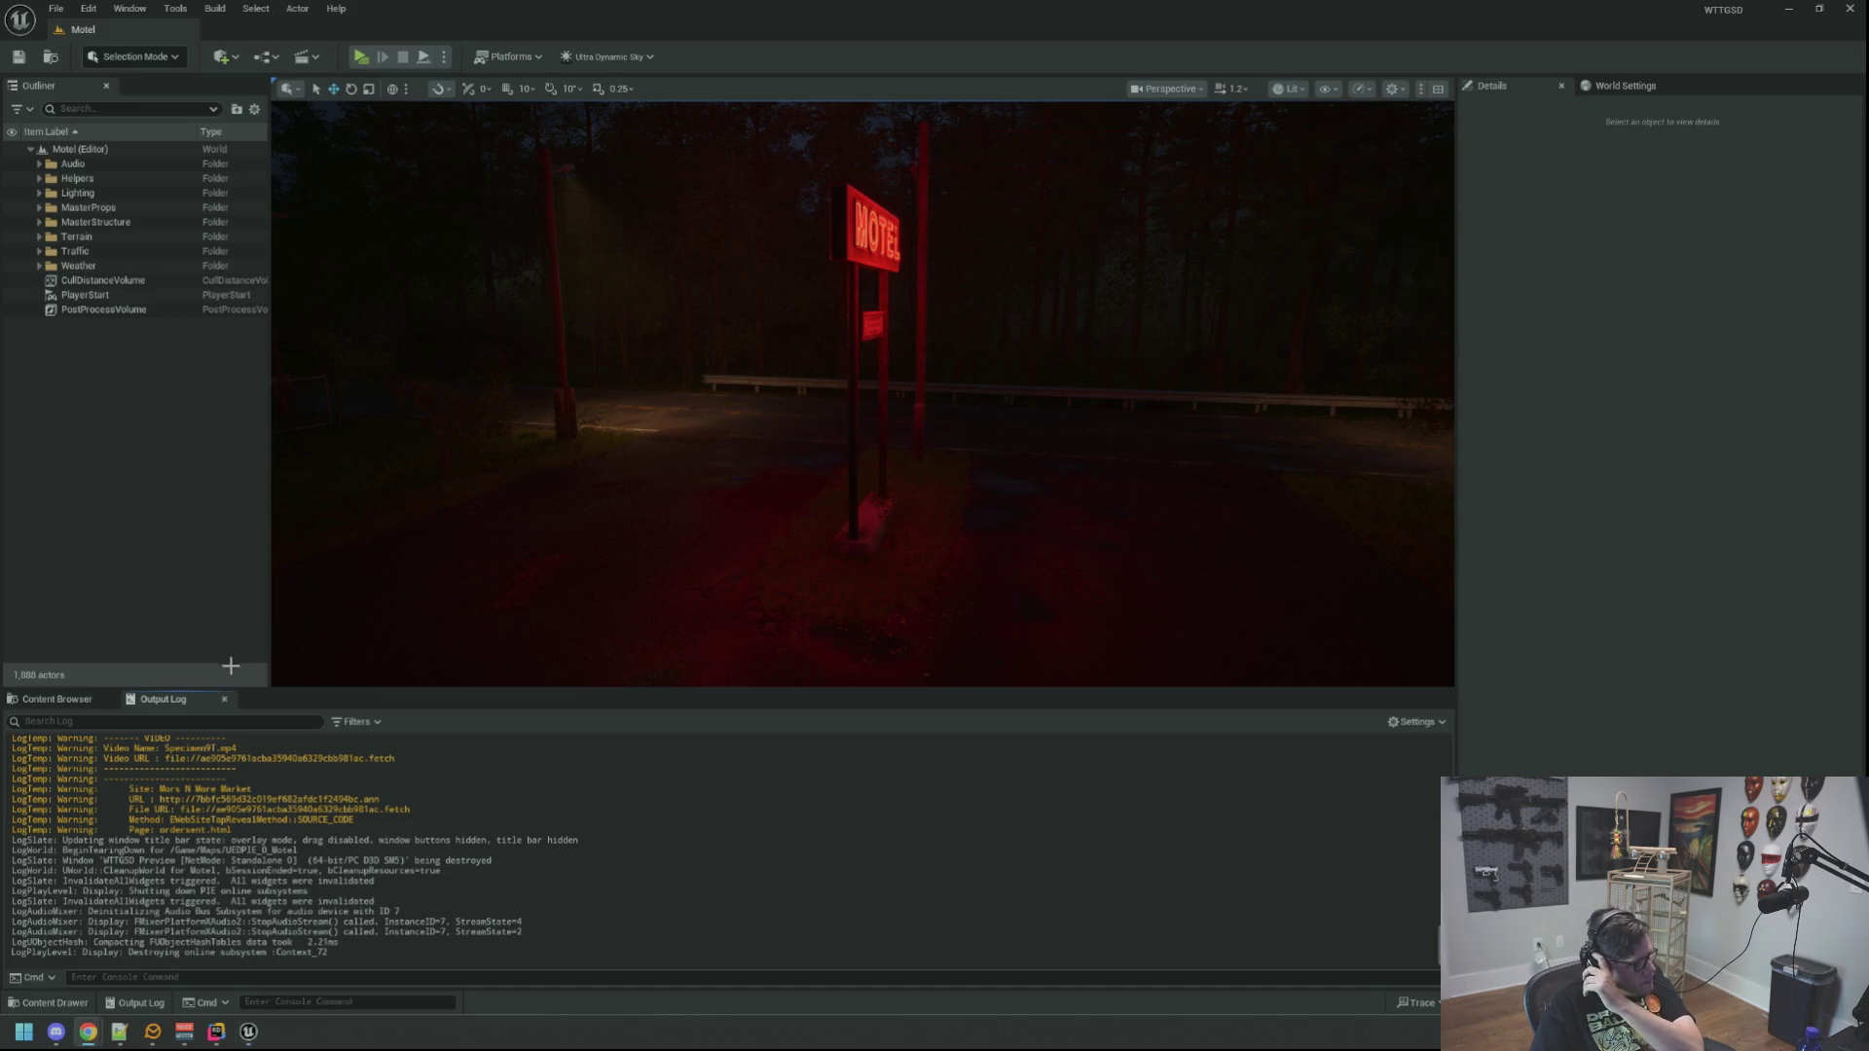
Step: Browse the Content Browser to the BluePrints/GameActors folder
left_click(52, 700)
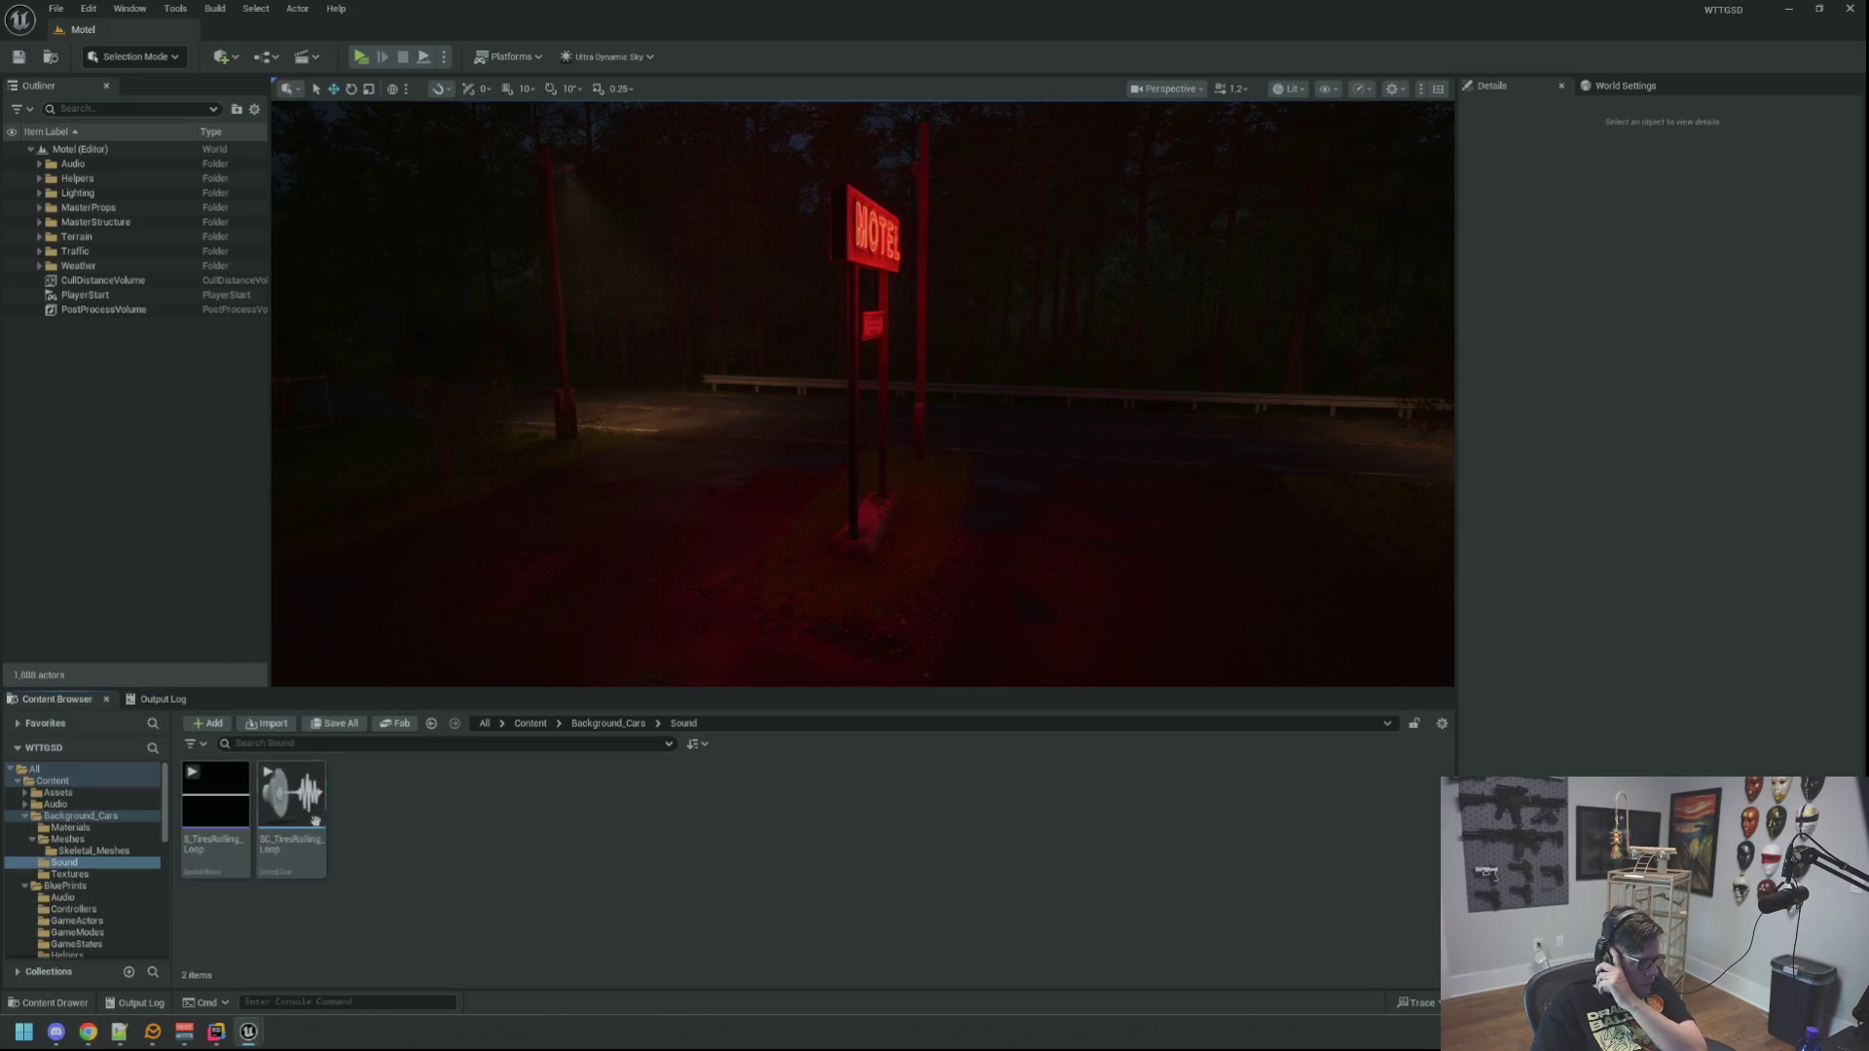
scroll(82, 862, "down", 5)
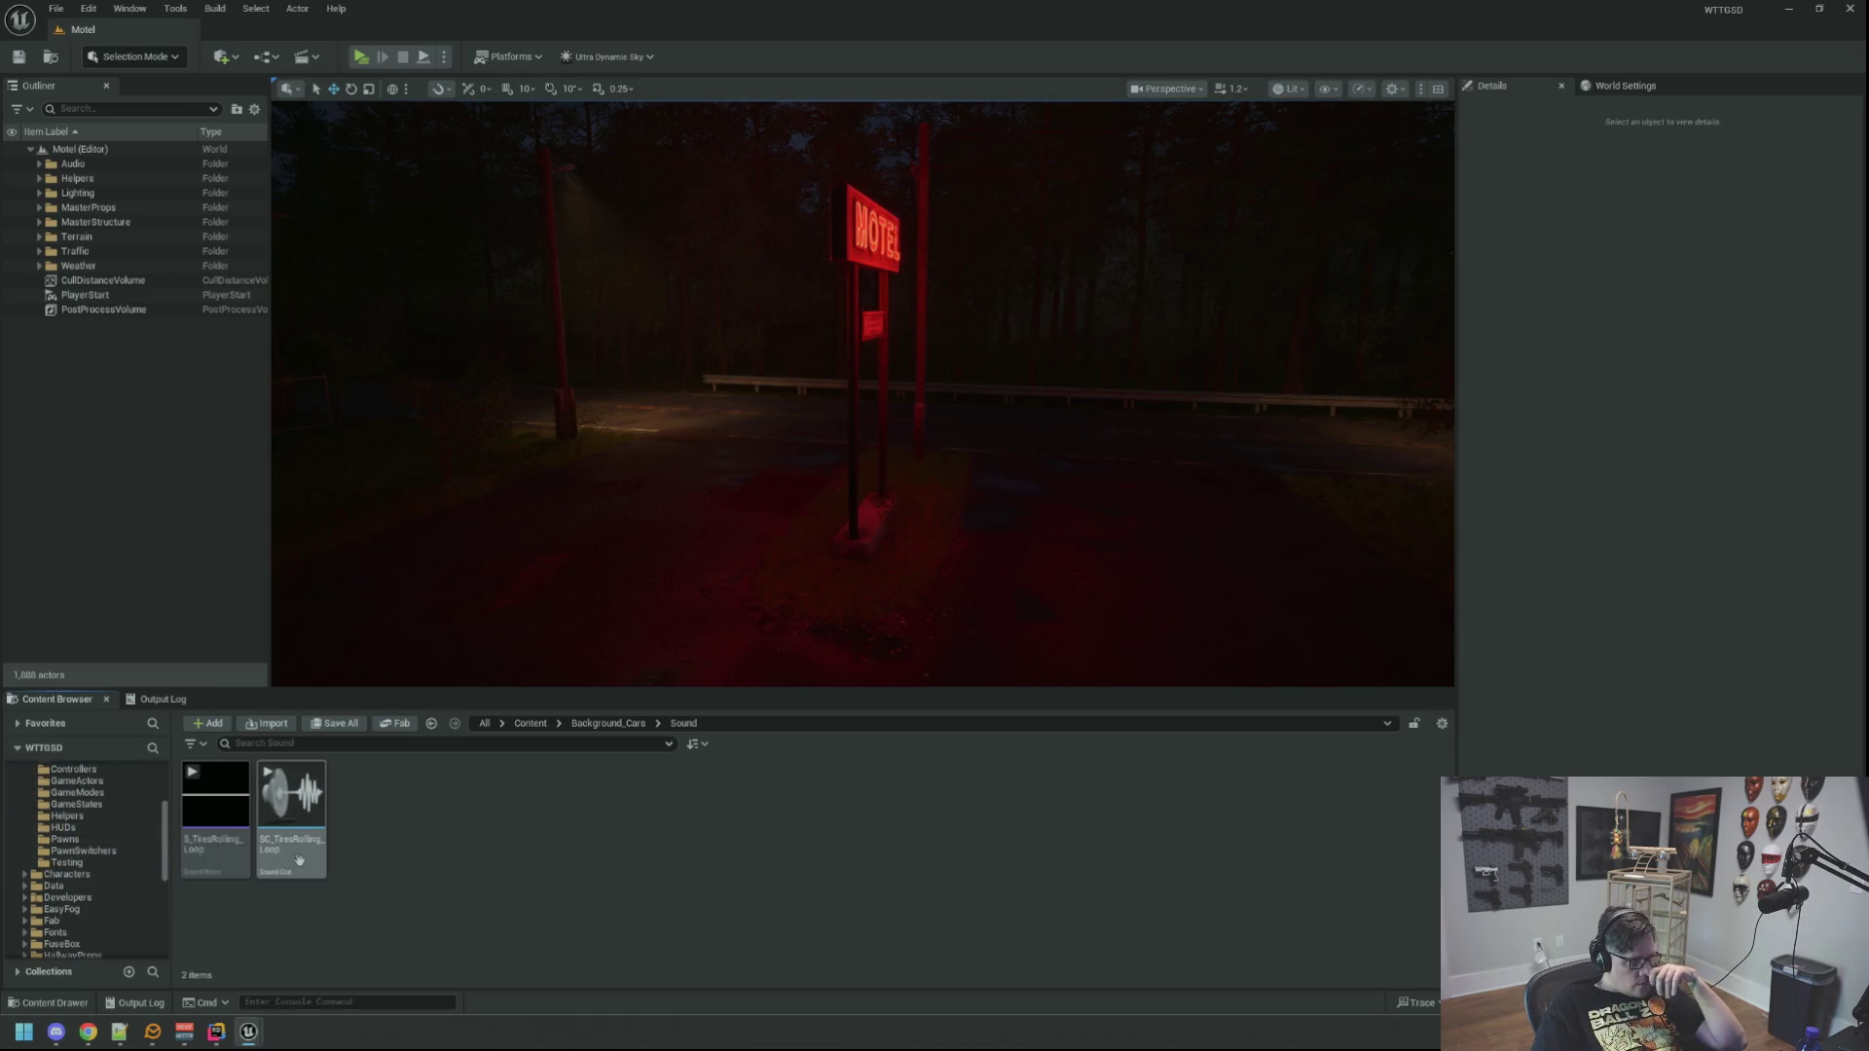
scroll(112, 837, "up", 3)
left_click(97, 839)
left_click(98, 851)
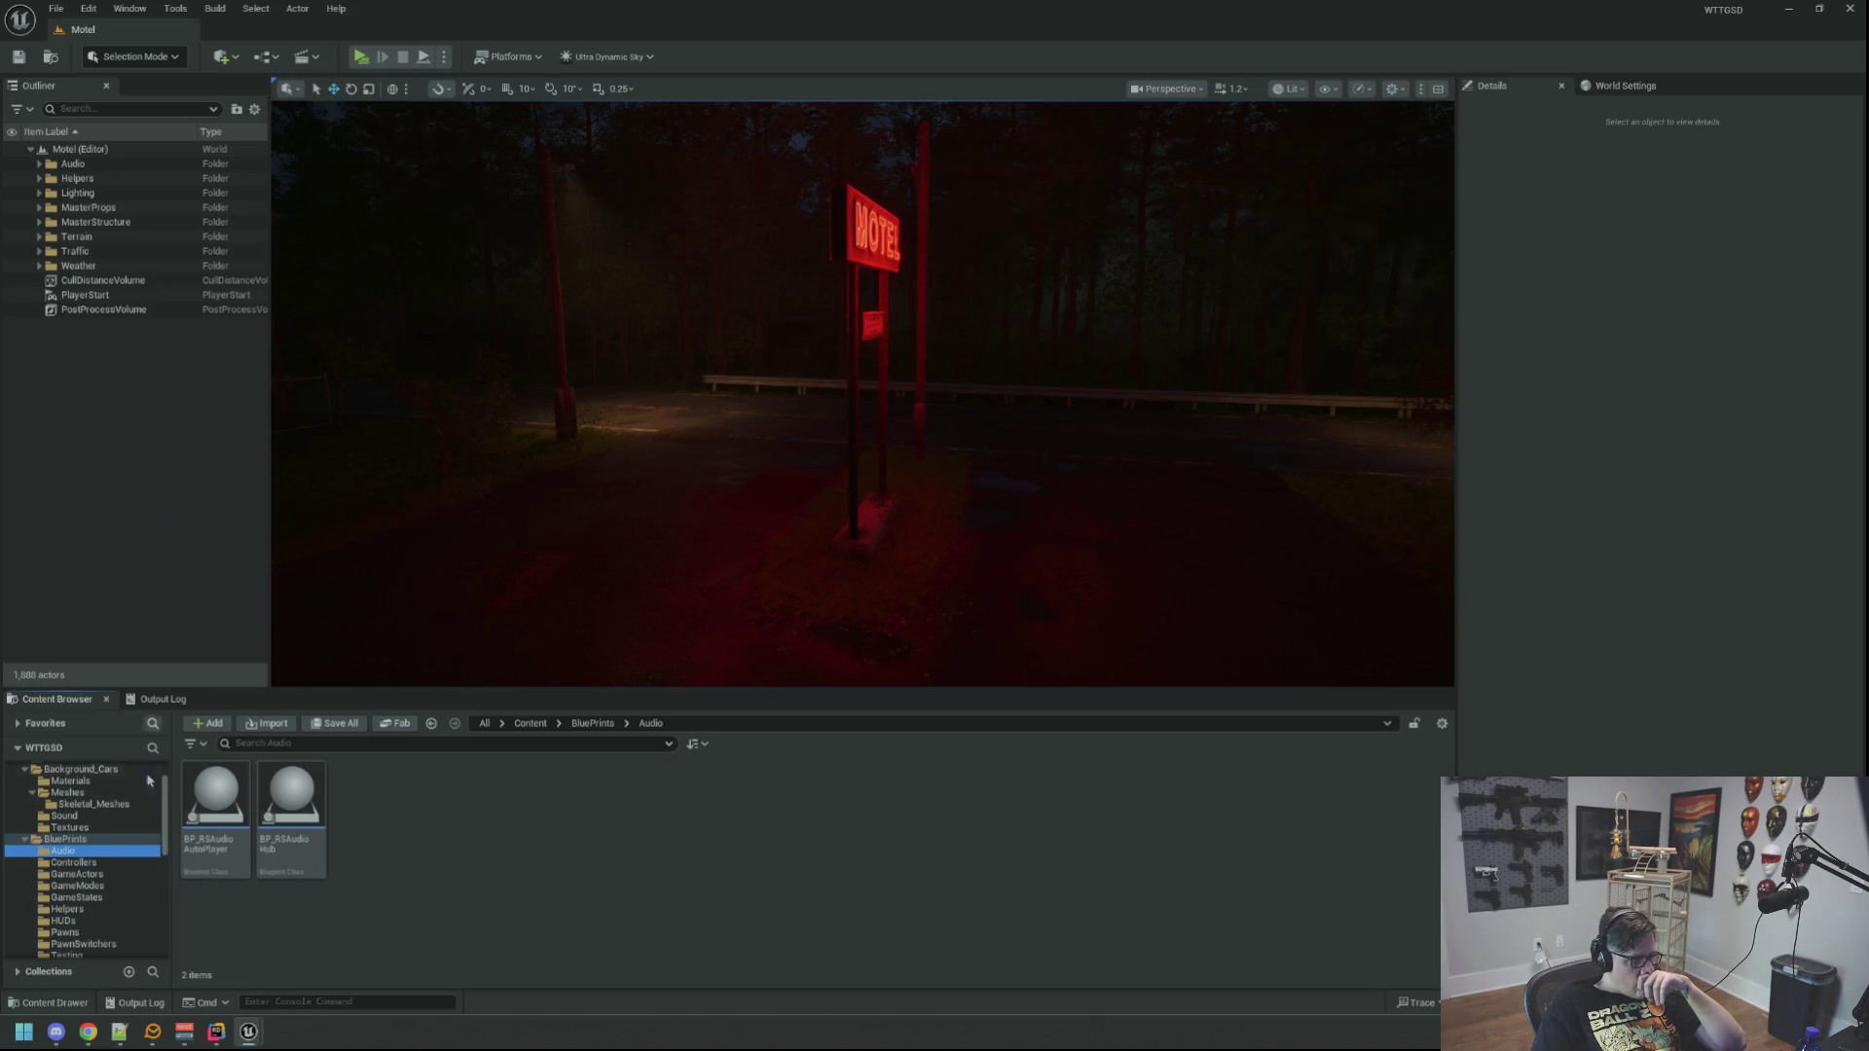
left_click(106, 874)
Step: Open the BP_Car, BP_CarB and BP_CarC blueprints for editing
left_click(310, 857)
double_click(311, 856)
double_click(367, 808)
double_click(443, 808)
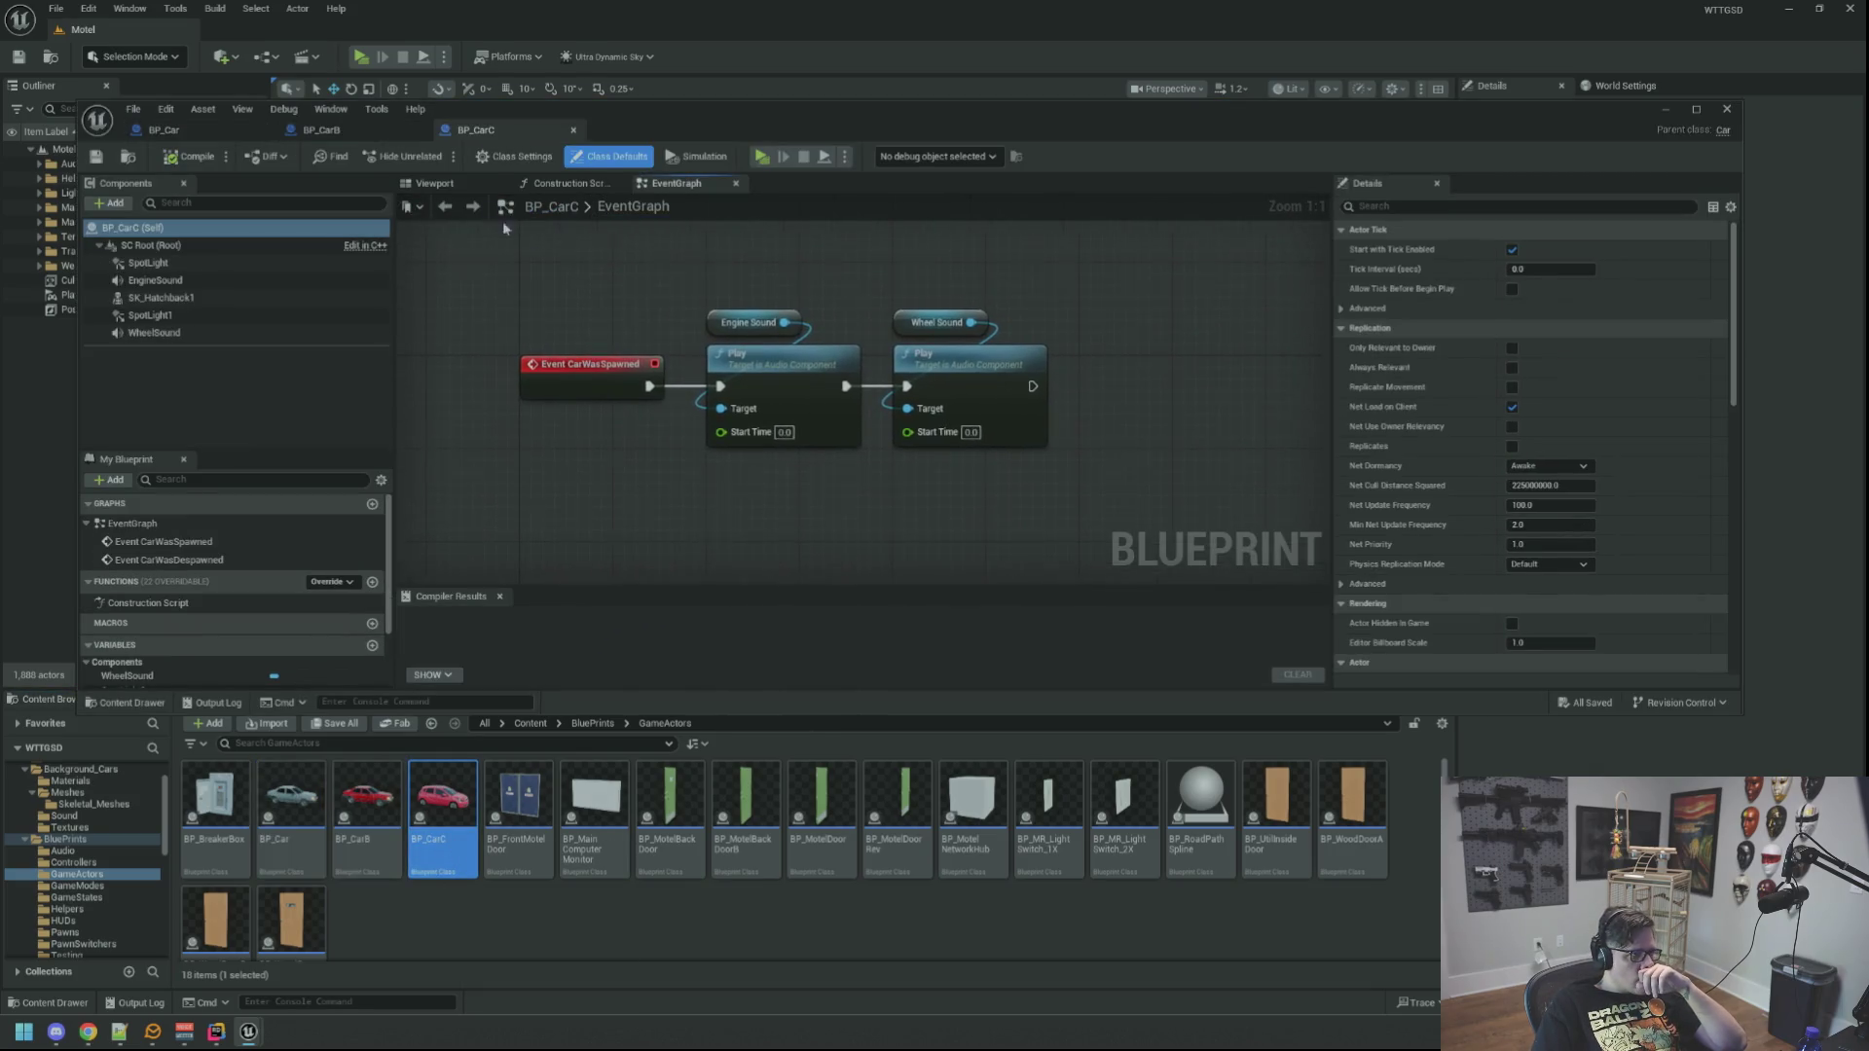
Step: Preview BP_CarC's car in the Viewport, inspect its EngineSound component, then switch to BP_CarB
left_click(459, 184)
scroll(762, 380, "down", 5)
mouse_move(761, 381)
left_mouse_down()
mouse_move(710, 376)
mouse_move(798, 371)
left_mouse_up()
left_click(180, 282)
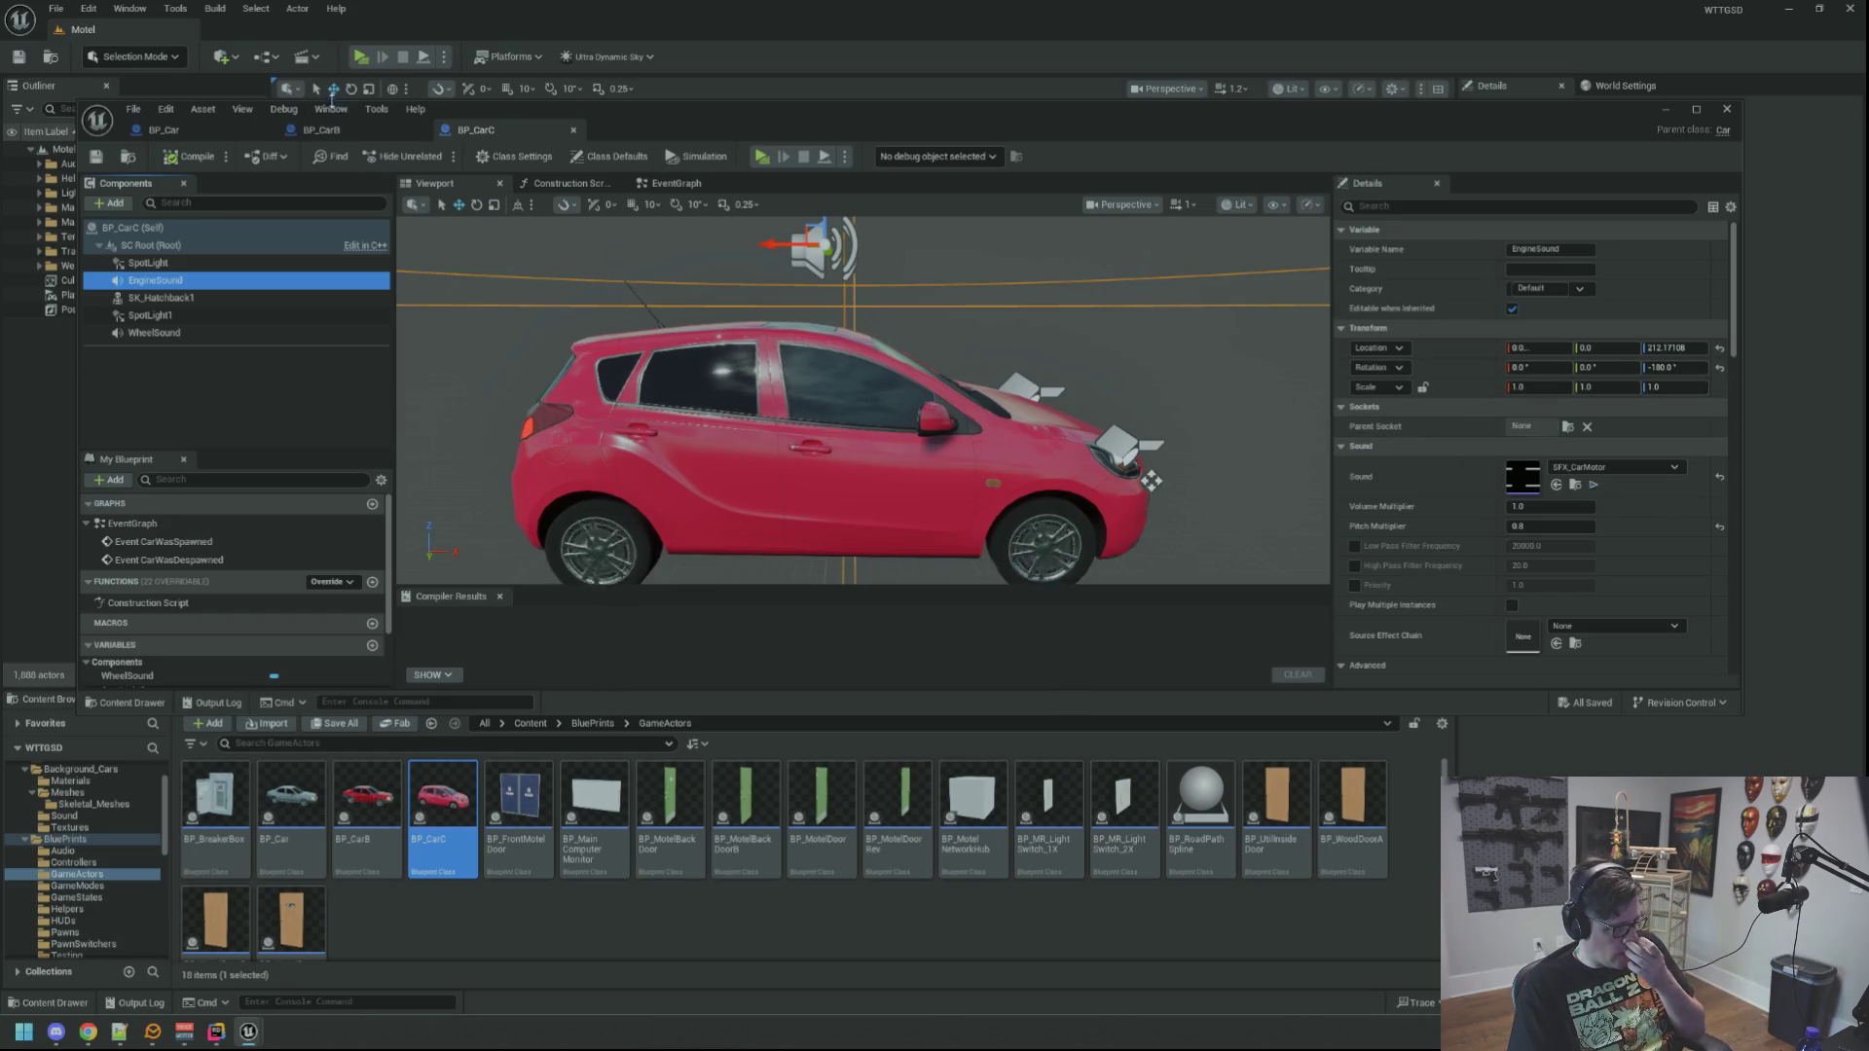
left_click(336, 113)
left_click(321, 130)
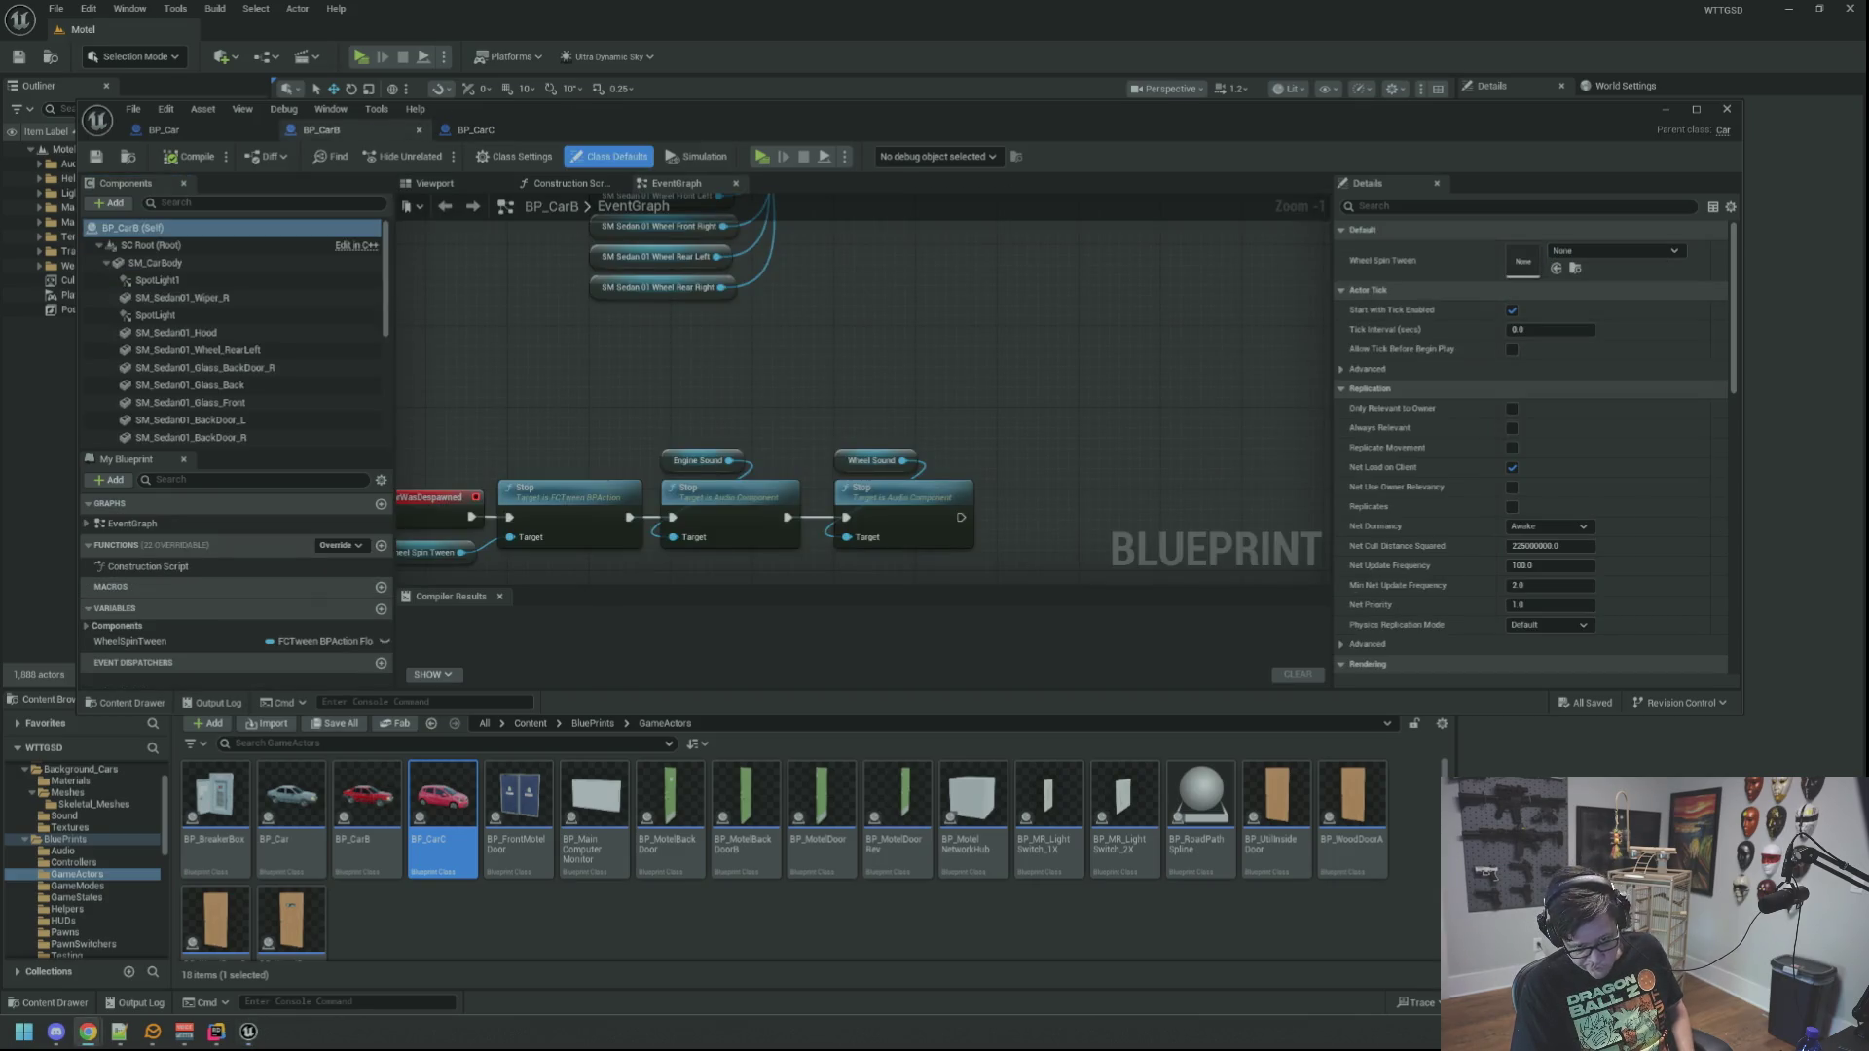
Step: Inspect BP_CarB's graphs, car preview, SpotLight, EngineSound and WheelSound components
left_click_drag(895, 308, 954, 277)
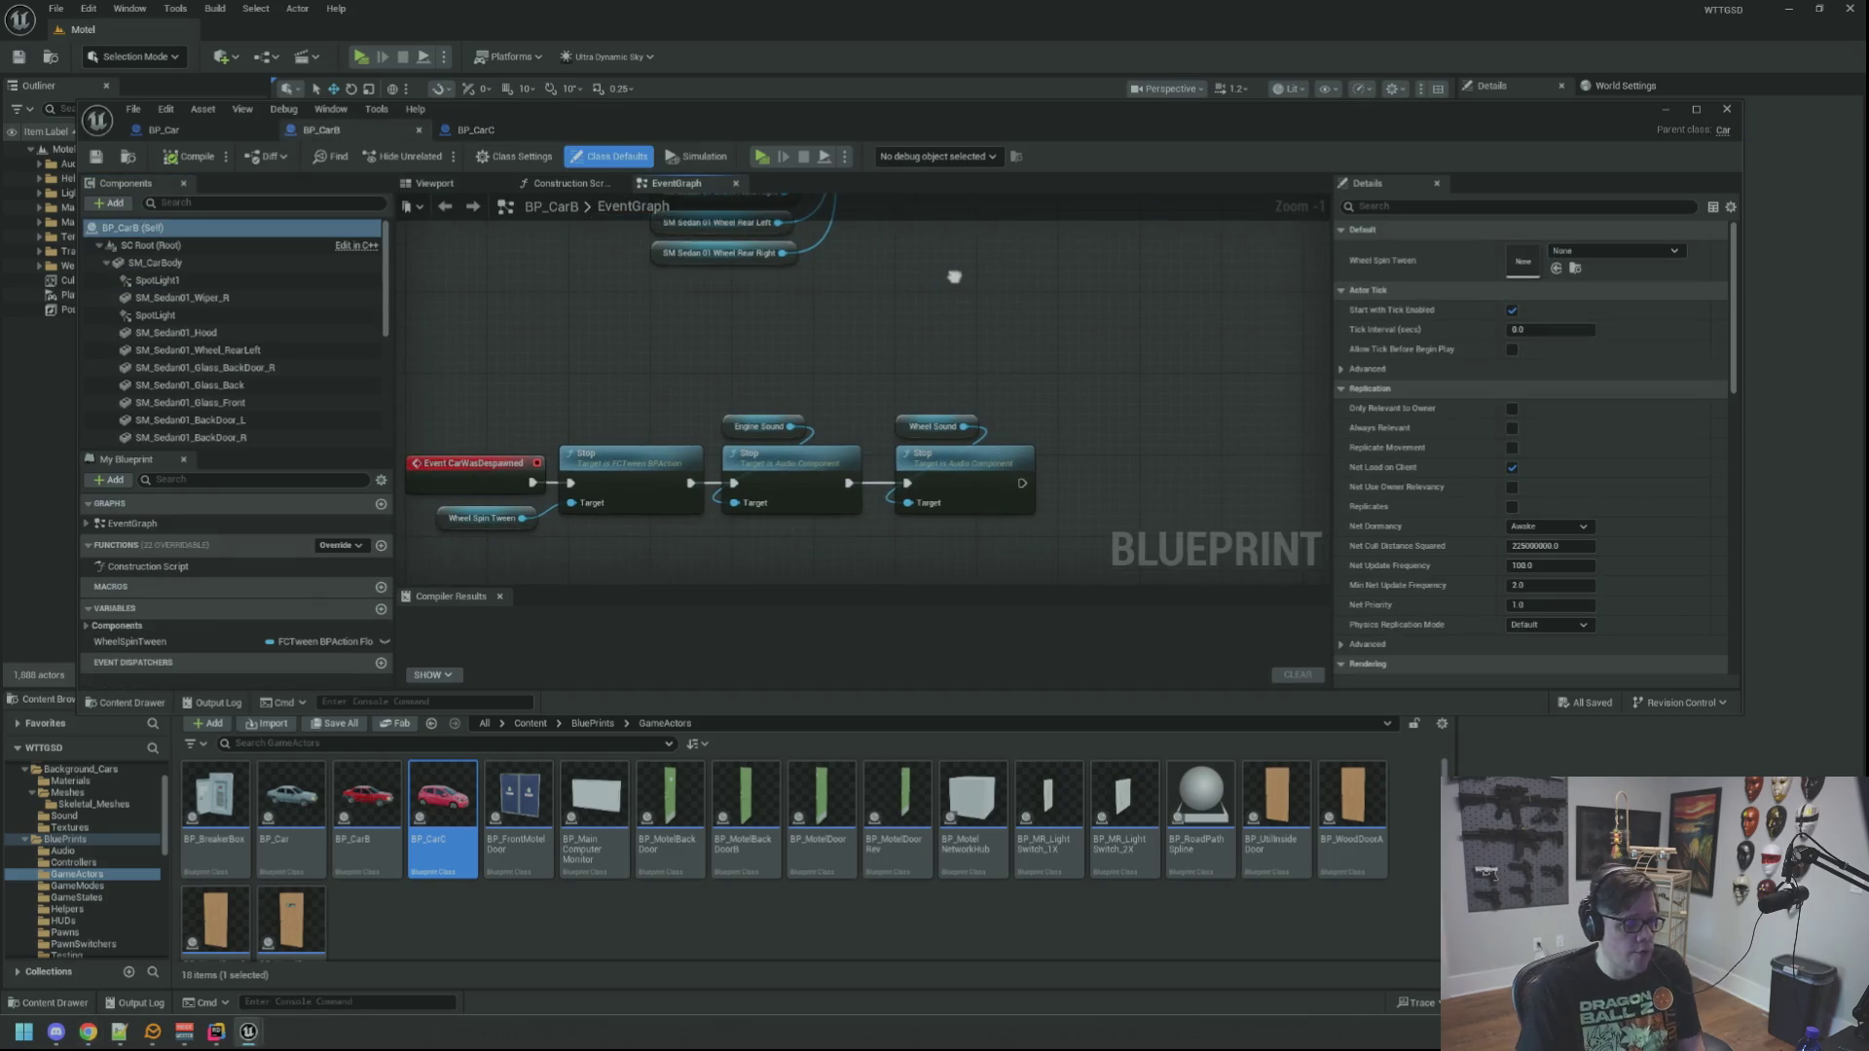
left_click(546, 184)
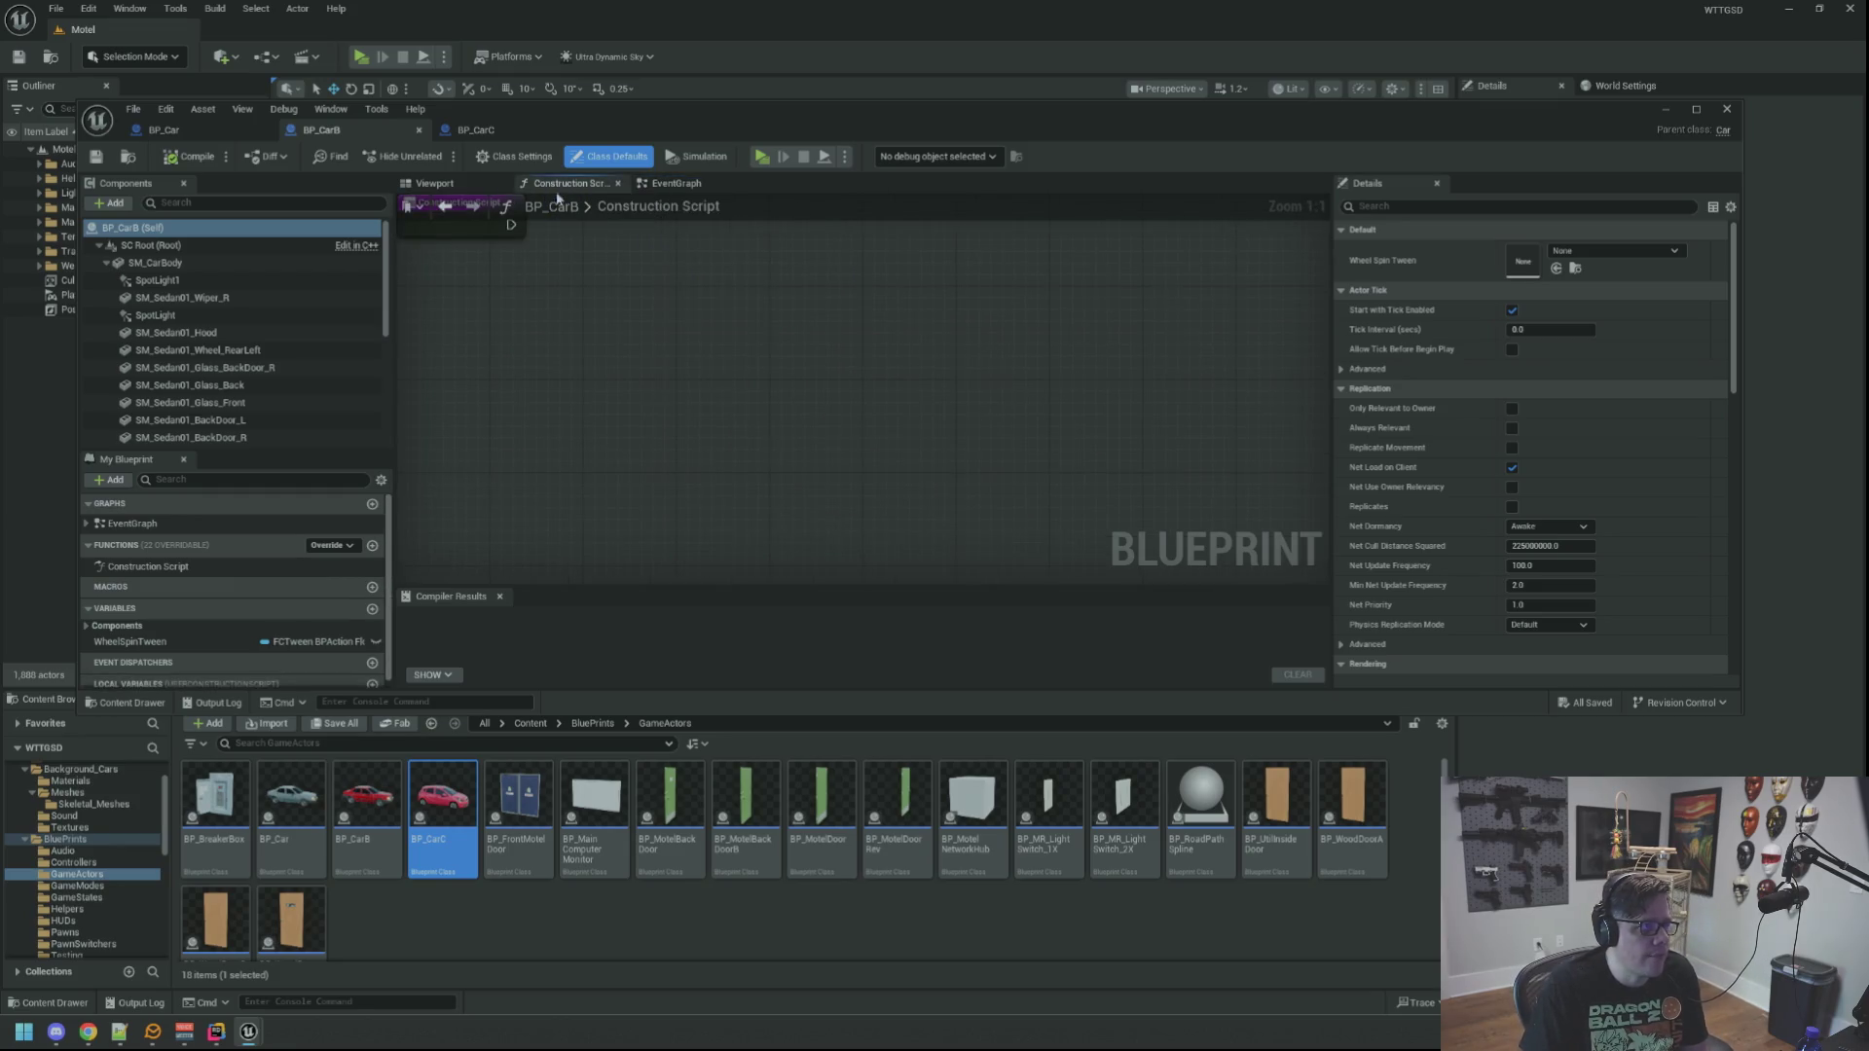
left_click(433, 183)
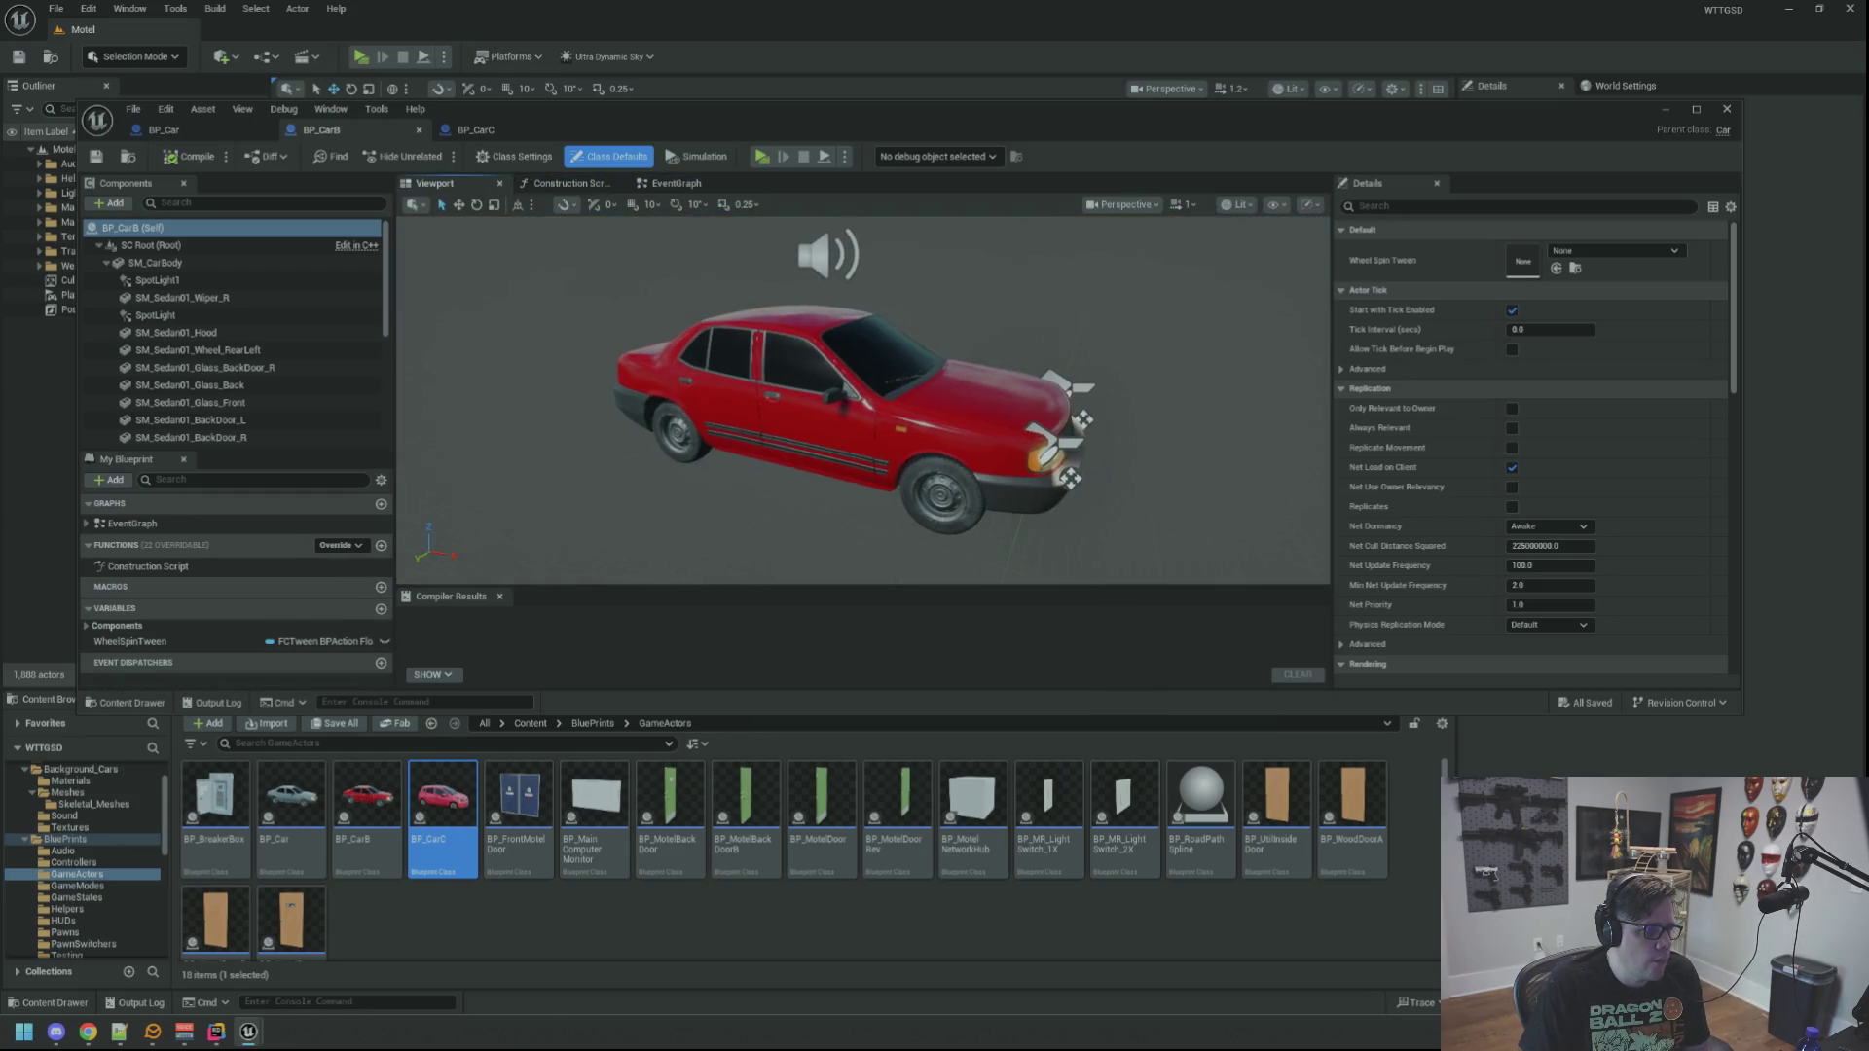
left_click(166, 281)
left_click(224, 315)
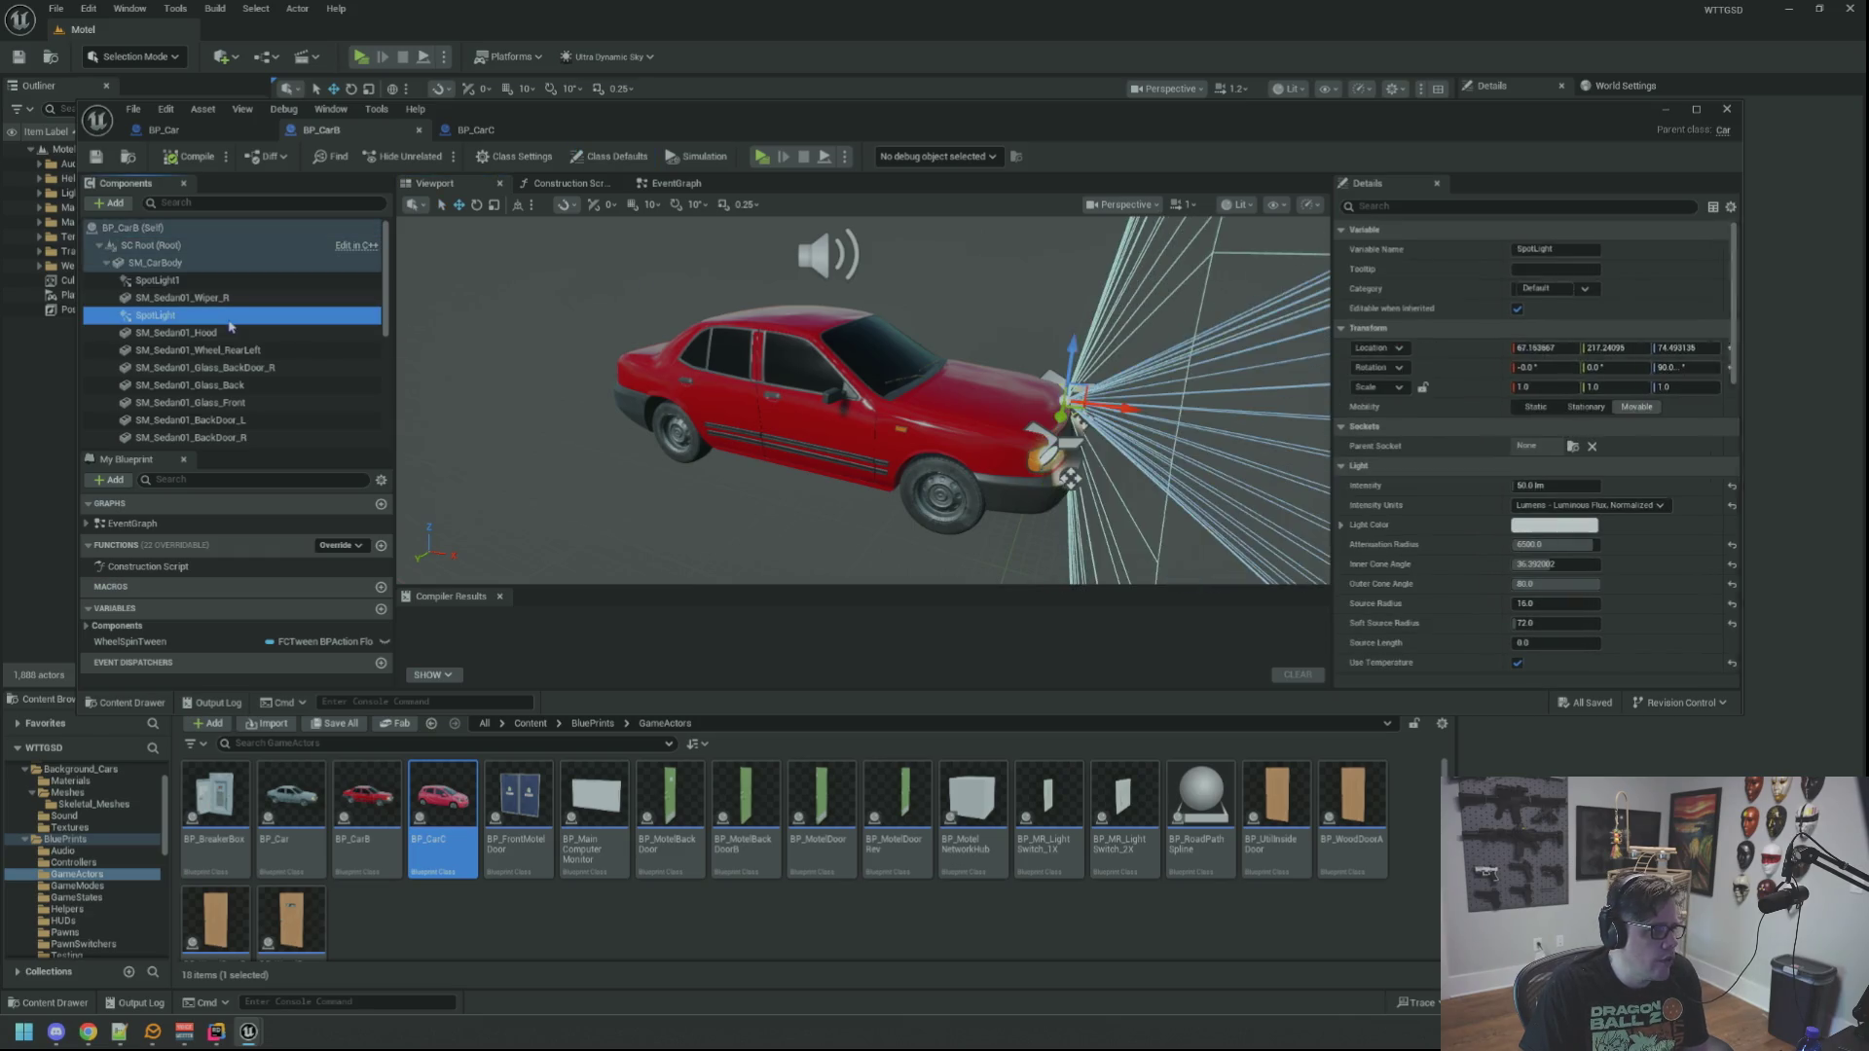
left_click(827, 255)
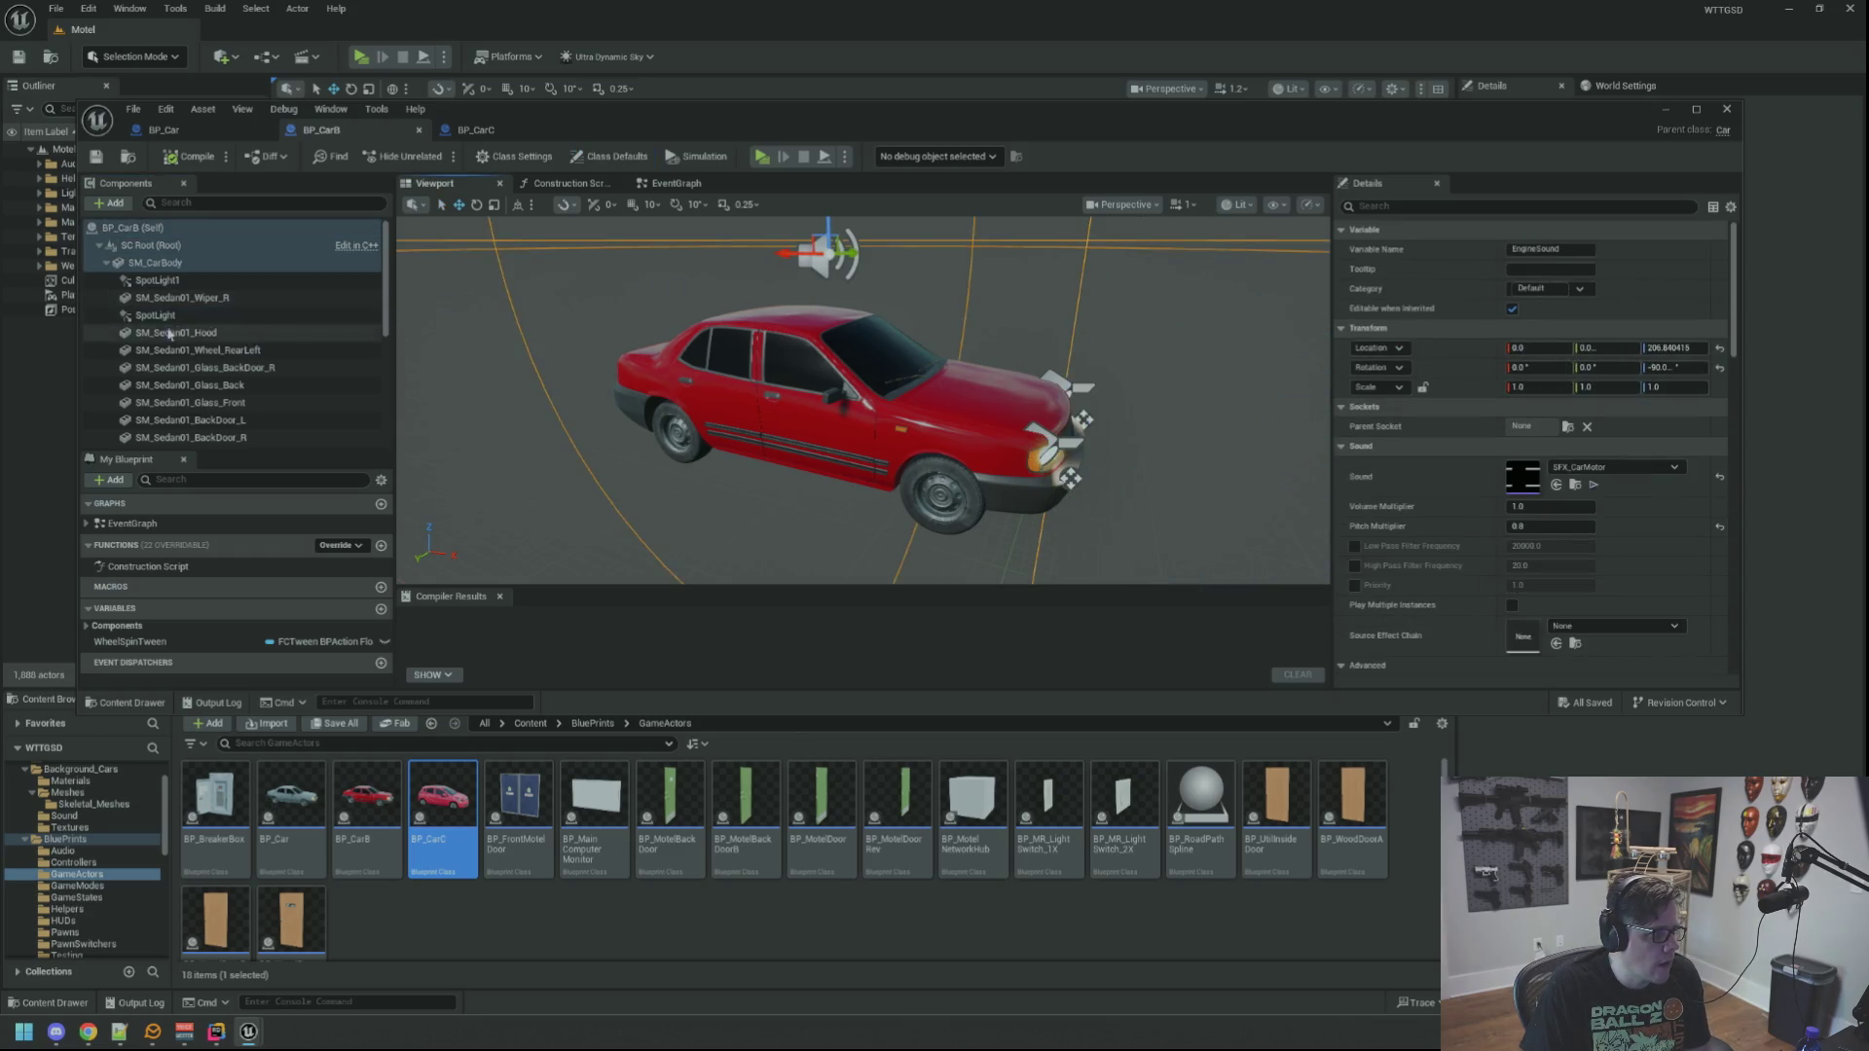
scroll(258, 328, "down", 3)
scroll(258, 328, "up", 3)
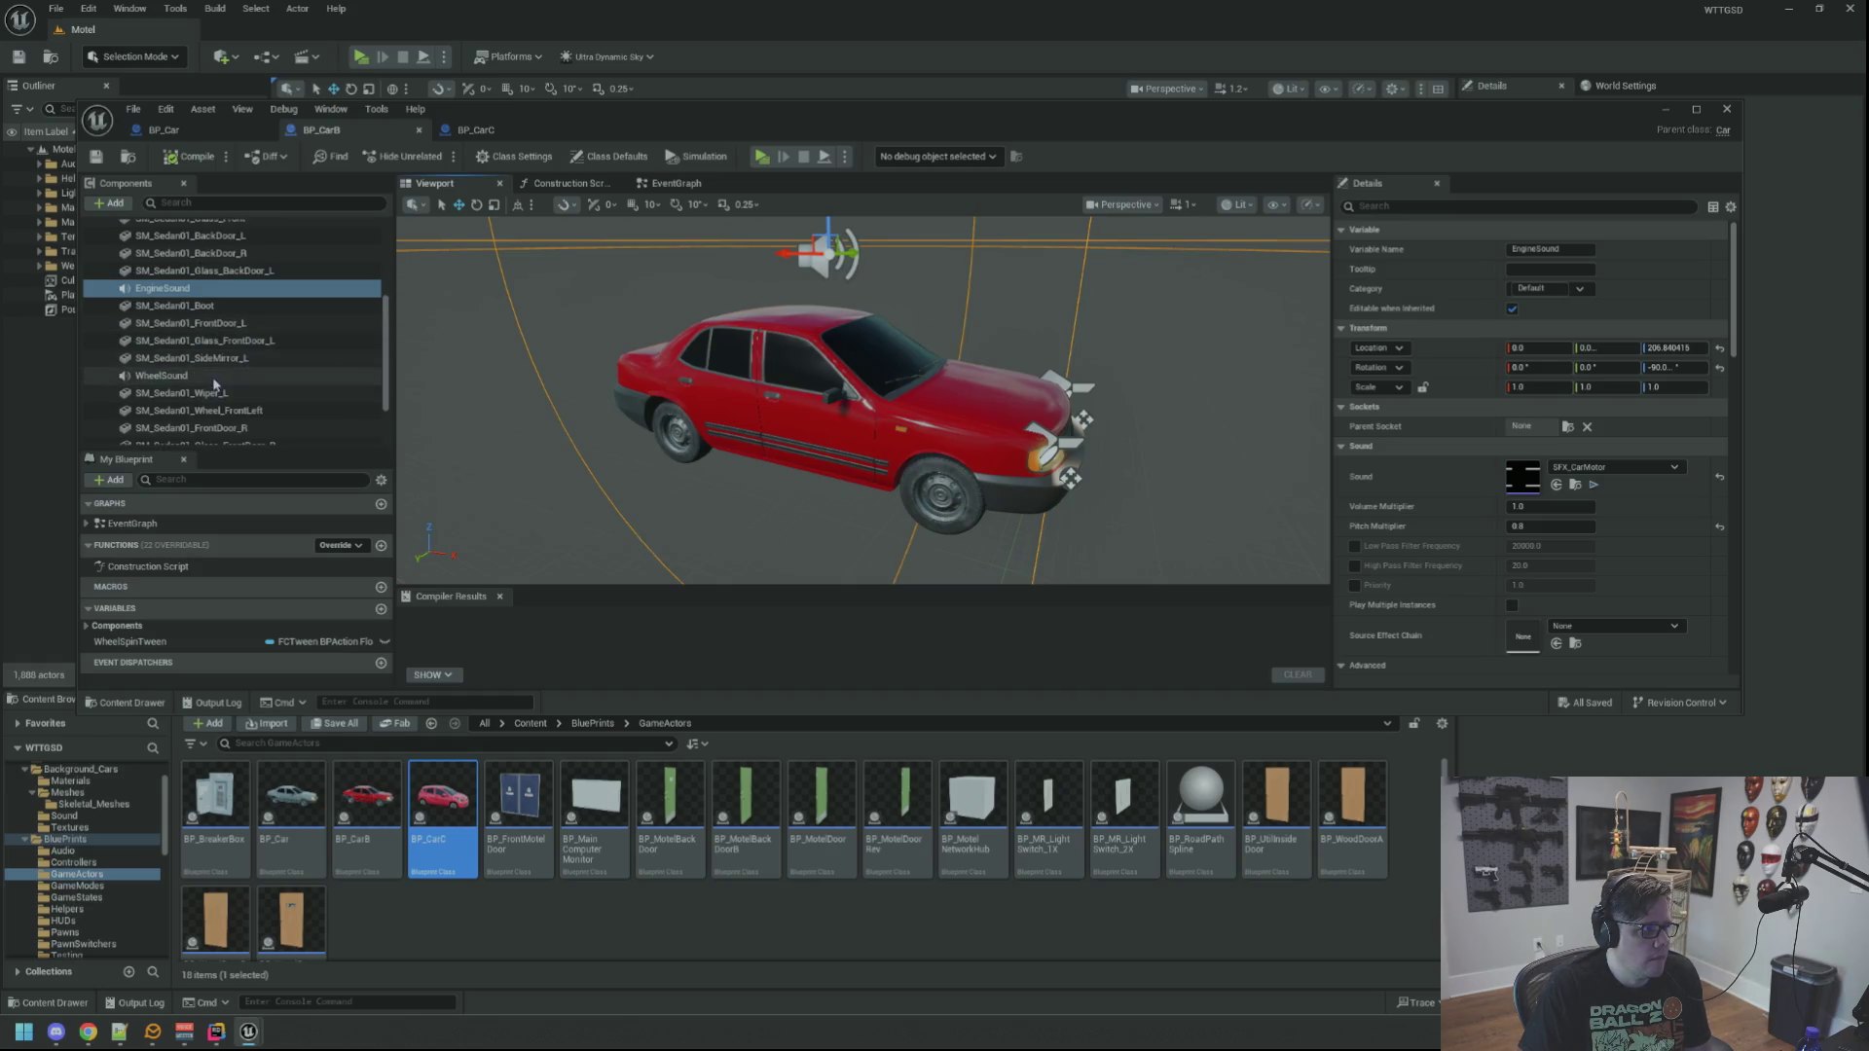
left_click(220, 377)
left_click_drag(1107, 401, 1002, 400)
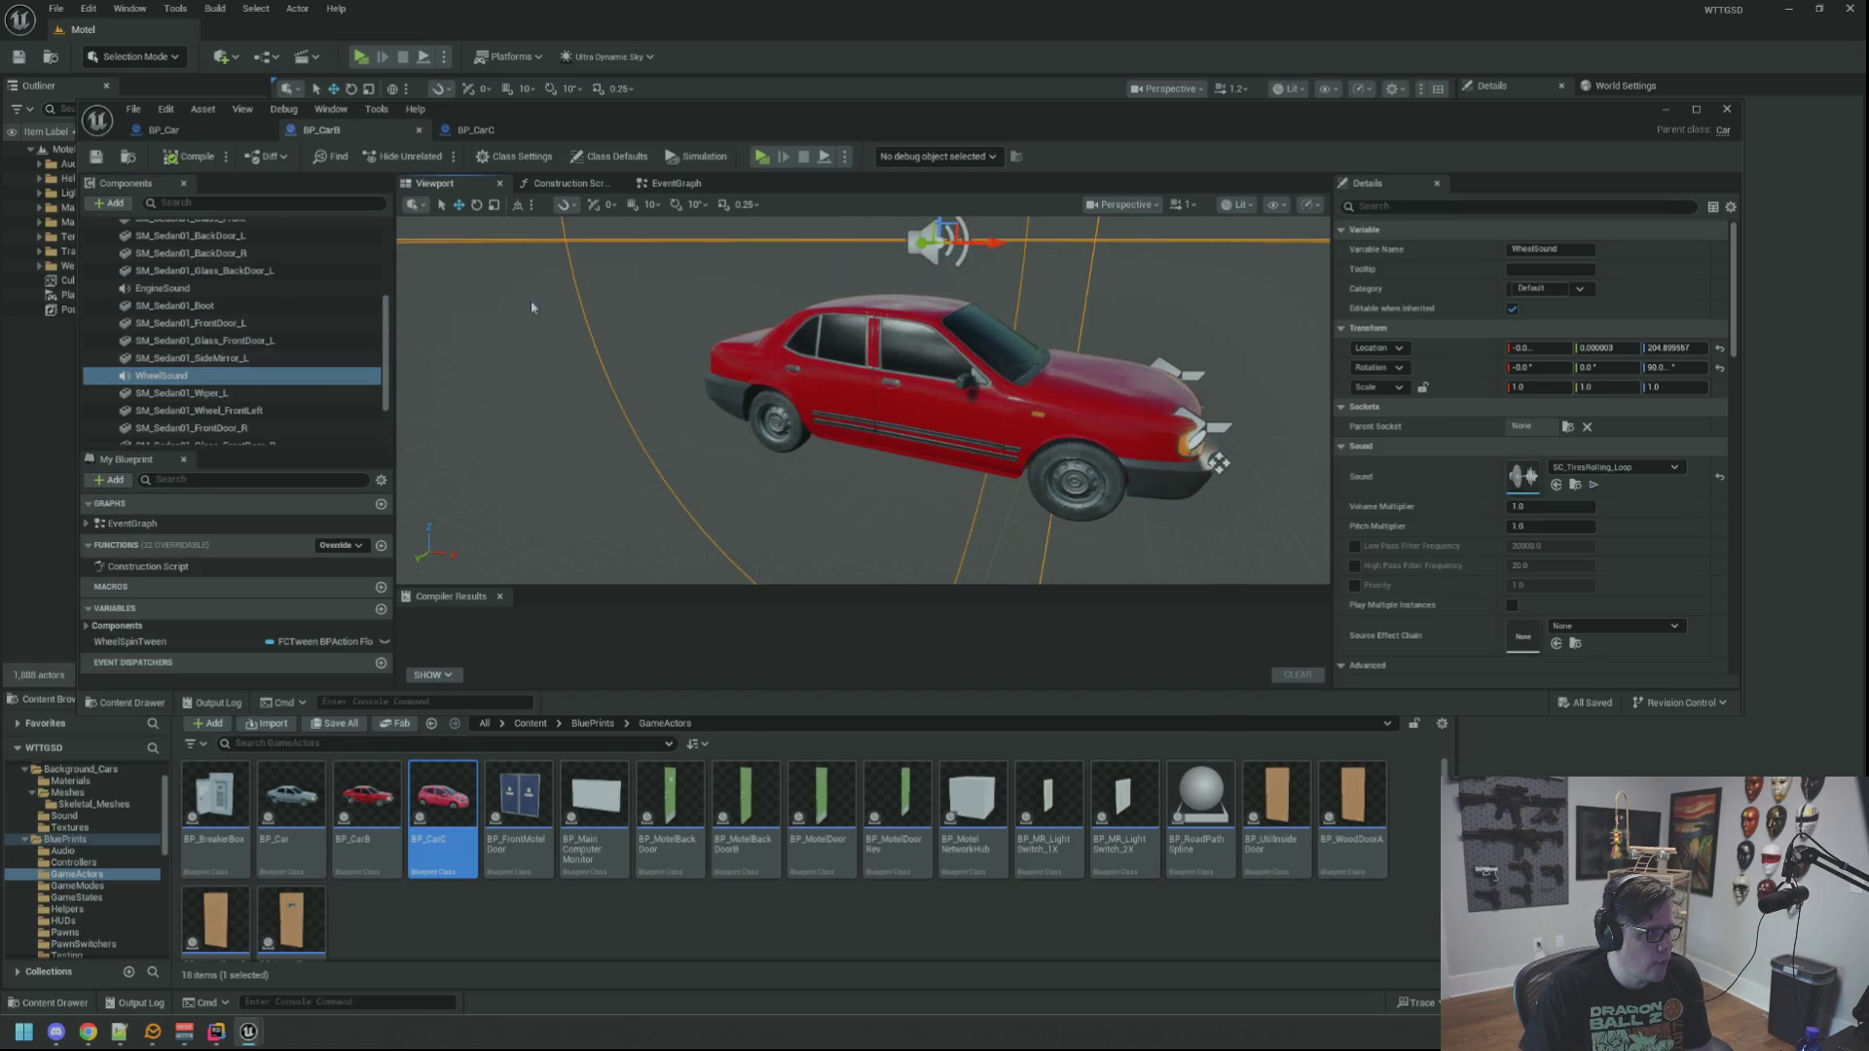
Step: Inspect BP_Car's sedan preview and WheelSound attenuation, then close the BP_CarB and BP_Car tabs
left_click(162, 130)
left_click(410, 186)
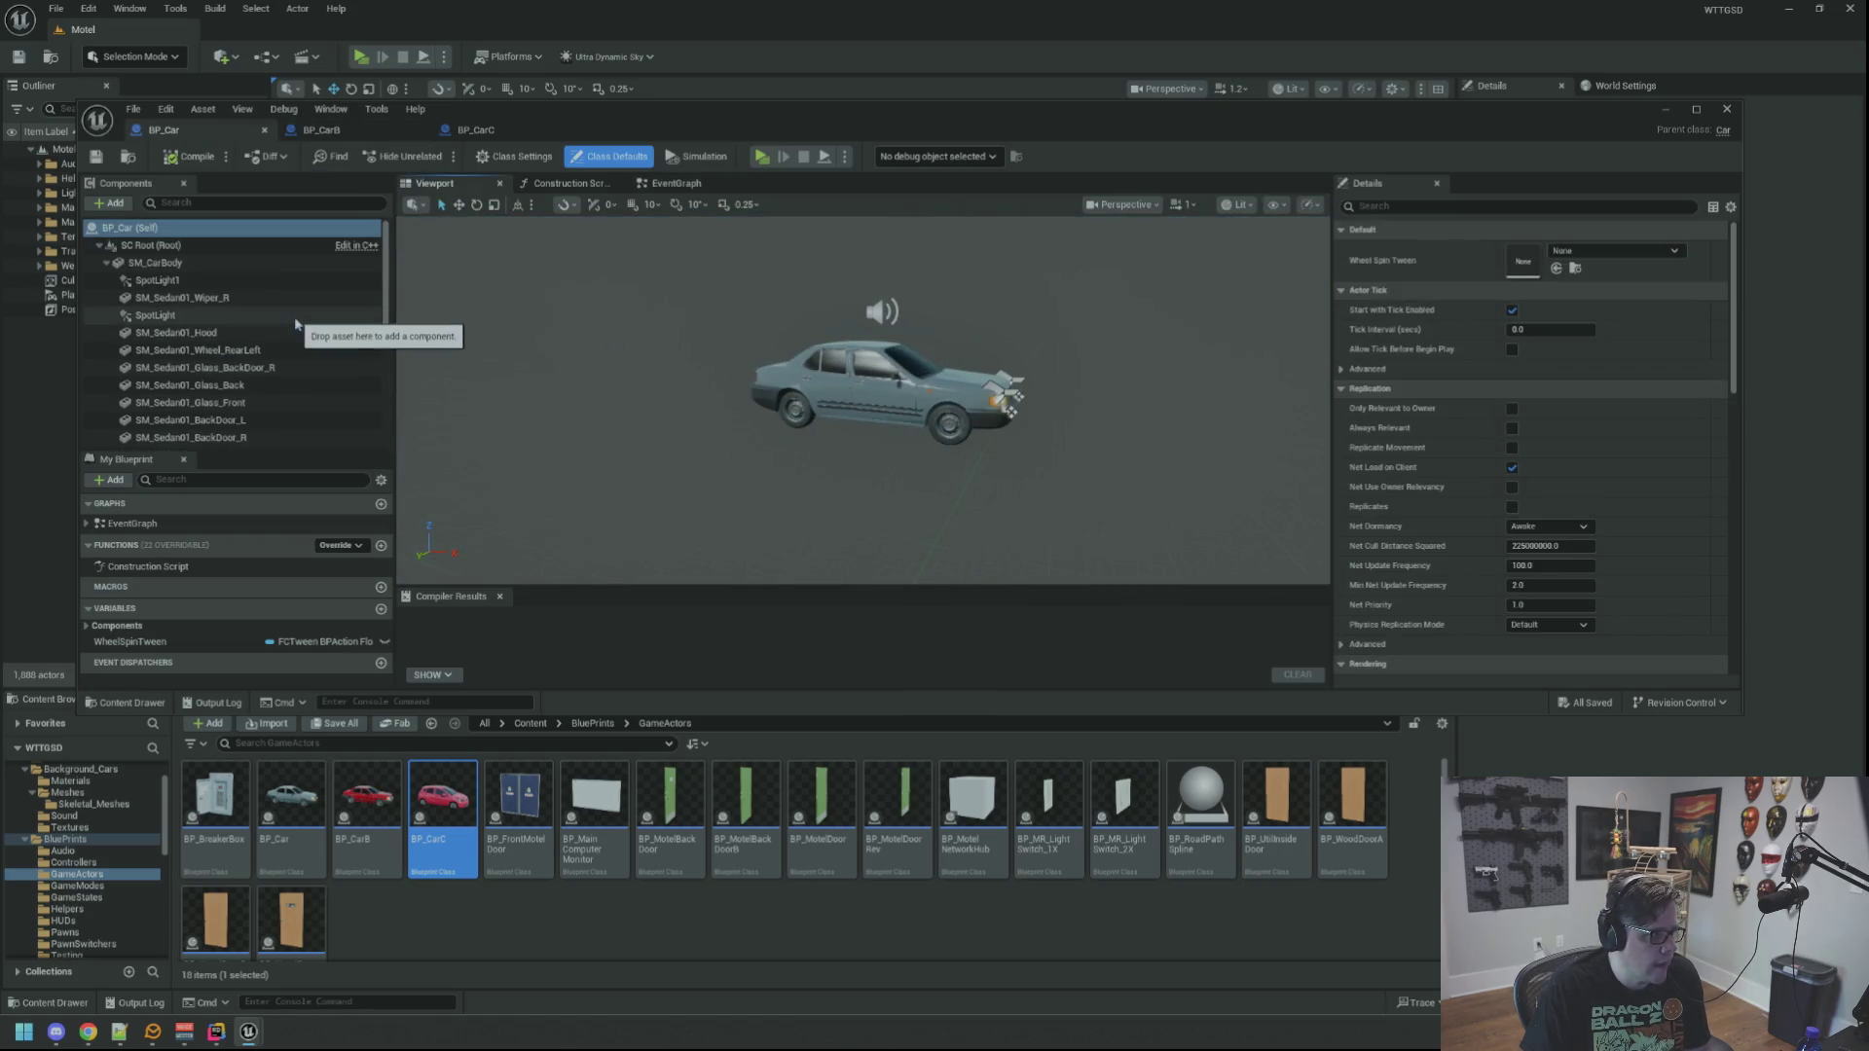
scroll(247, 324, "down", 5)
scroll(247, 324, "up", 1)
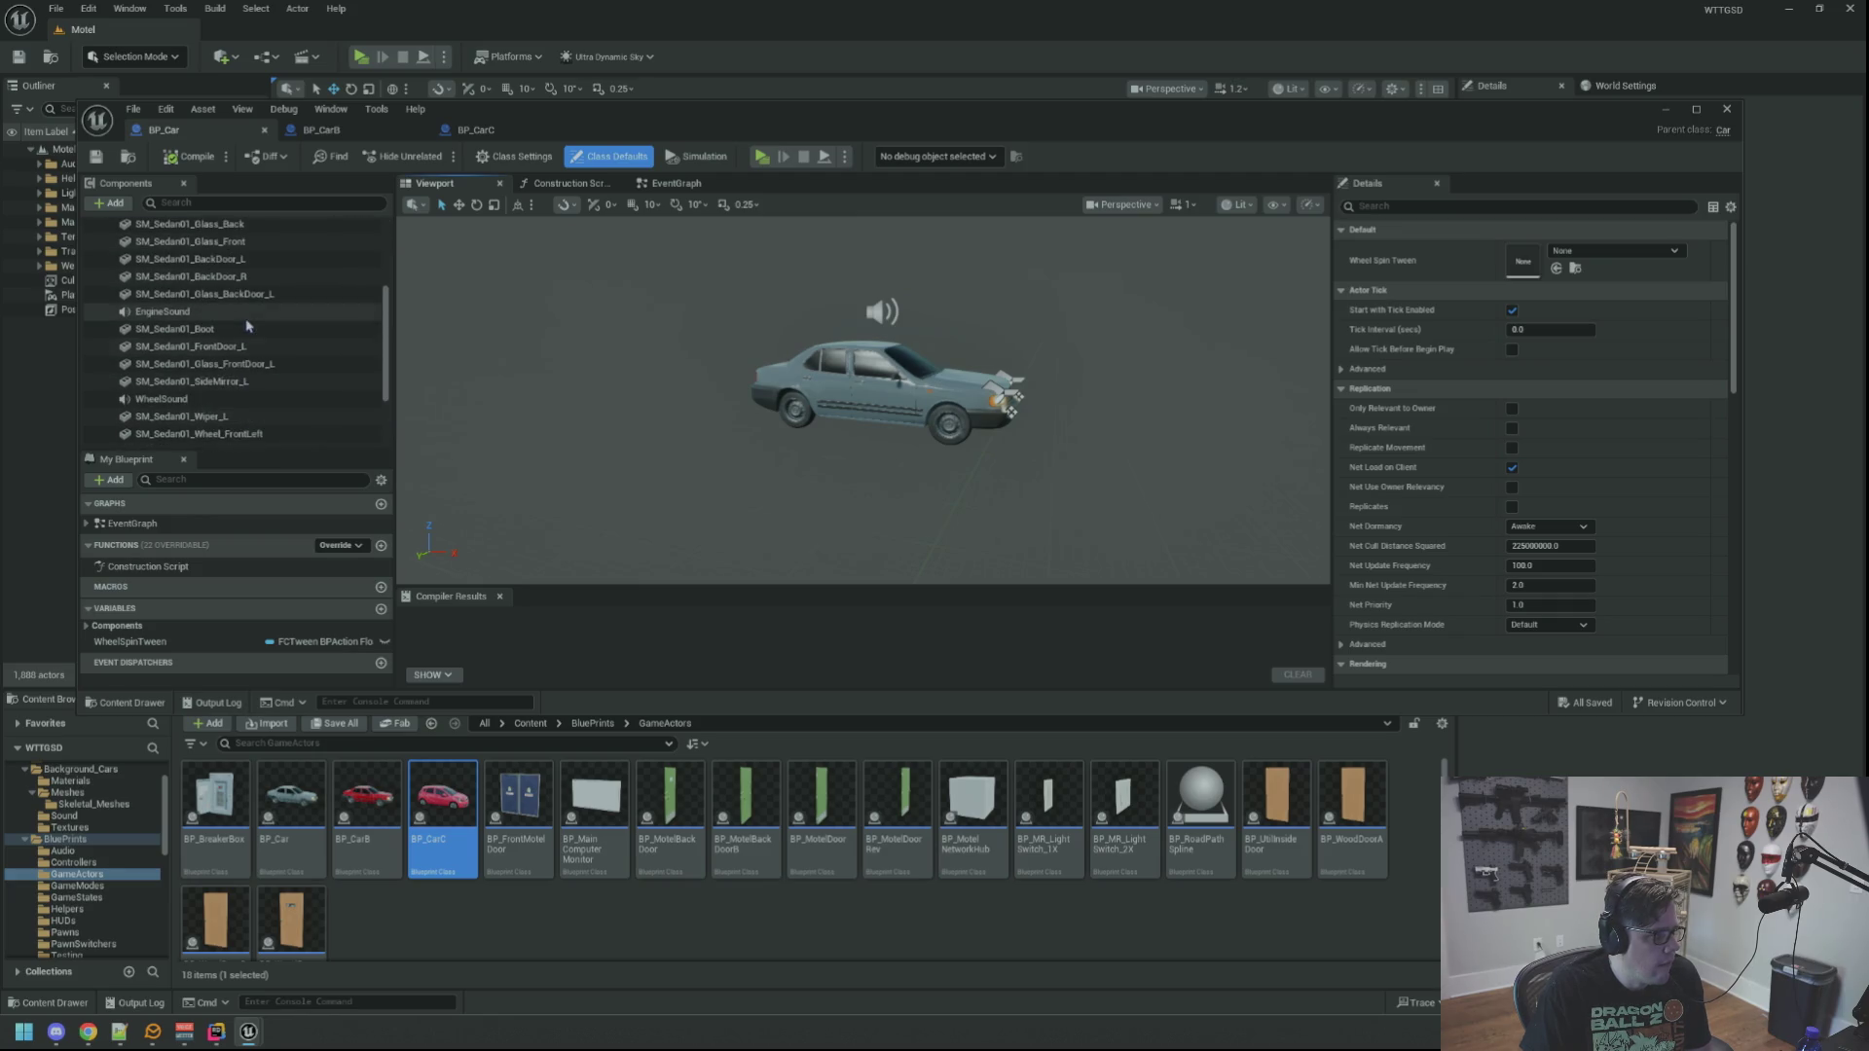
left_click(162, 399)
left_click_drag(1049, 429, 774, 347)
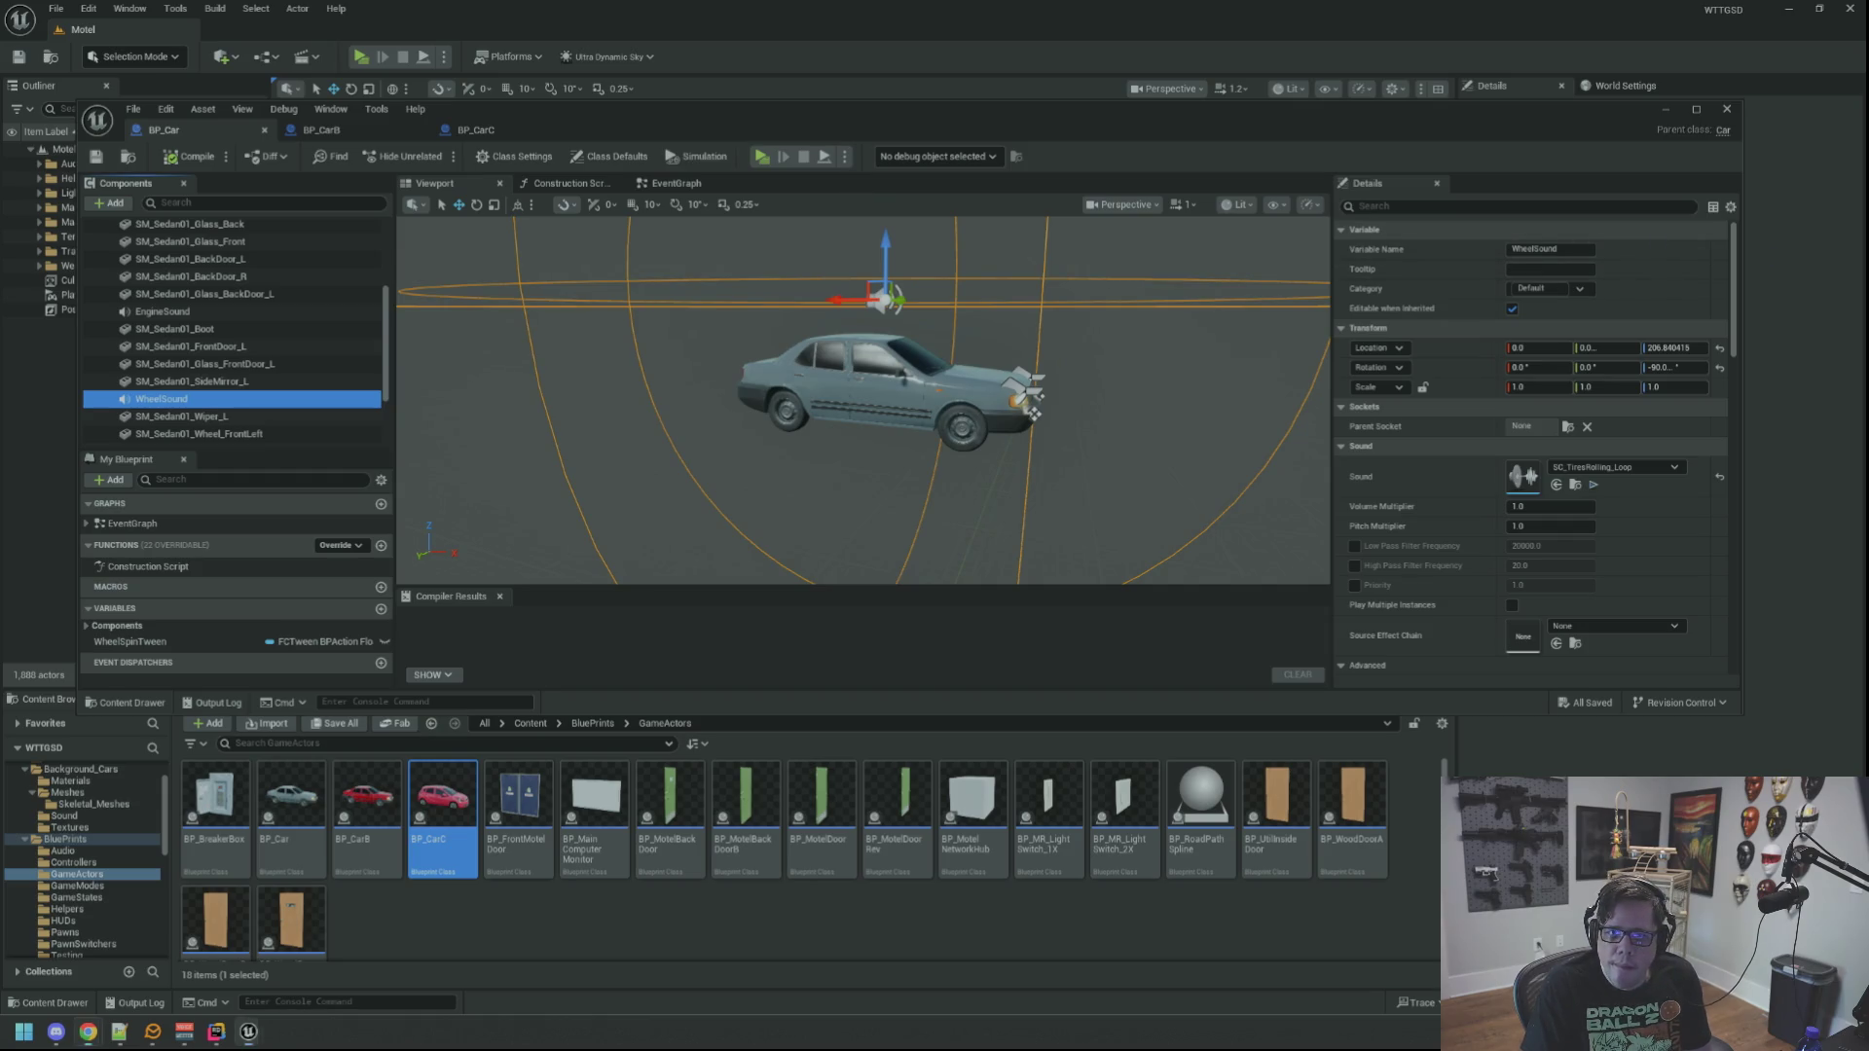
left_click_drag(821, 297, 942, 348)
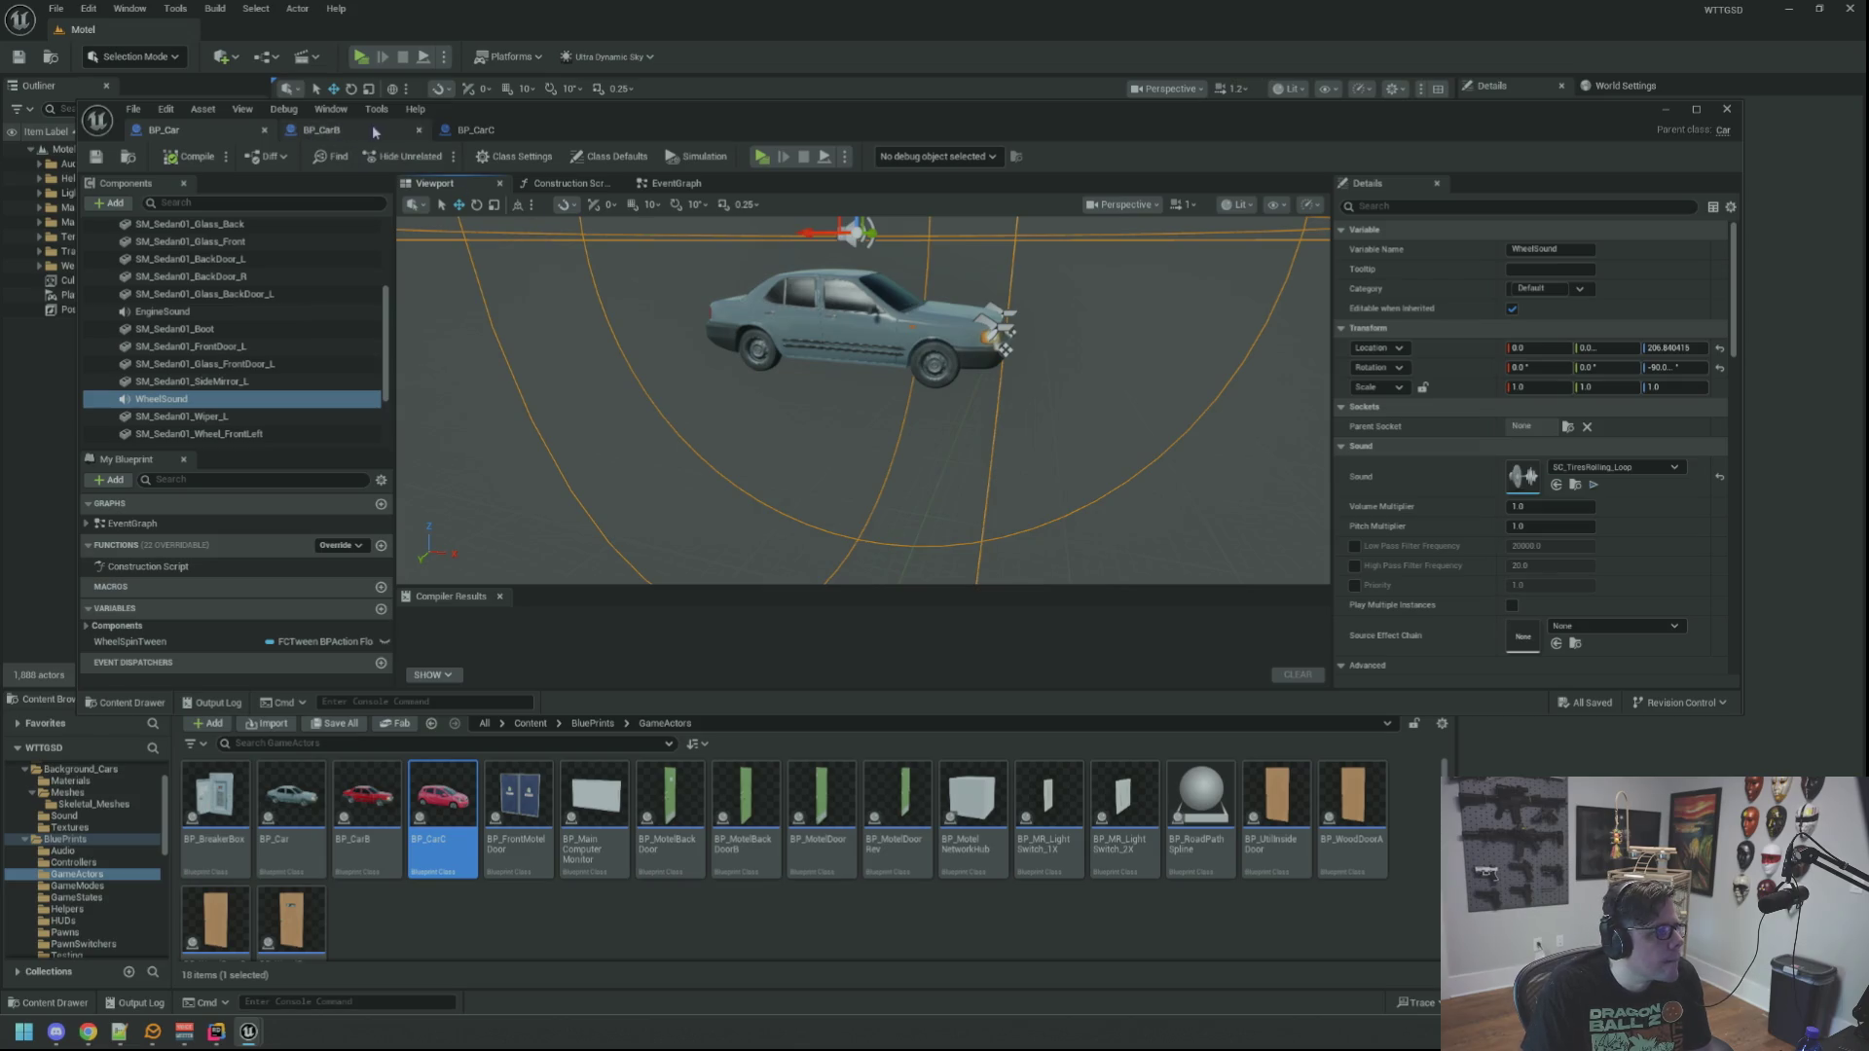
left_click(419, 129)
left_click(264, 130)
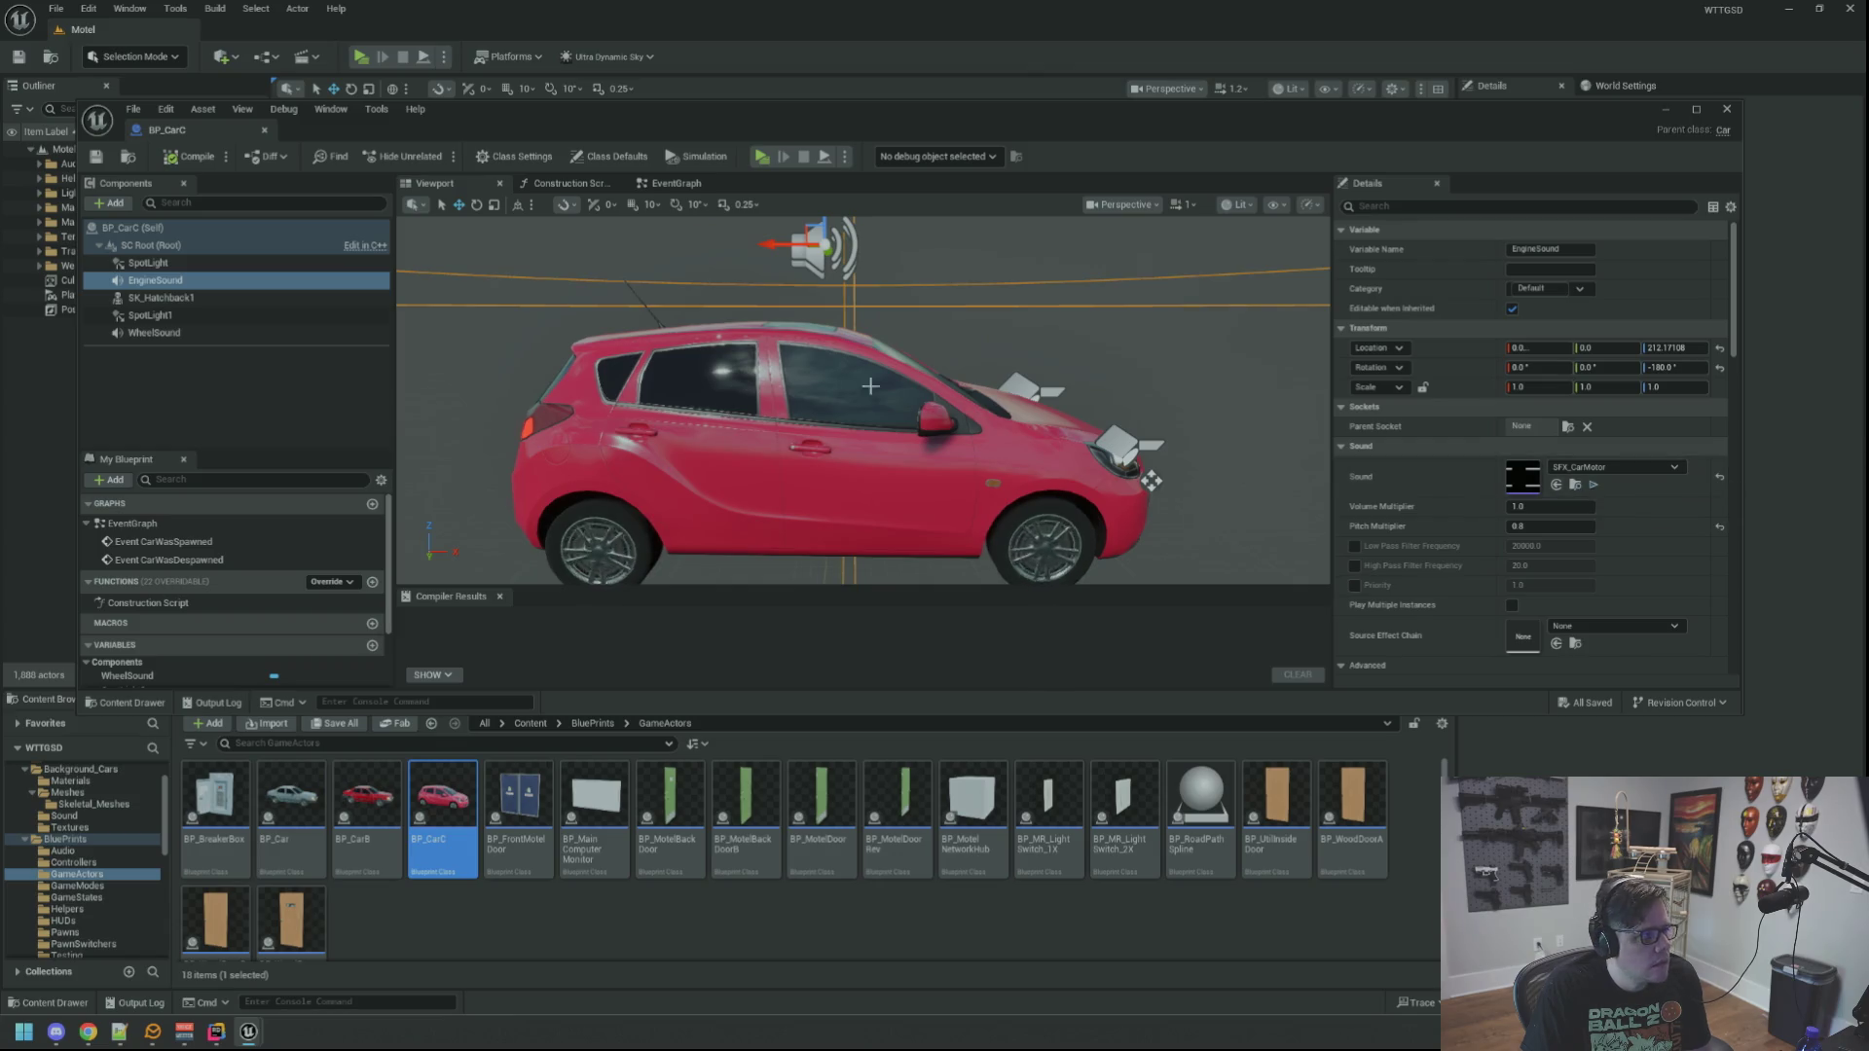
Step: Open SFX_CarMotor, set its Volume to 0.4 and save it
left_click(1576, 485)
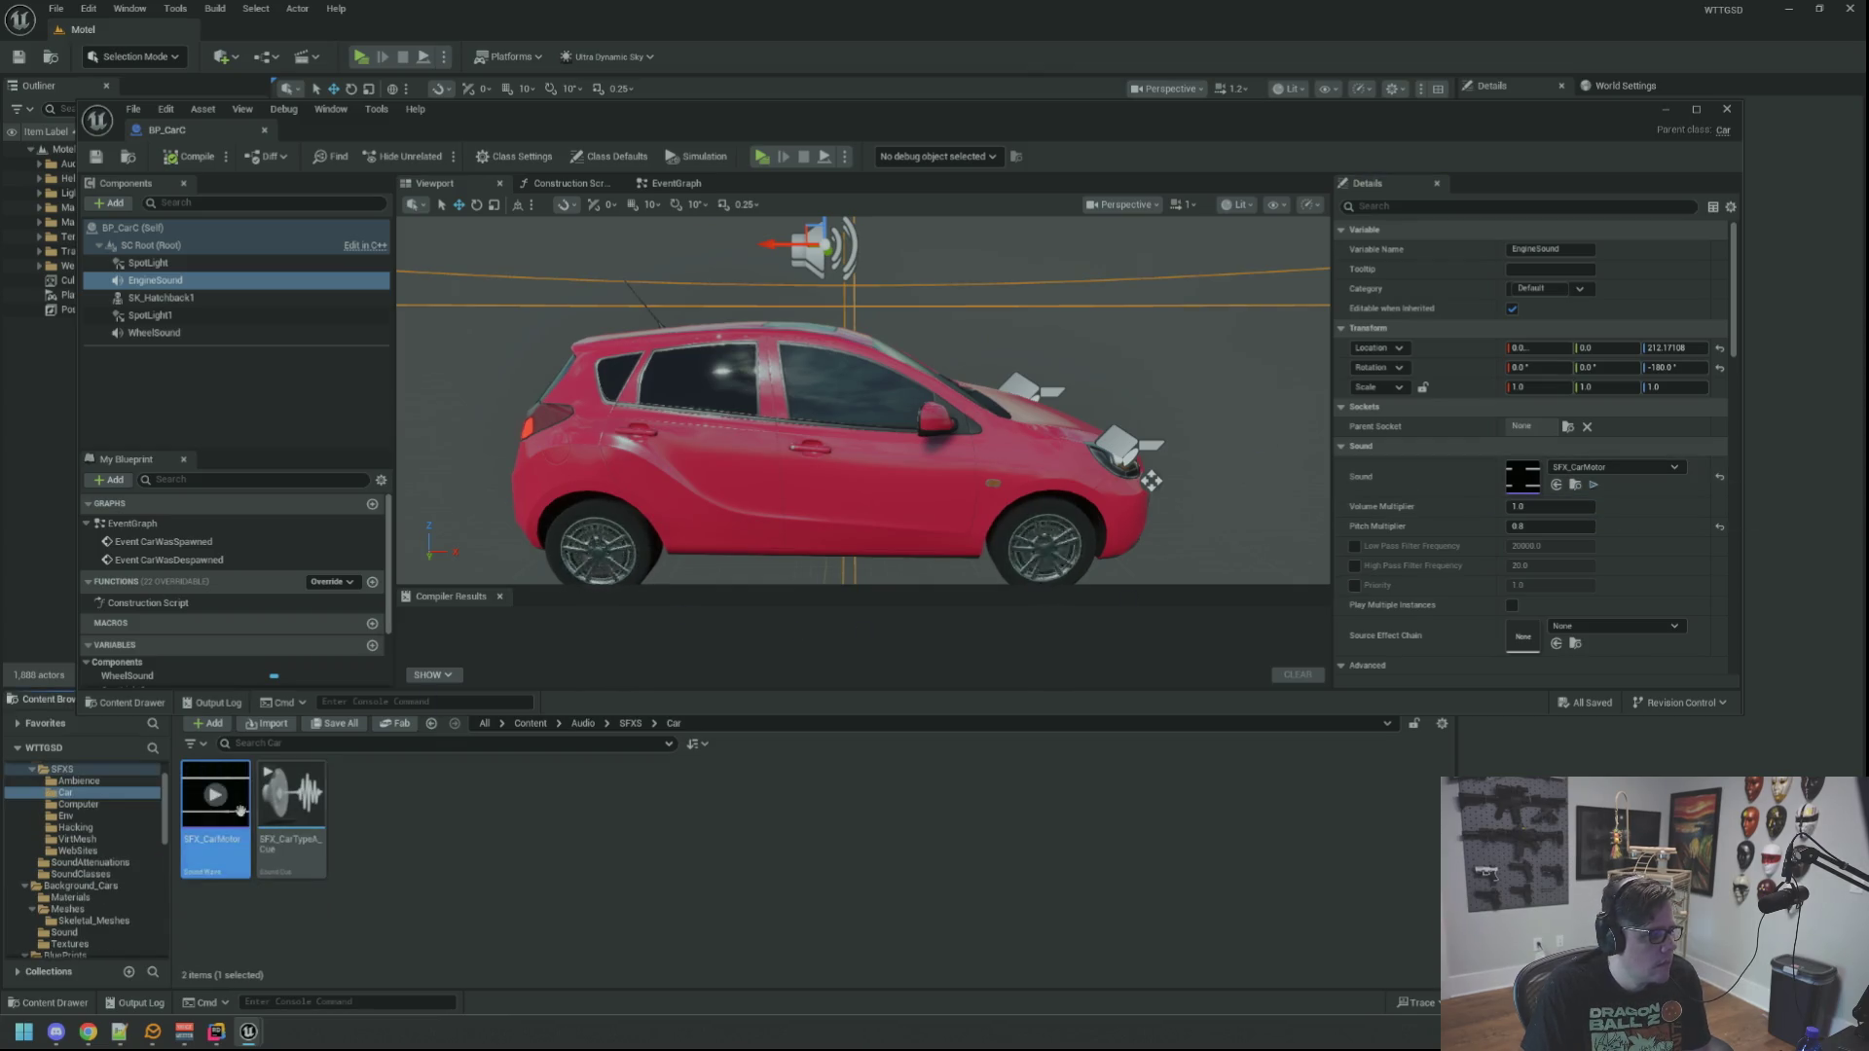
double_click(215, 808)
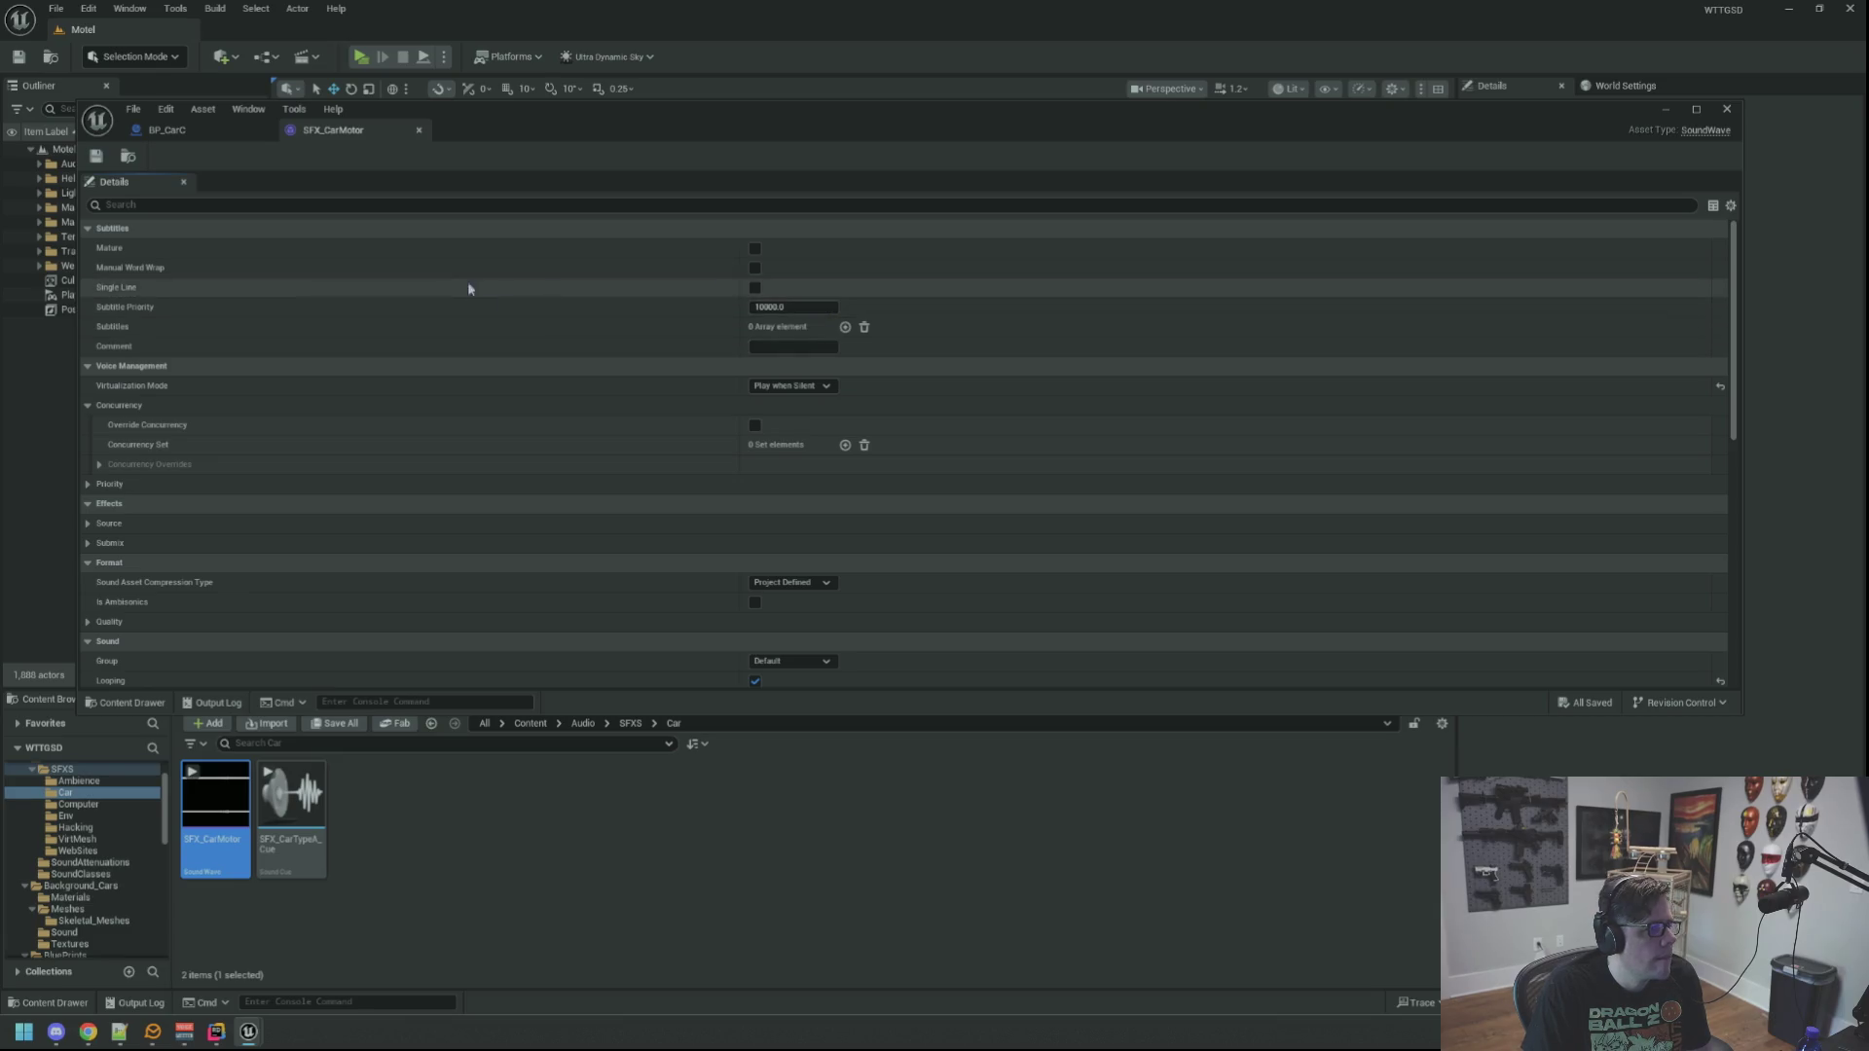
scroll(632, 349, "down", 4)
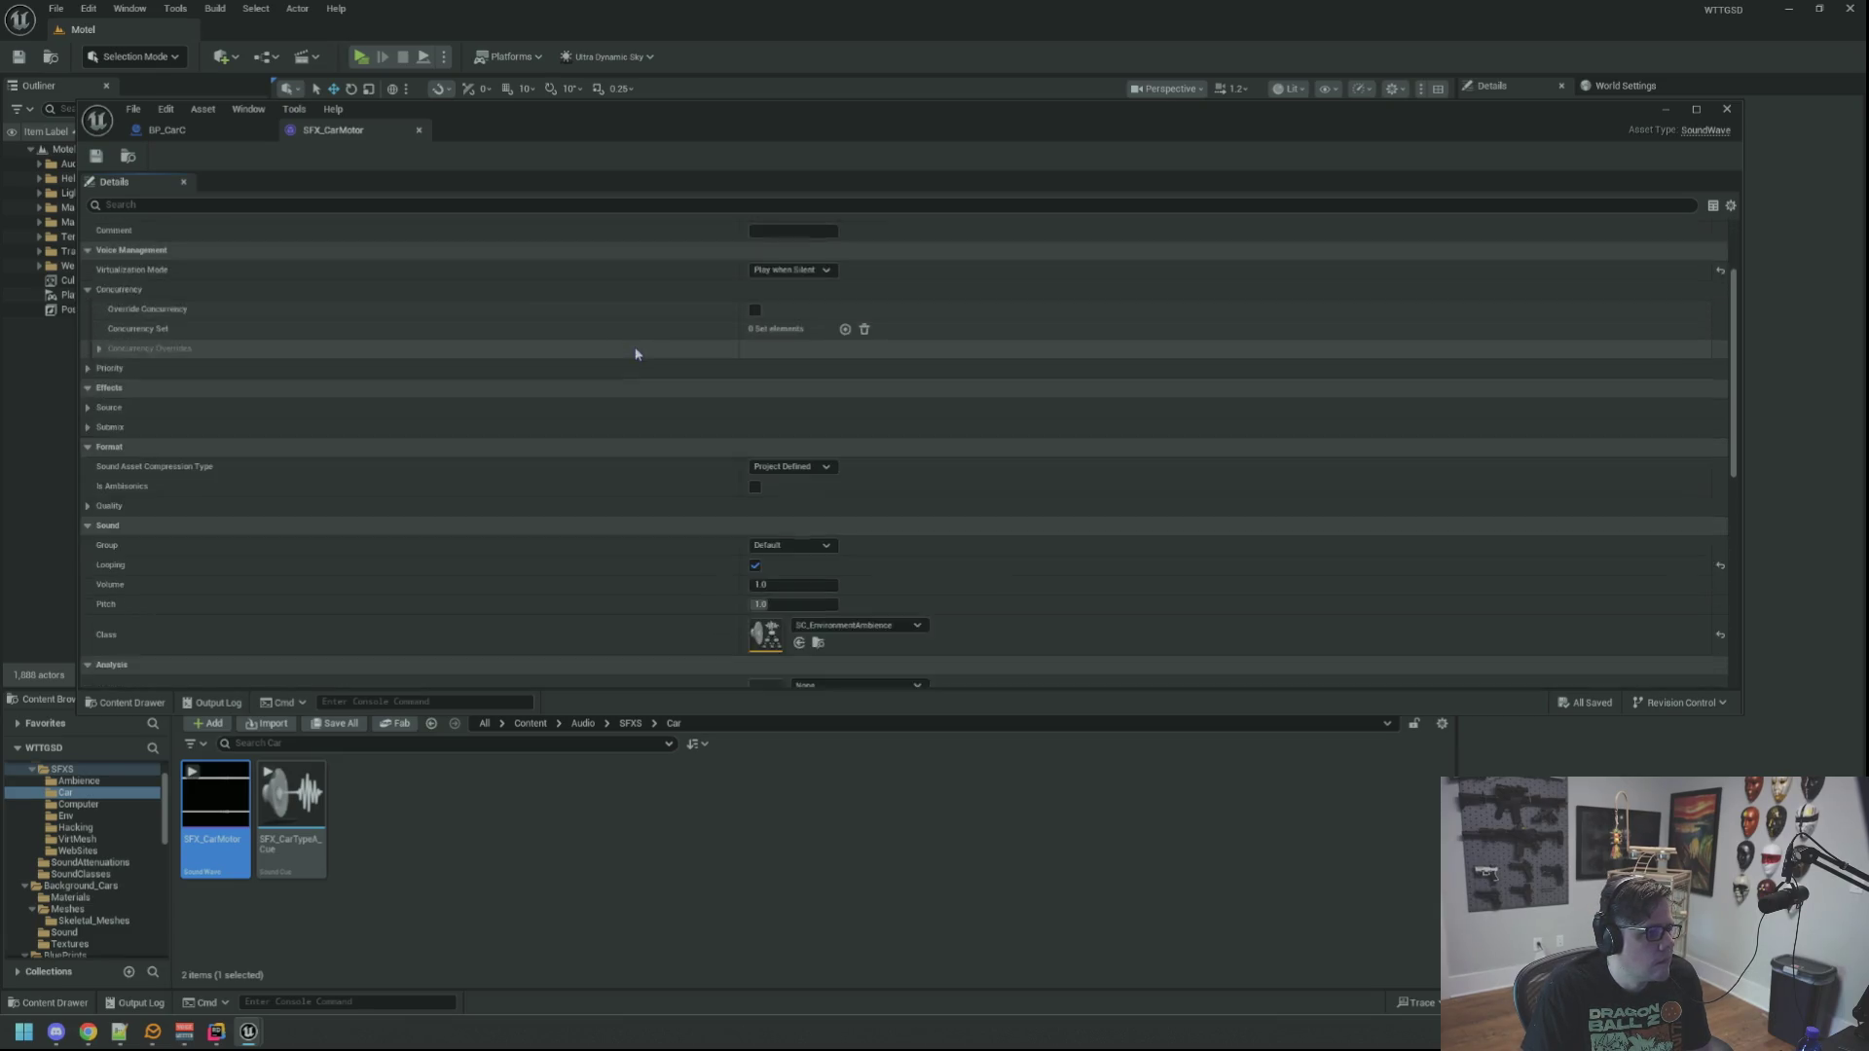
left_click(794, 537)
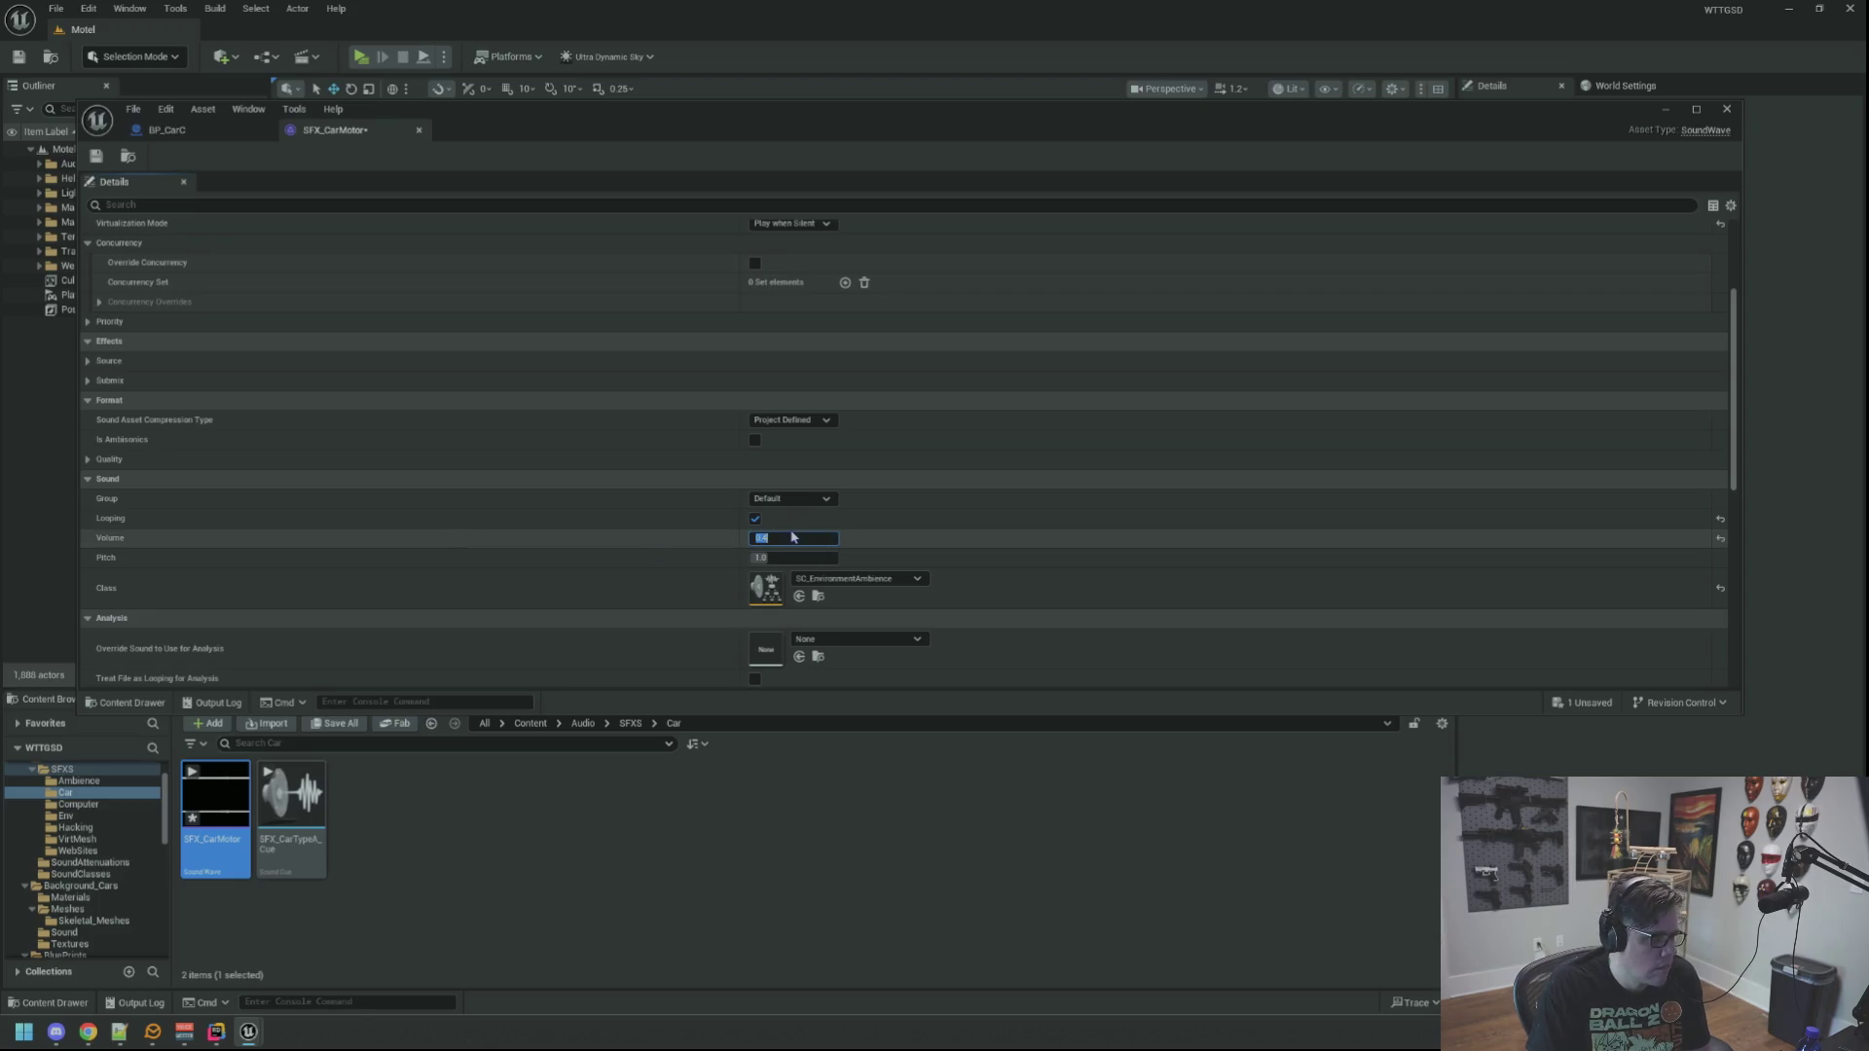
left_click(94, 156)
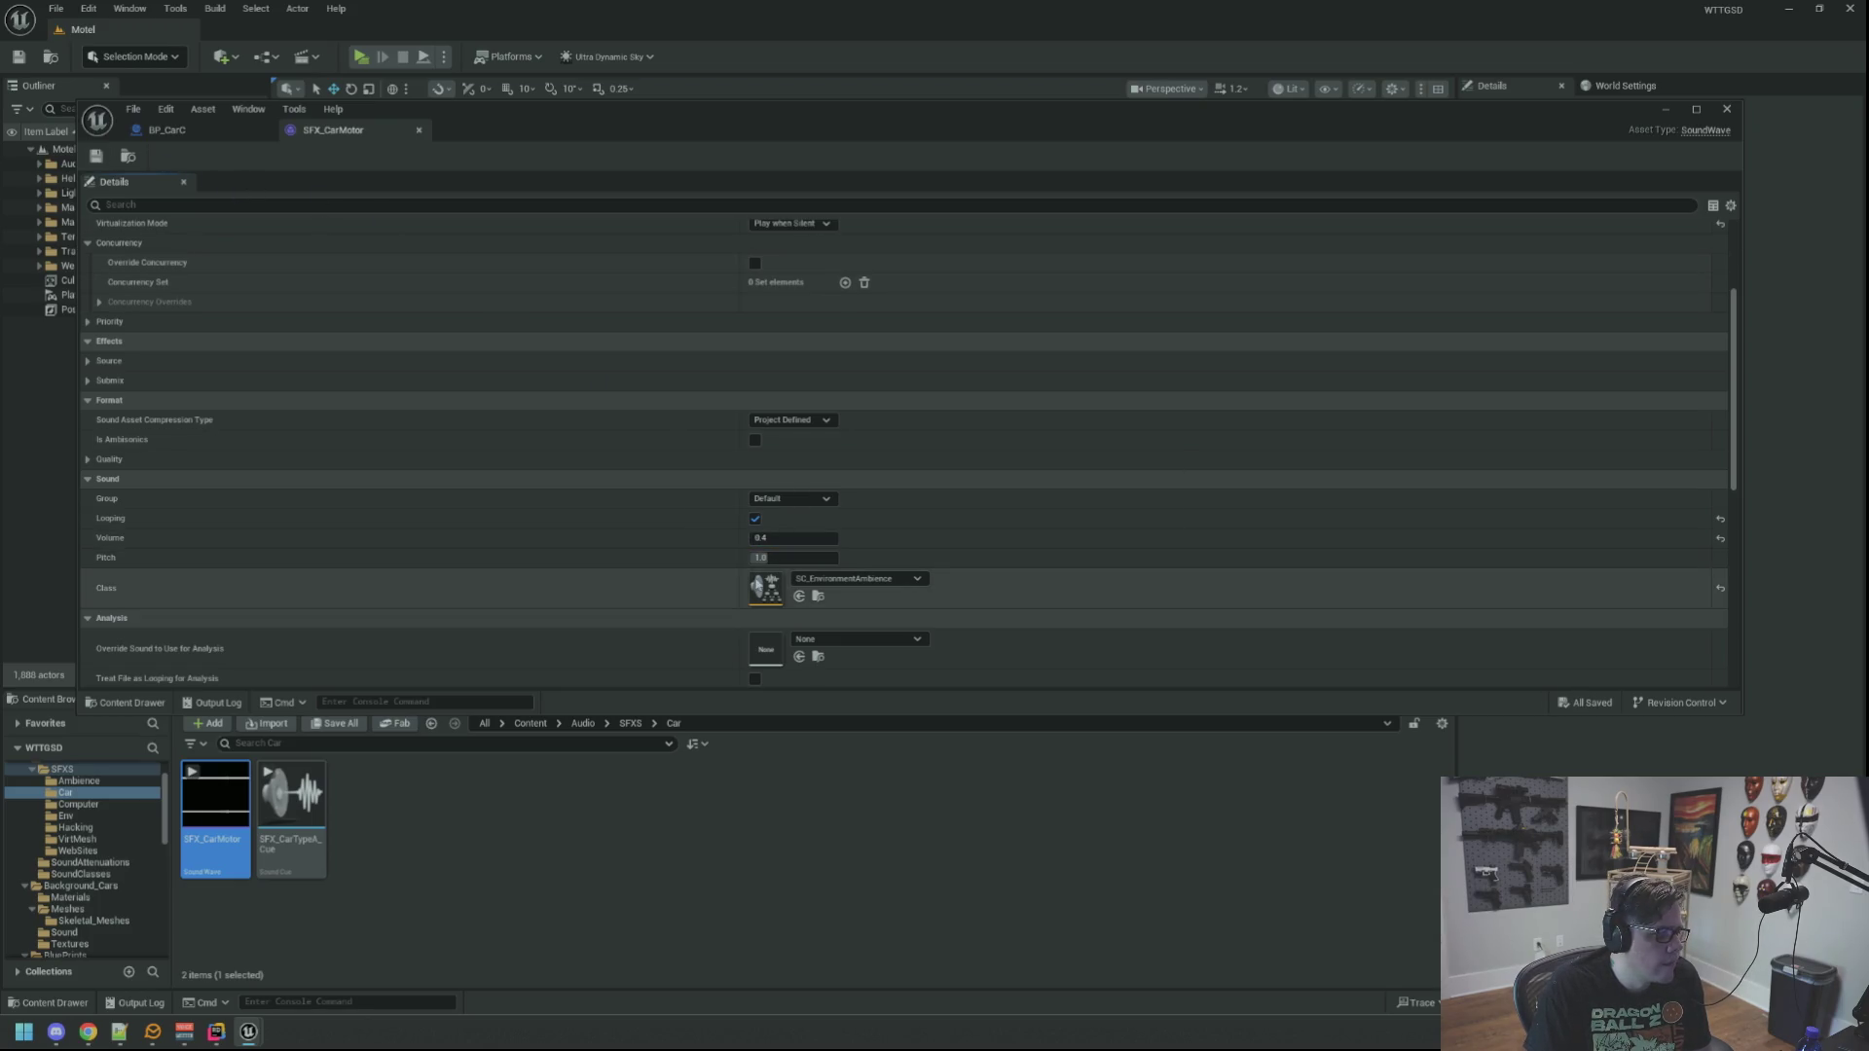
Step: Locate its SC_EnvironmentAmbience sound class, then return to the BP_CarC blueprint
left_click(818, 597)
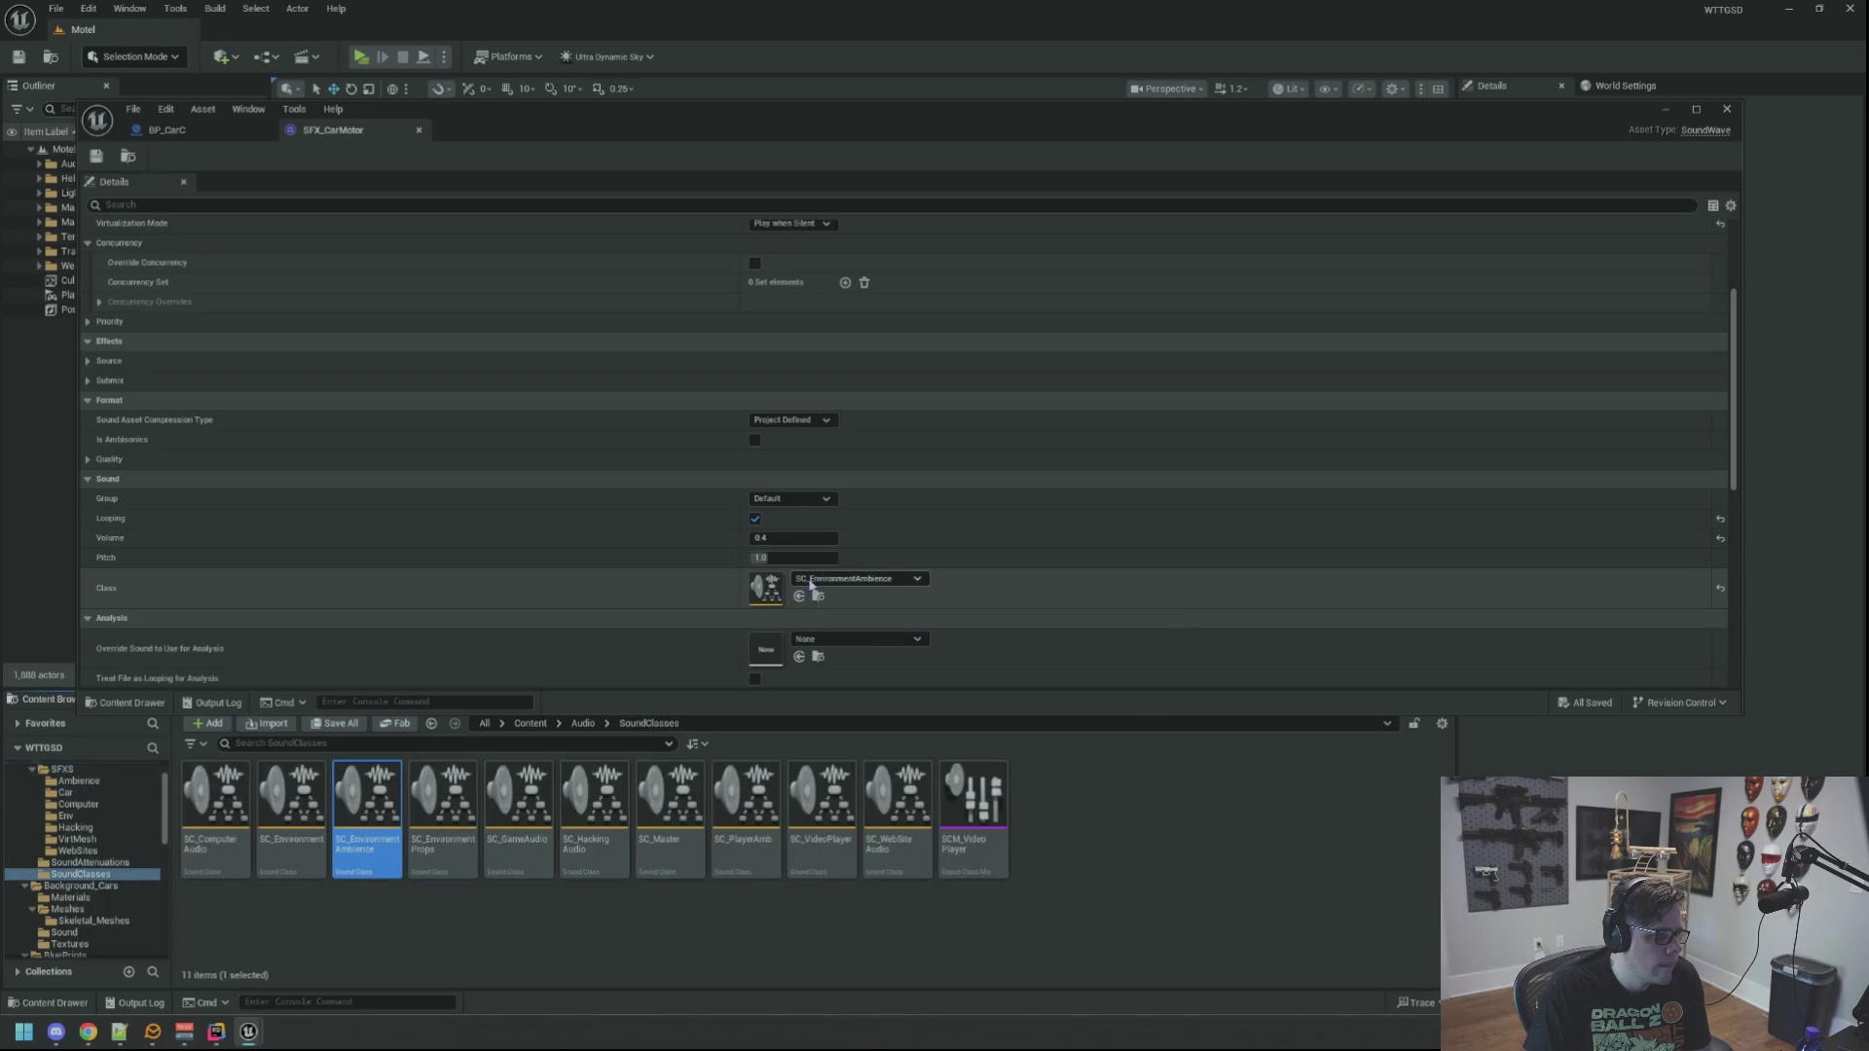
left_click(463, 921)
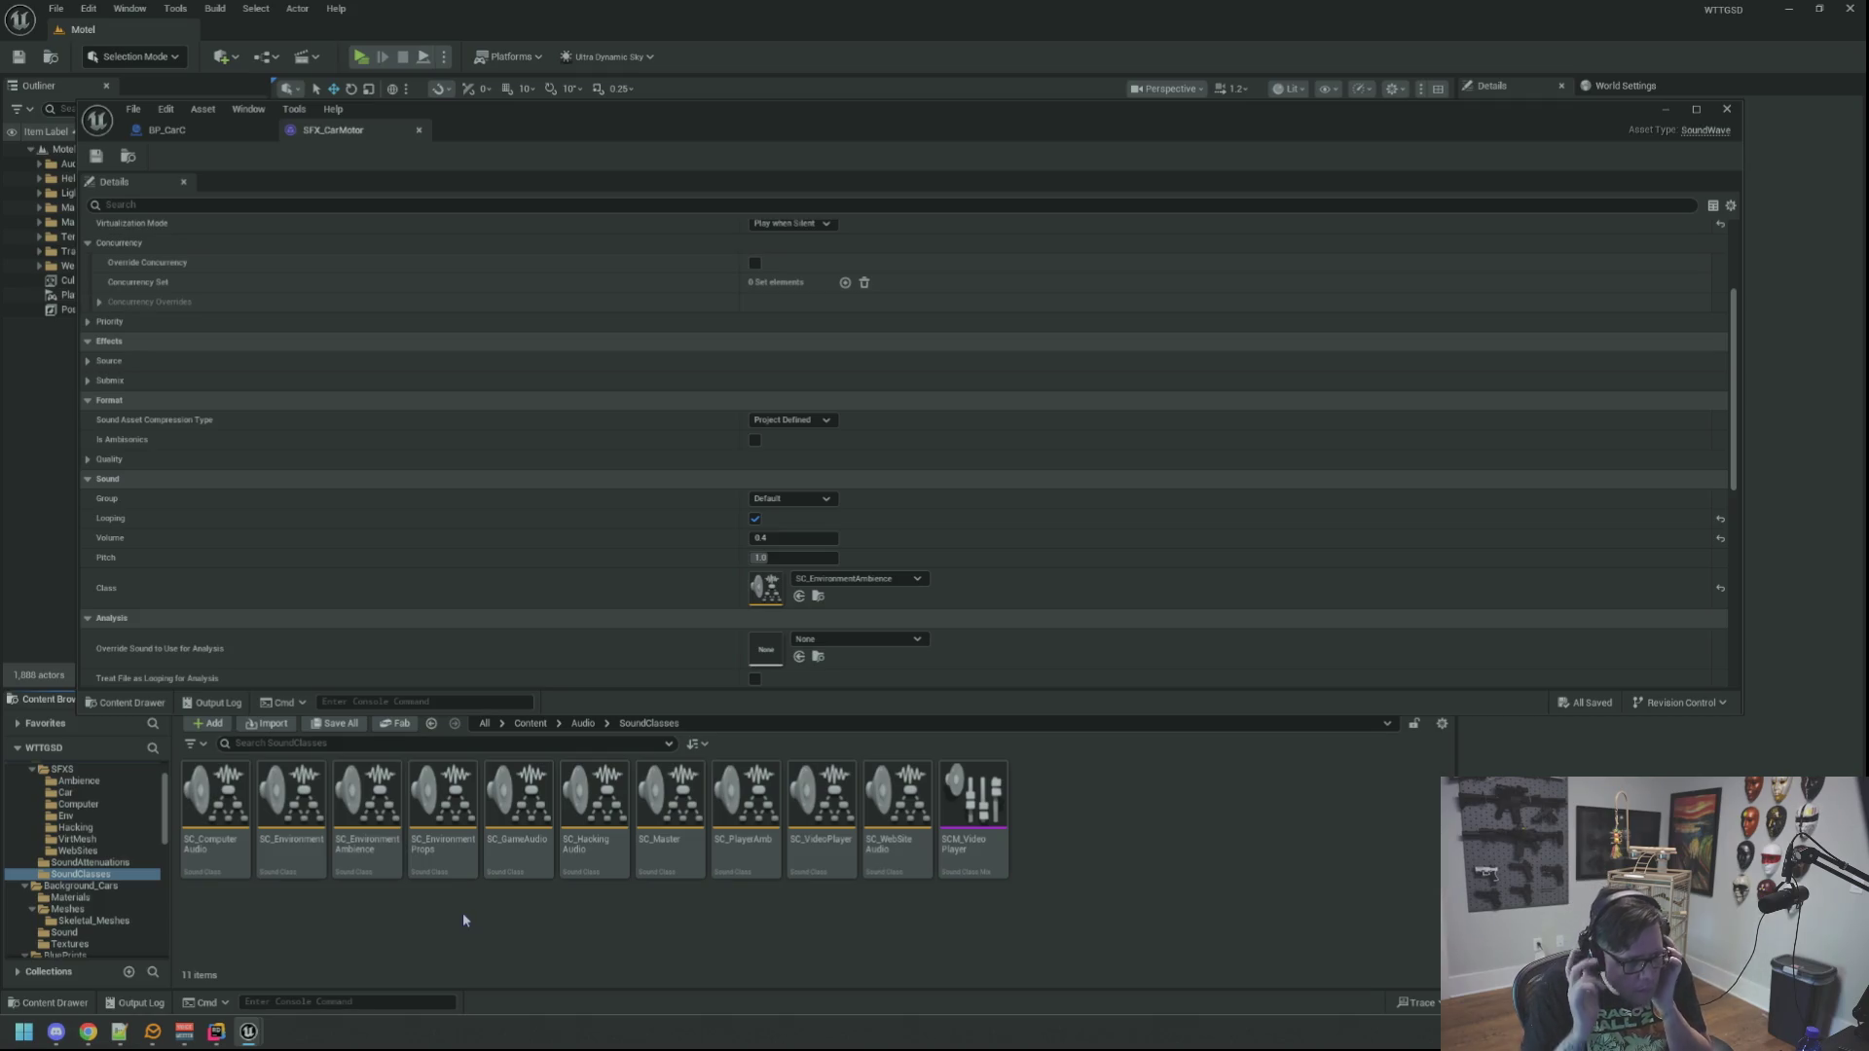
left_click(220, 128)
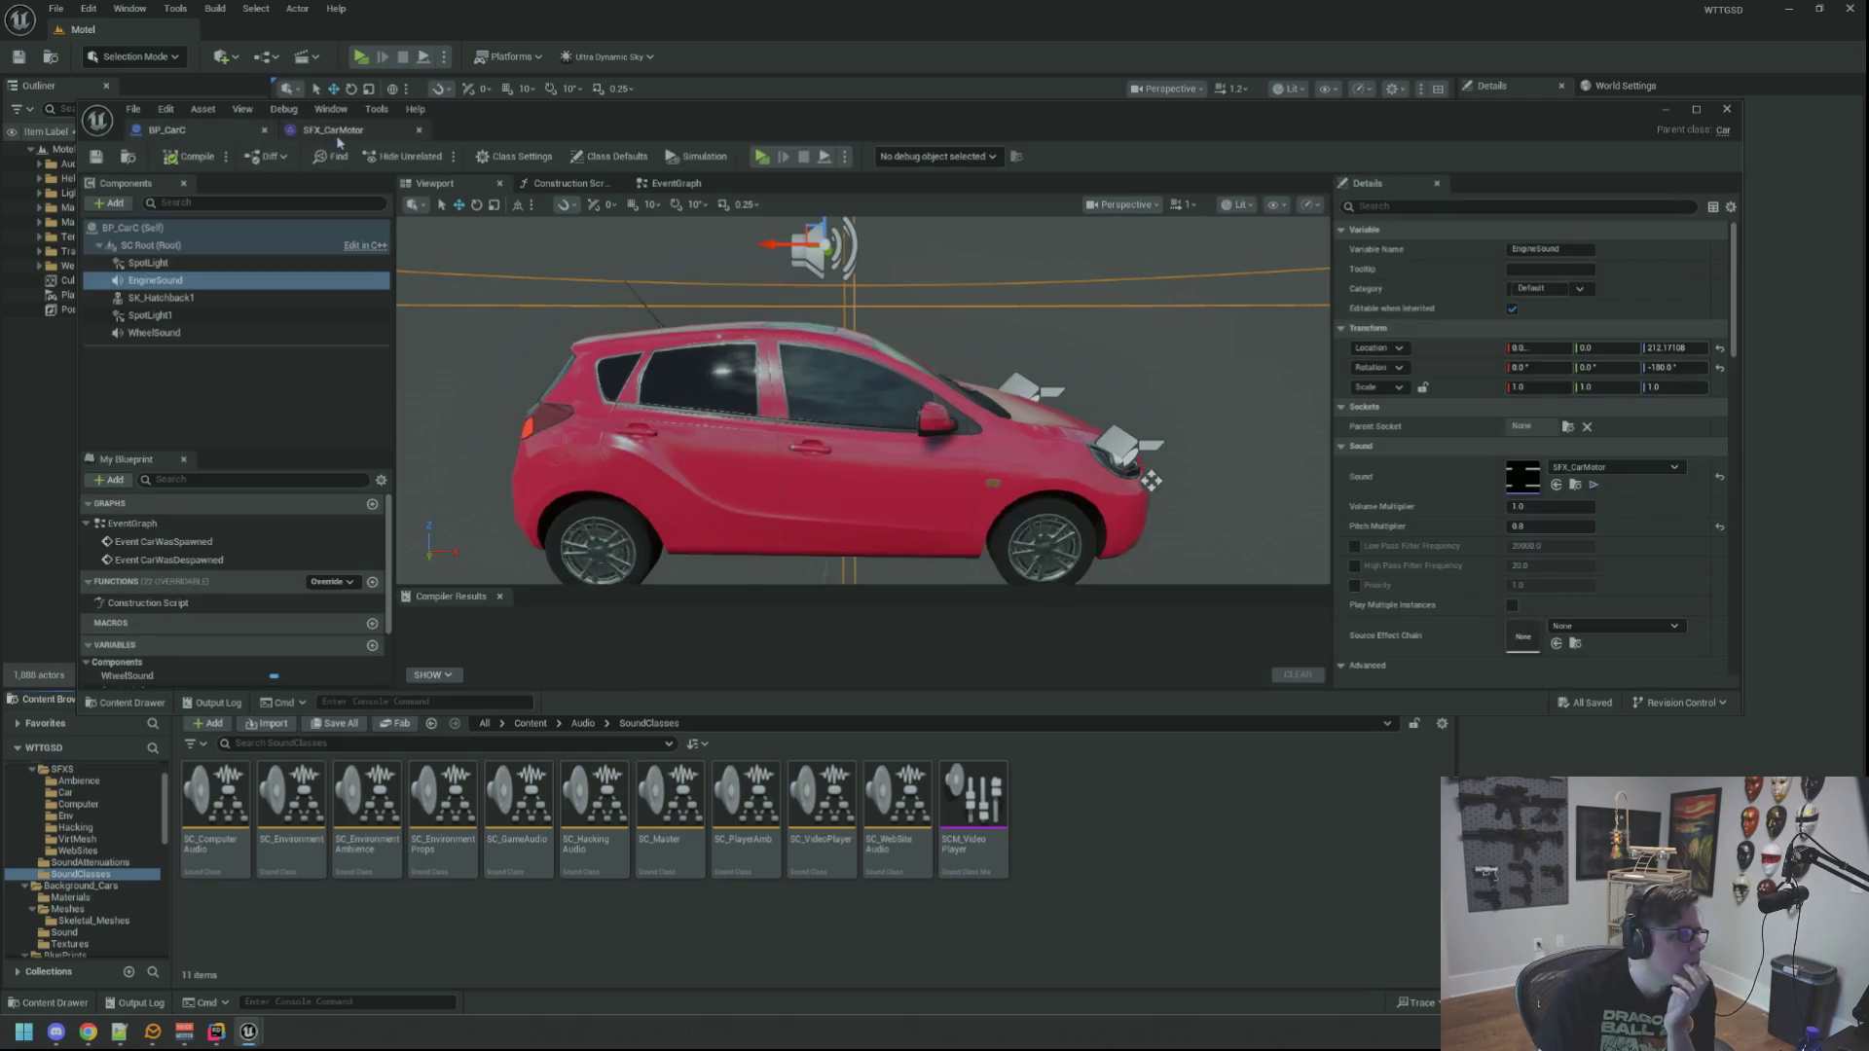
Step: Open the SC_TiresRolling_Loop sound cue used by BP_CarC's WheelSound component
left_click(195, 333)
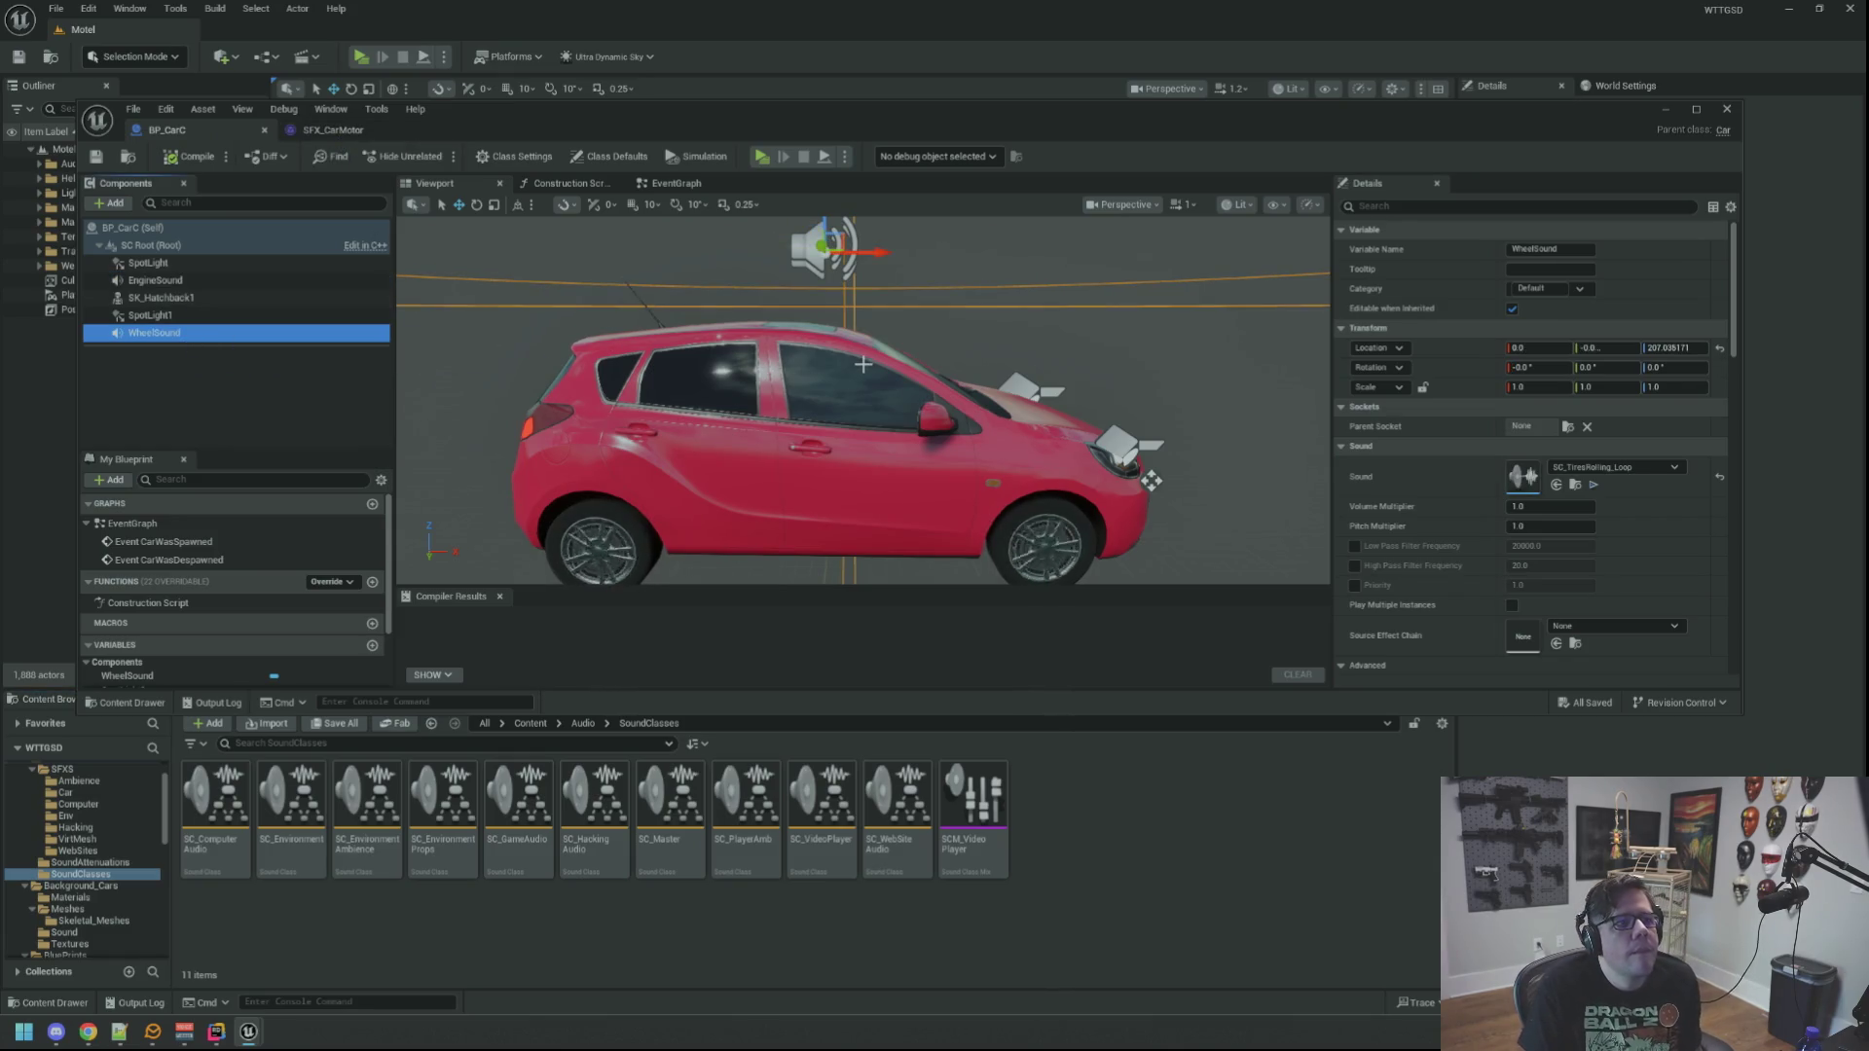
left_click(1575, 484)
double_click(291, 803)
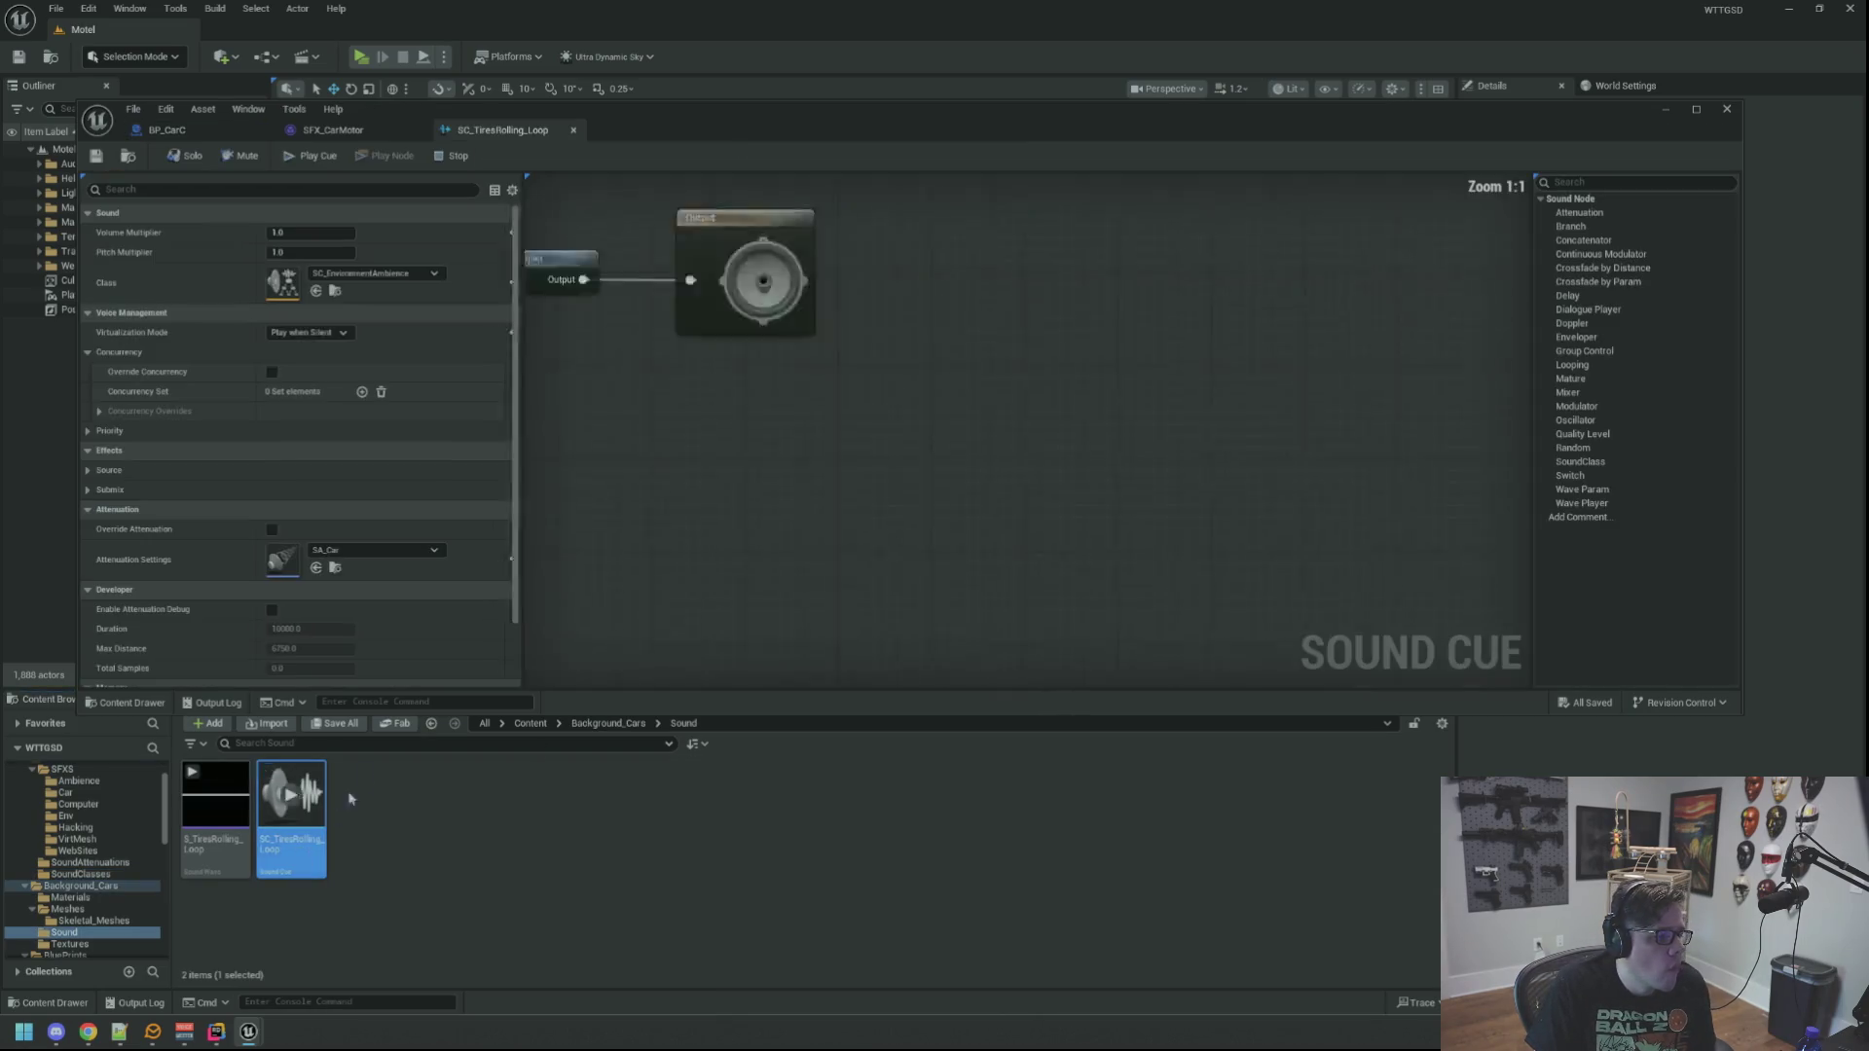
scroll(432, 450, "down", 2)
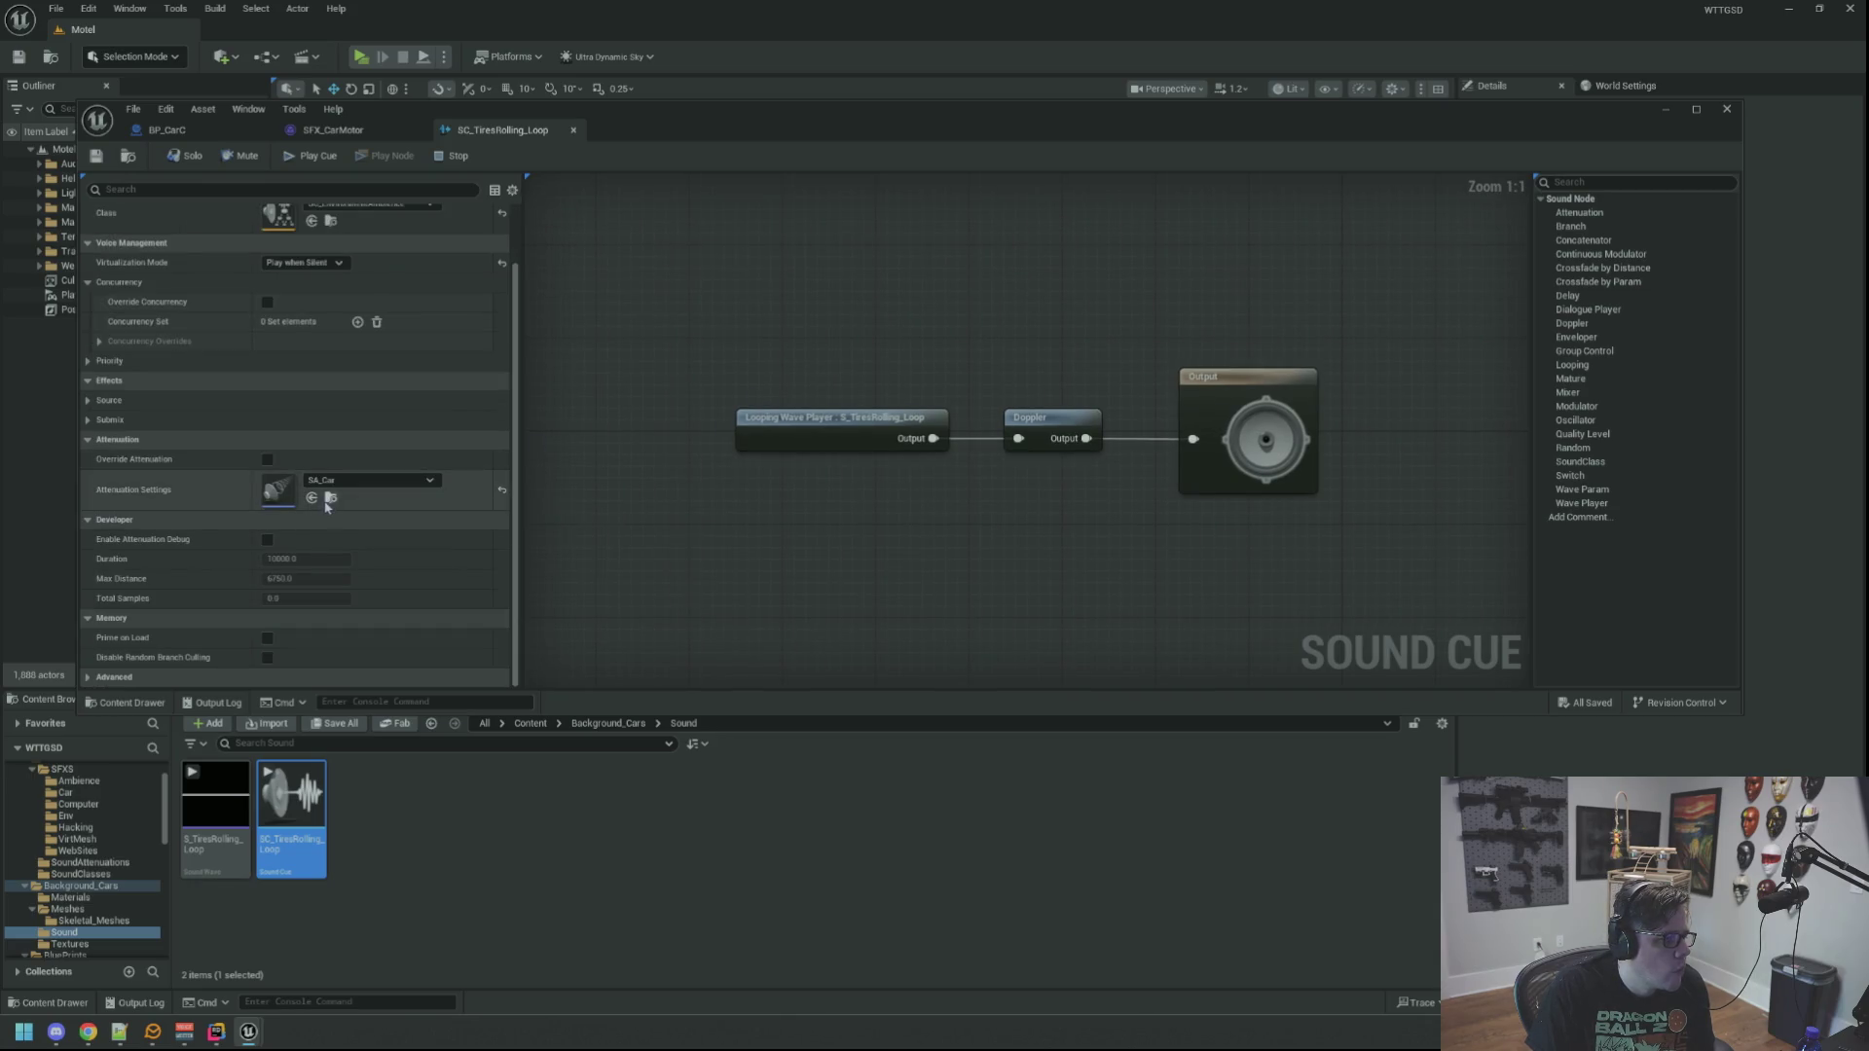
Step: Duplicate SA_Car as SA_Wheels and set its Attenuation Function to Linear
left_click(331, 497)
key("ctrl+d")
type("SA_Wheel")
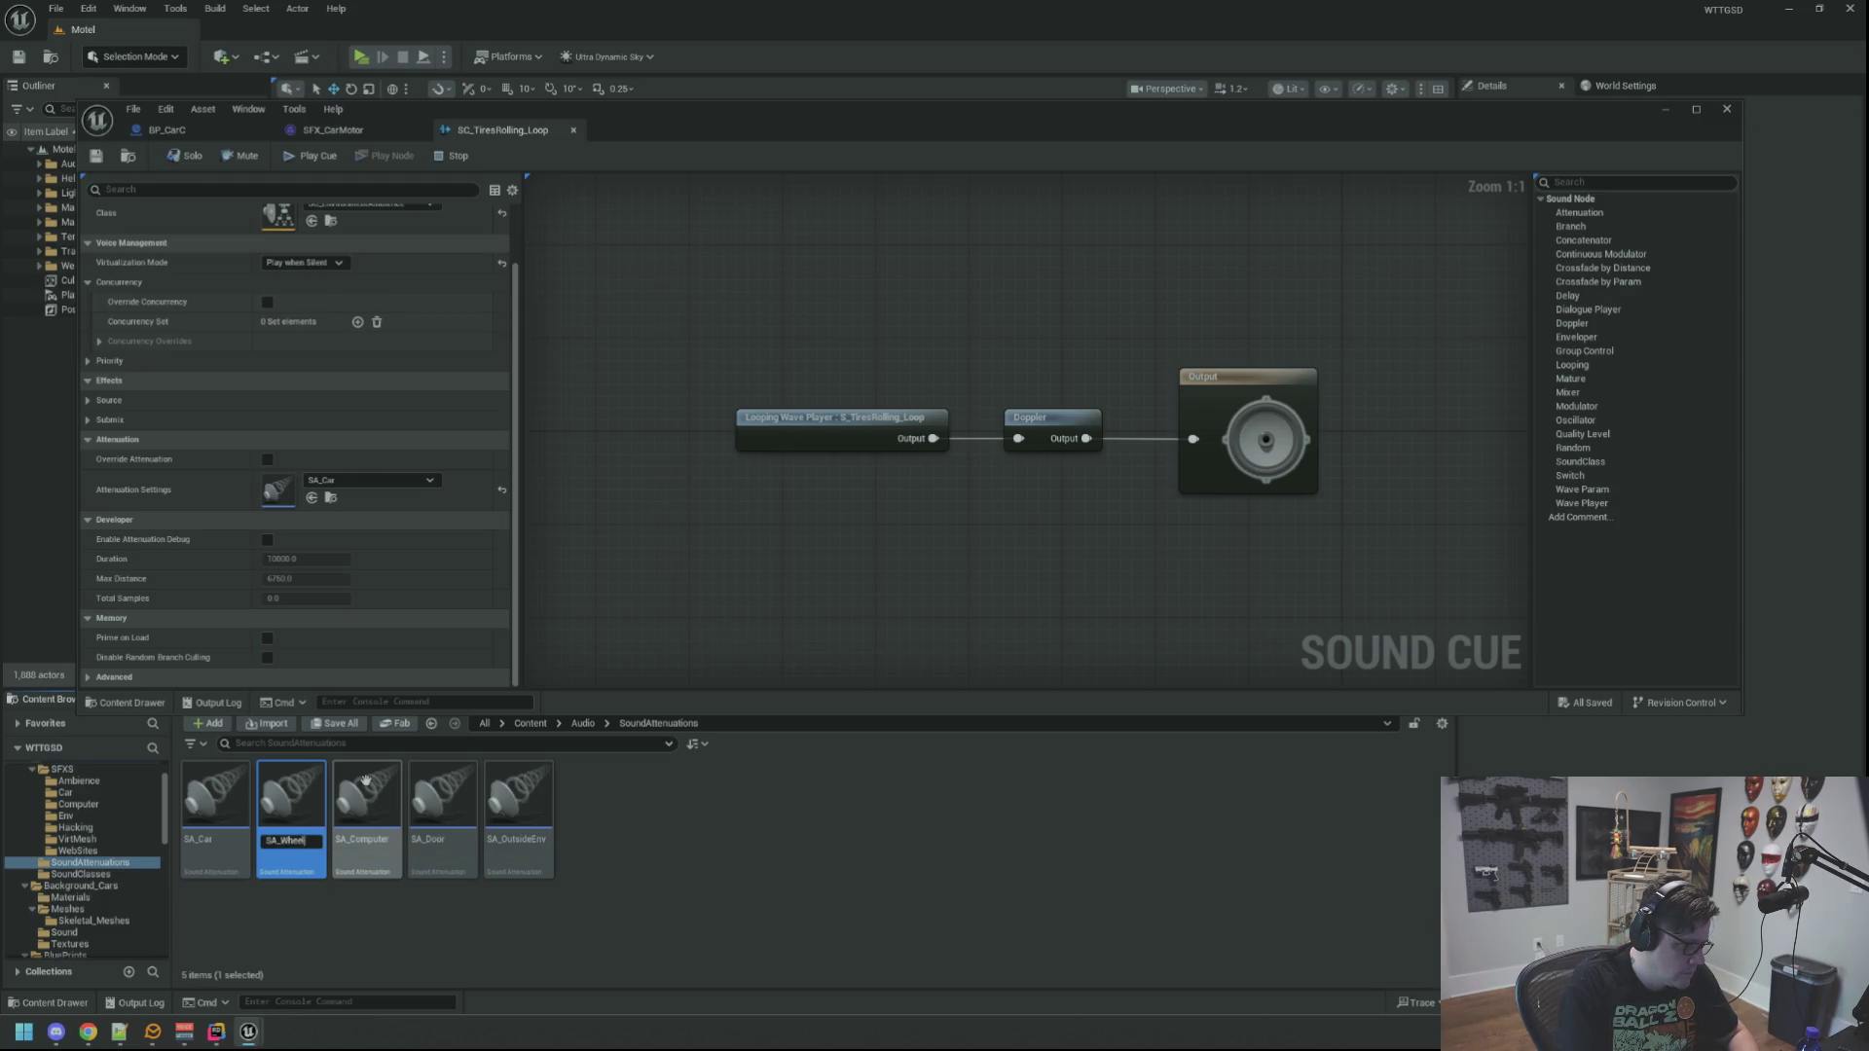
type("s")
key("Return")
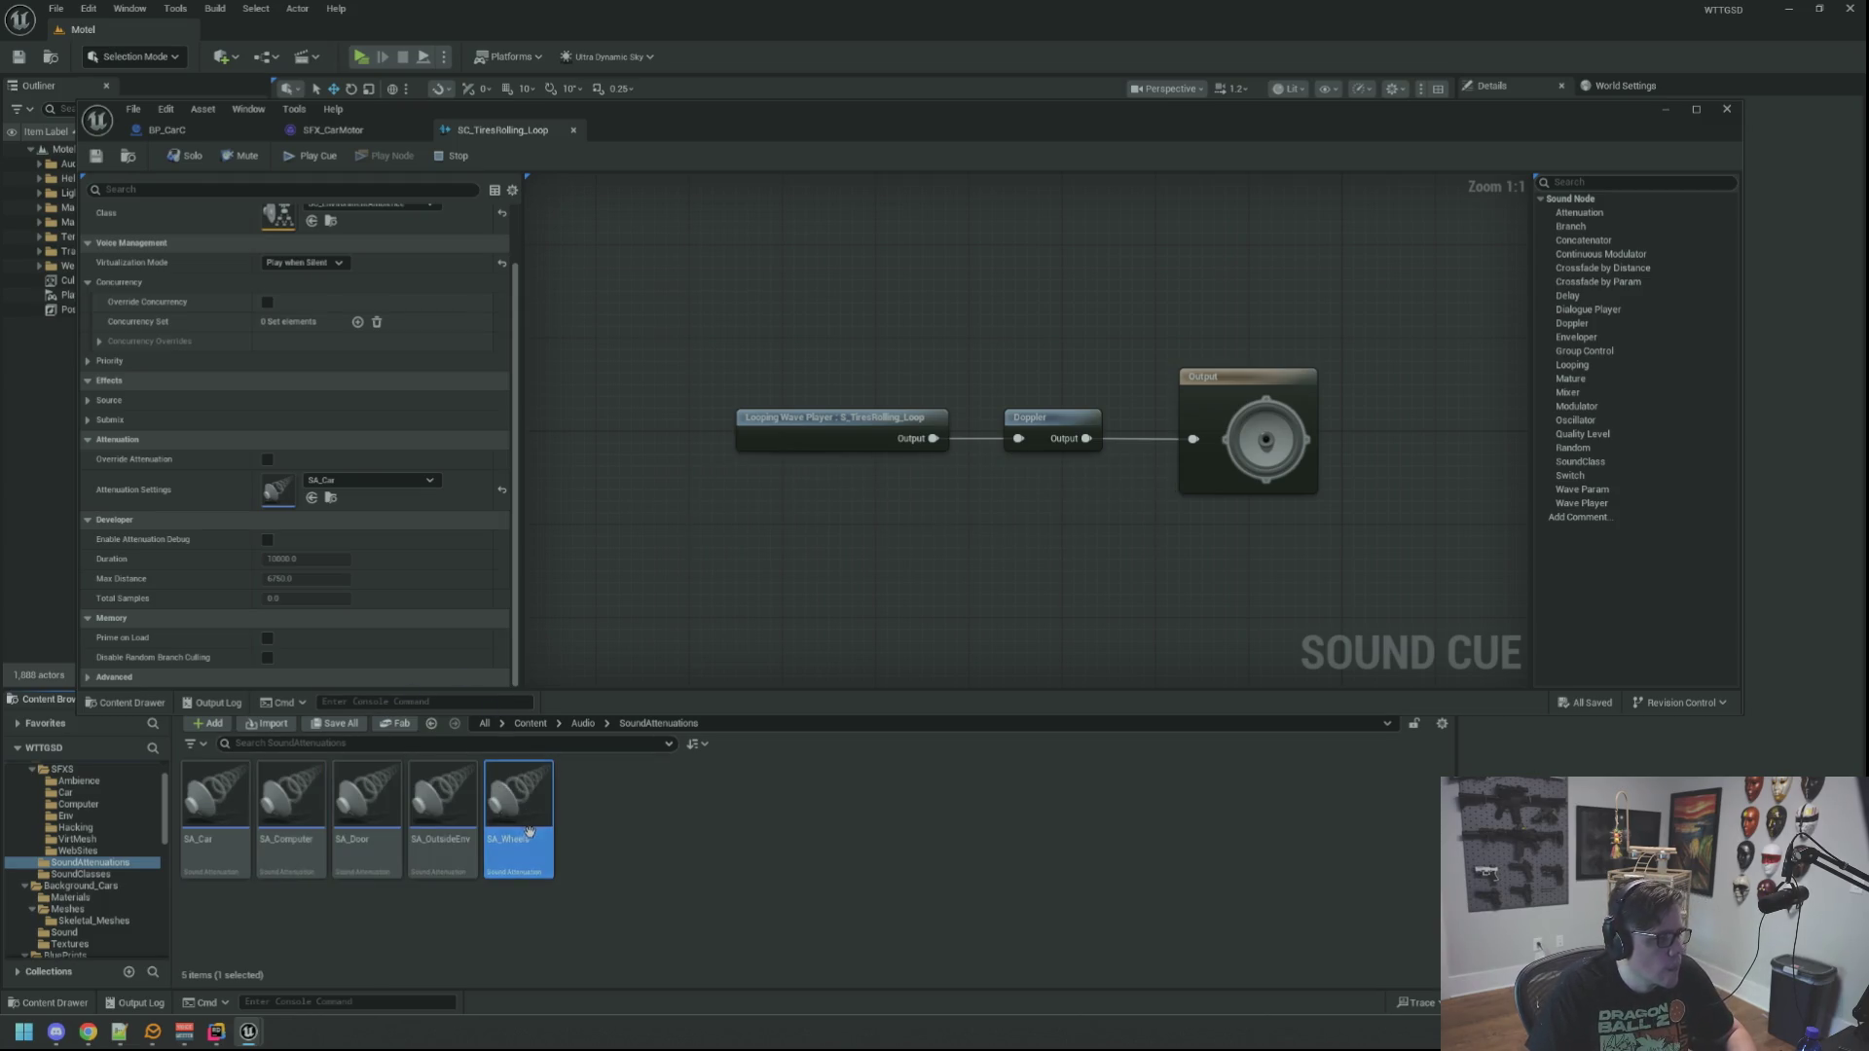
double_click(518, 808)
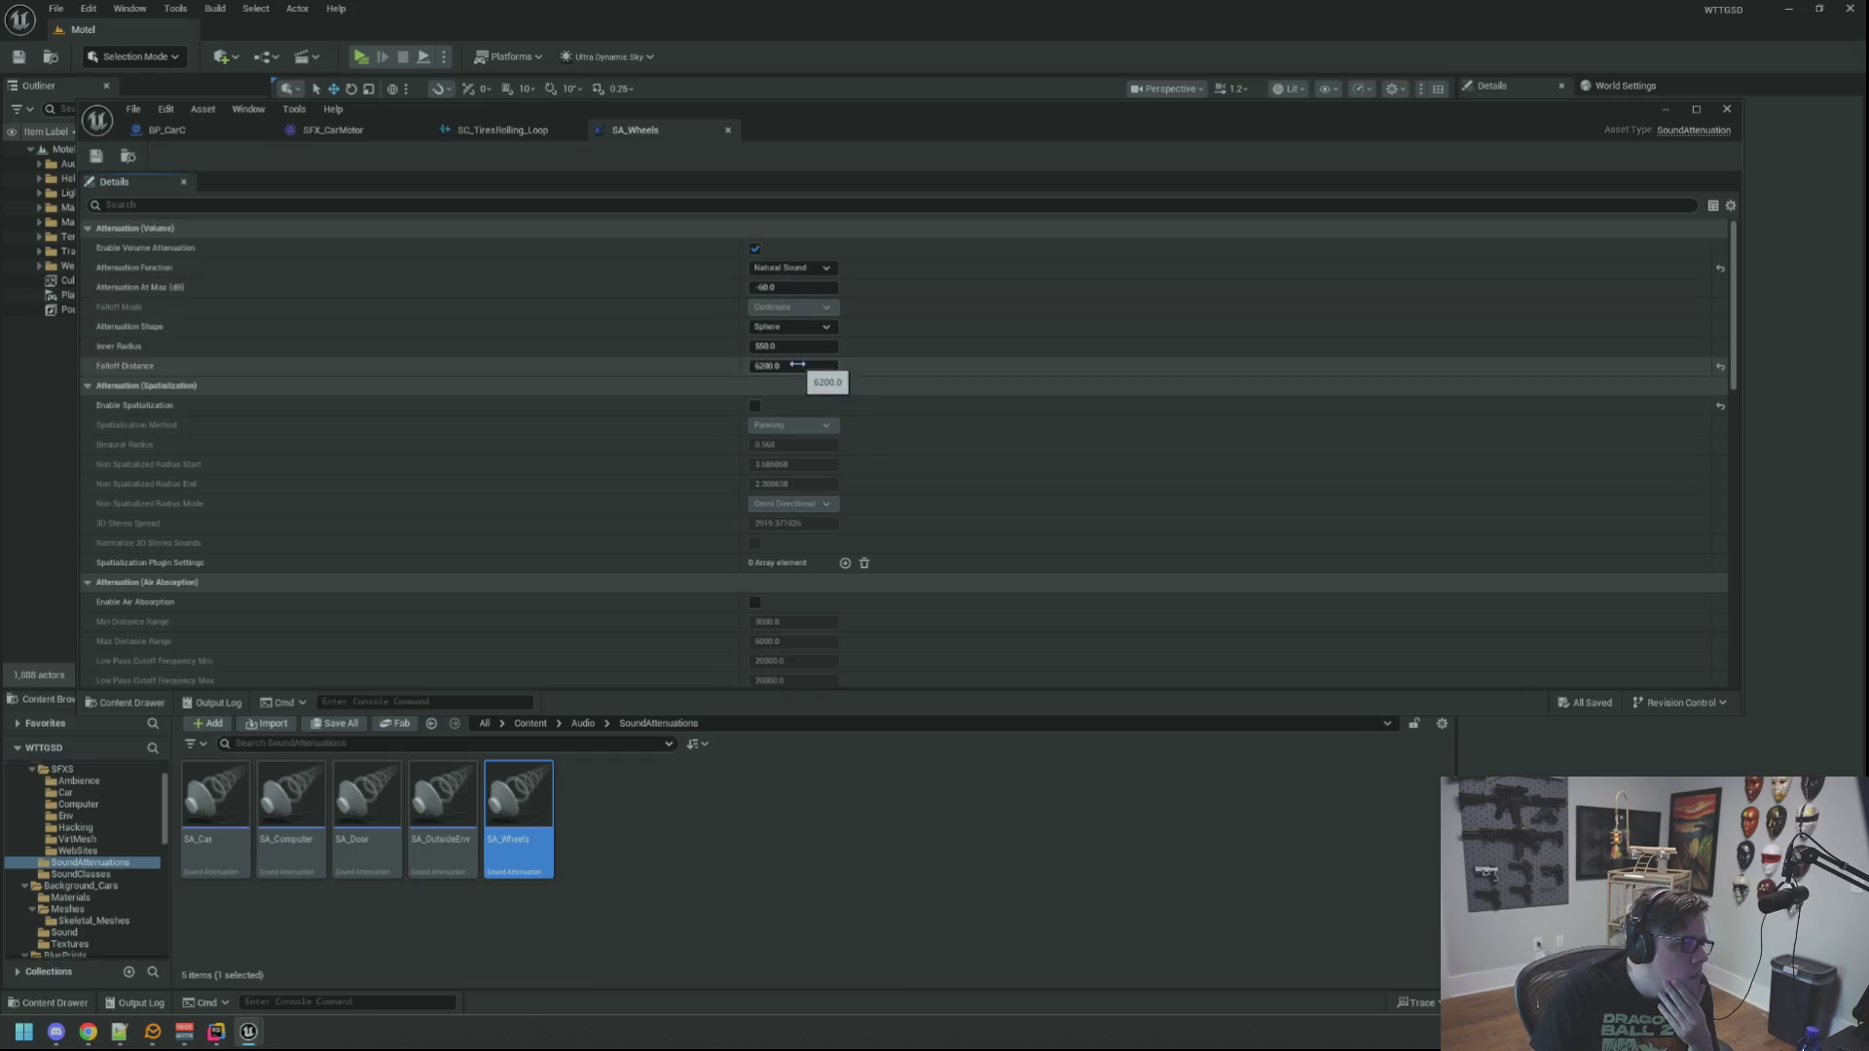
left_click(814, 267)
left_click(808, 282)
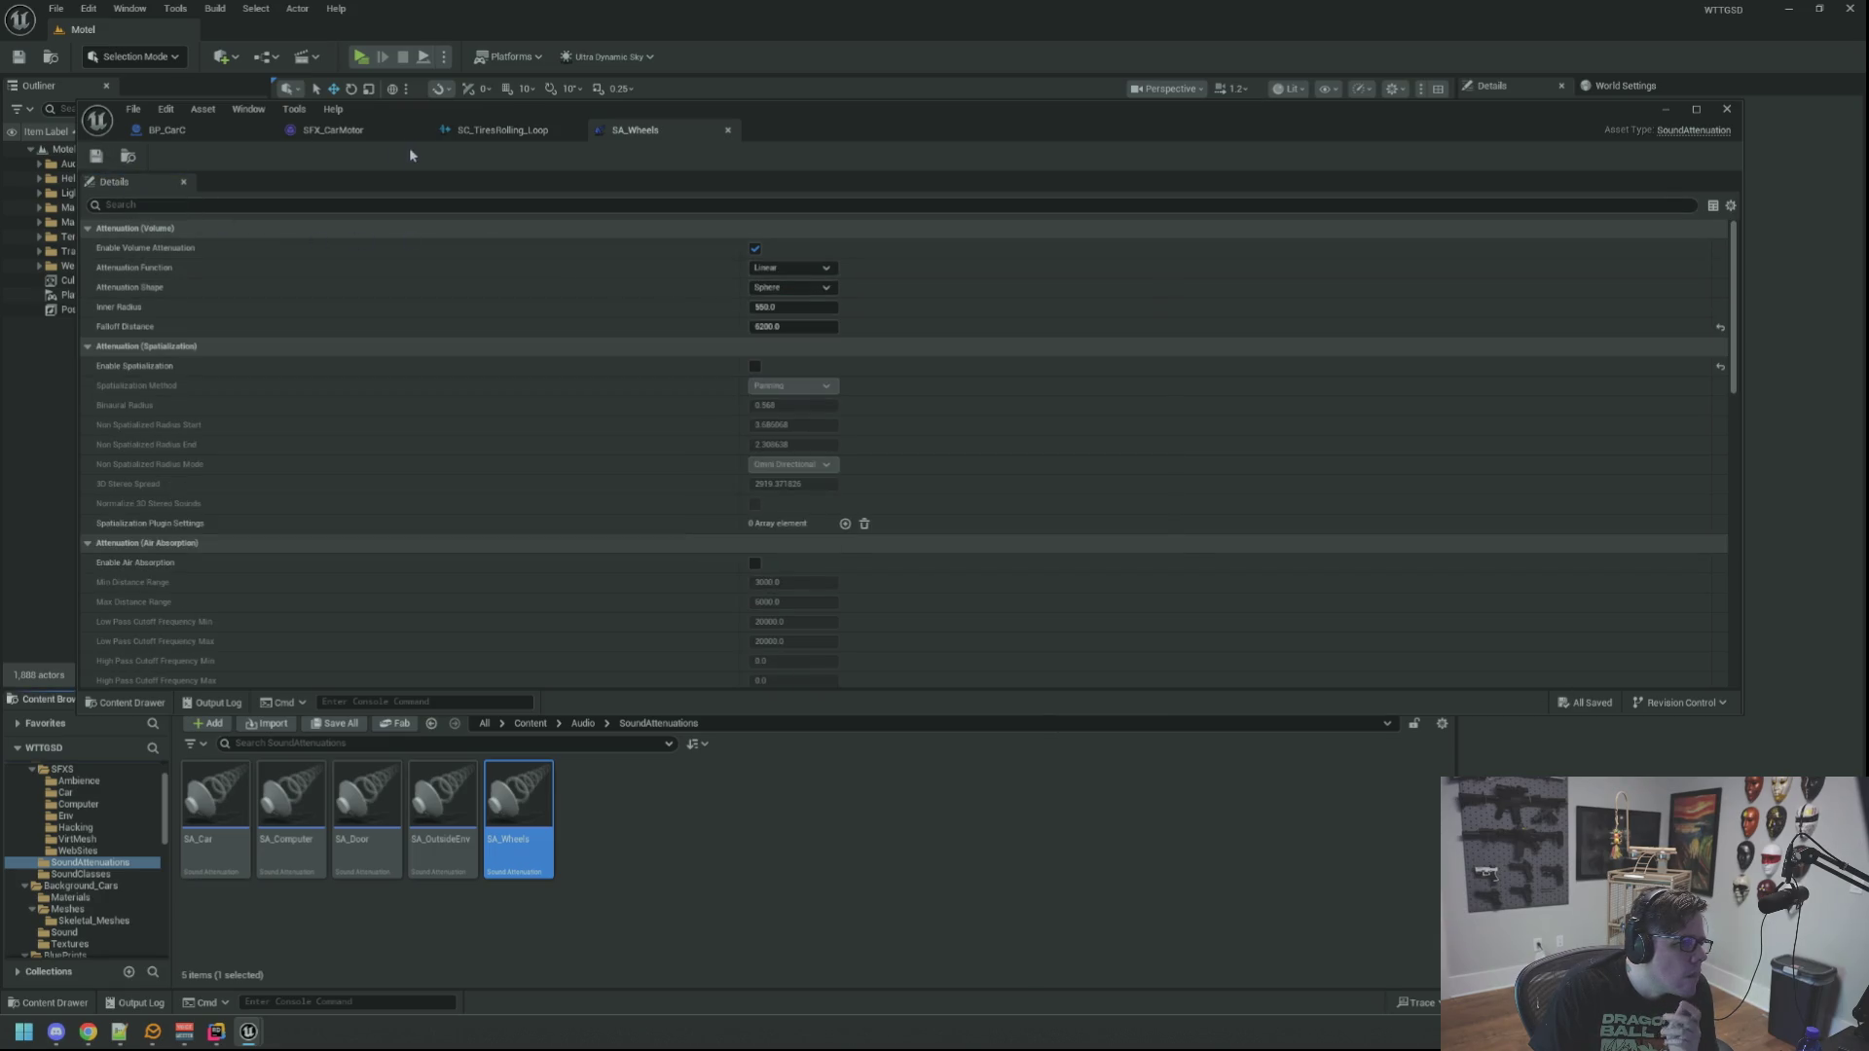
Step: Back in SC_TiresRolling_Loop, bring up the list of attenuation assets
left_click(502, 130)
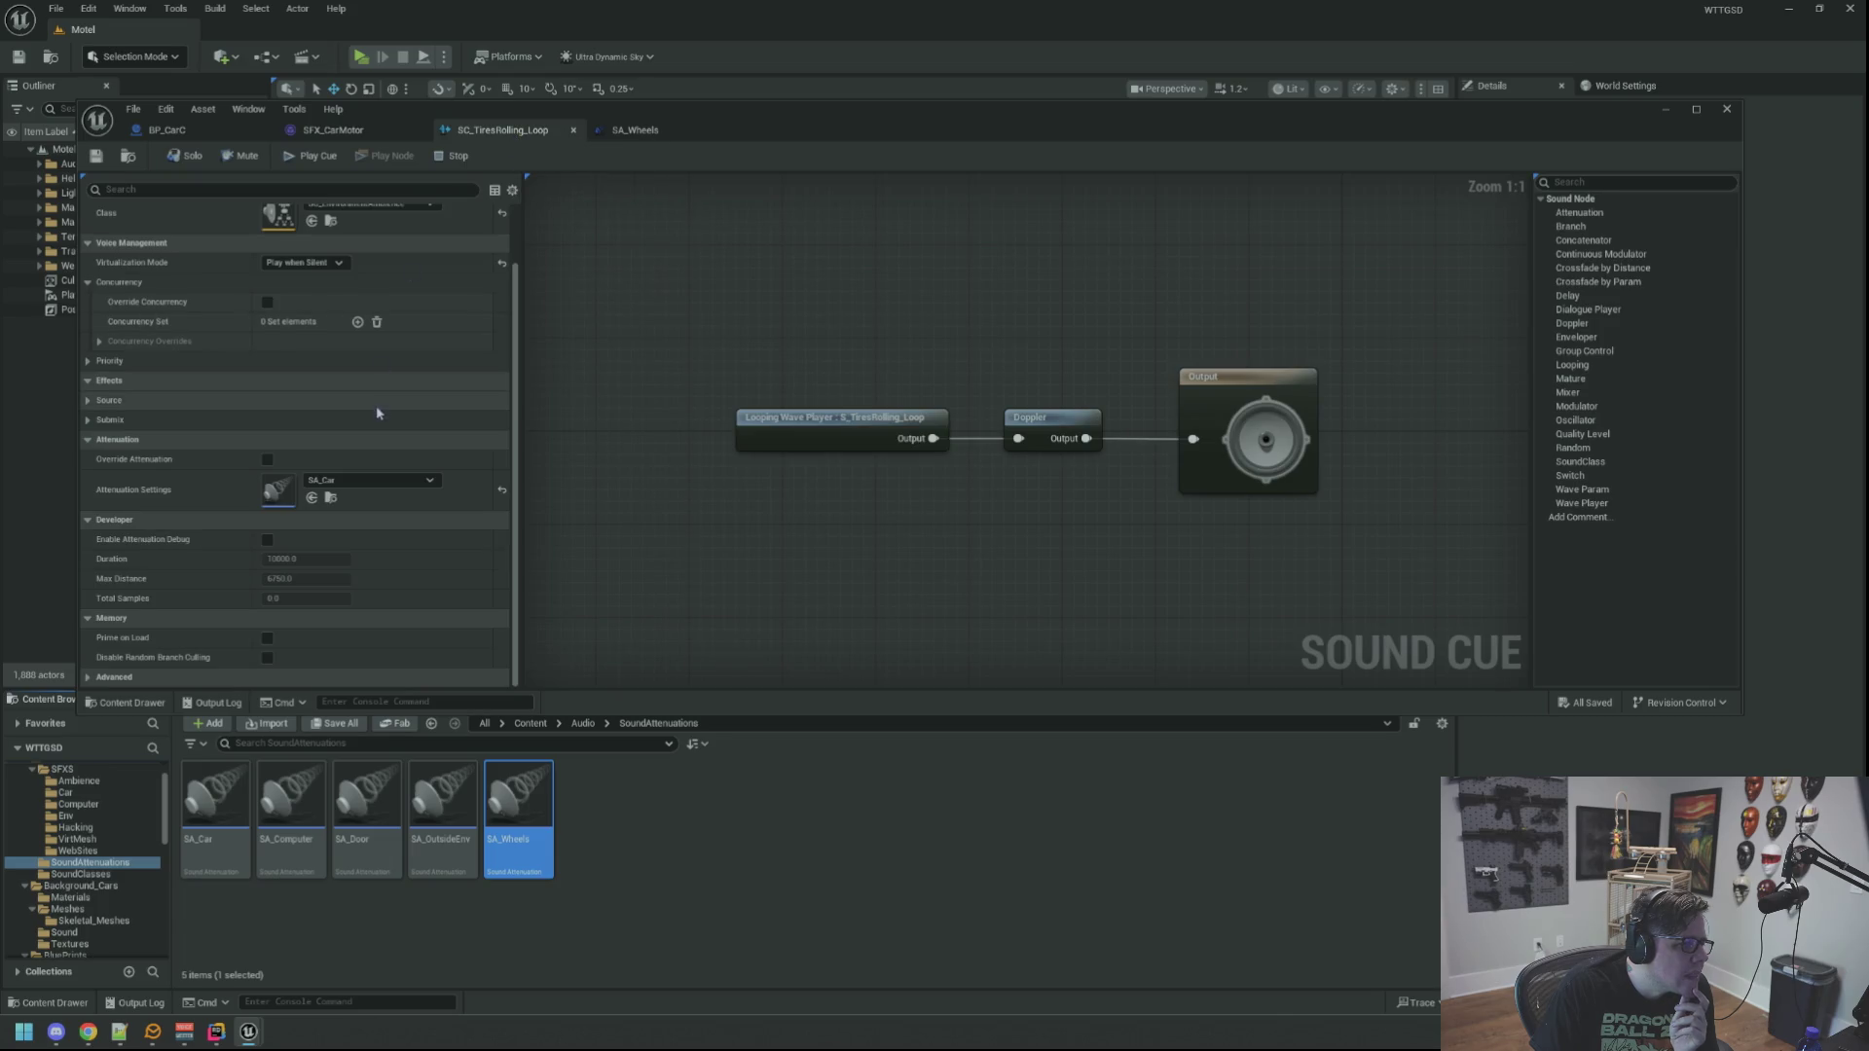
scroll(377, 413, "up", 1)
left_click(368, 504)
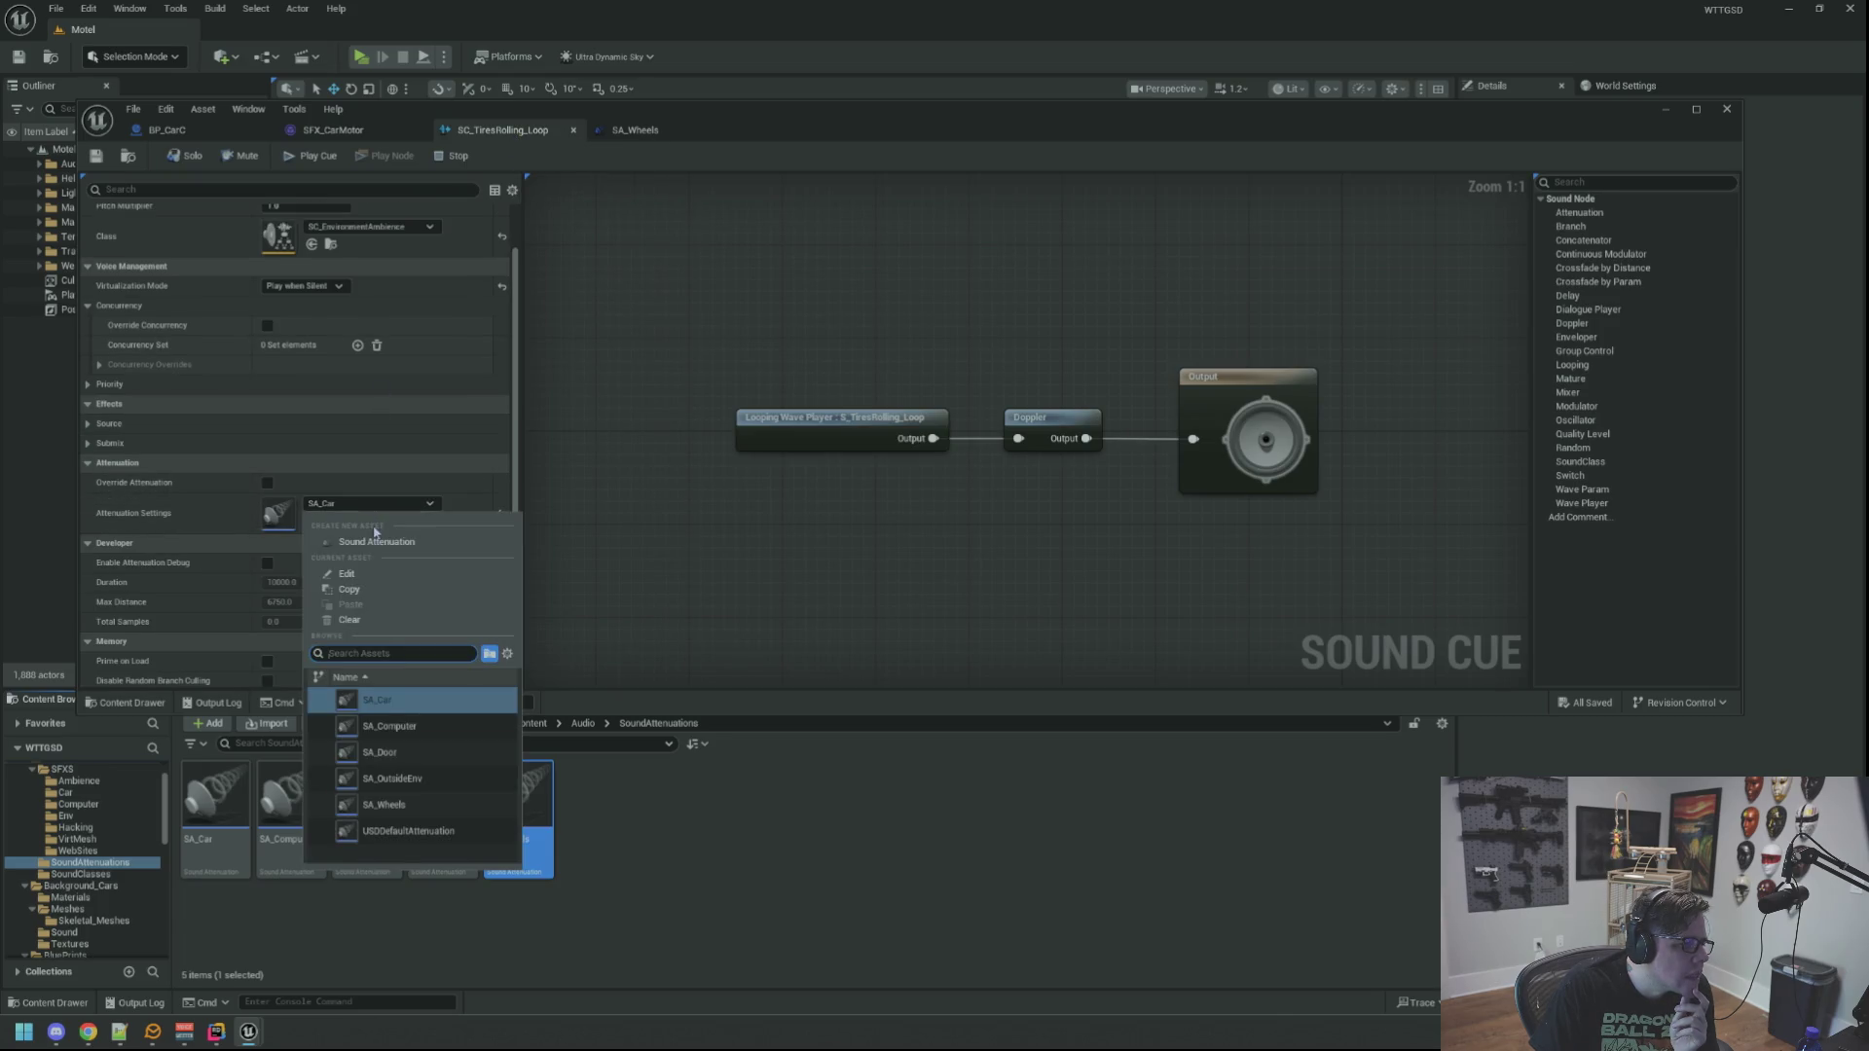
Step: Assign SA_Wheels as the cue's Attenuation Settings and review the open asset tabs
left_click(425, 808)
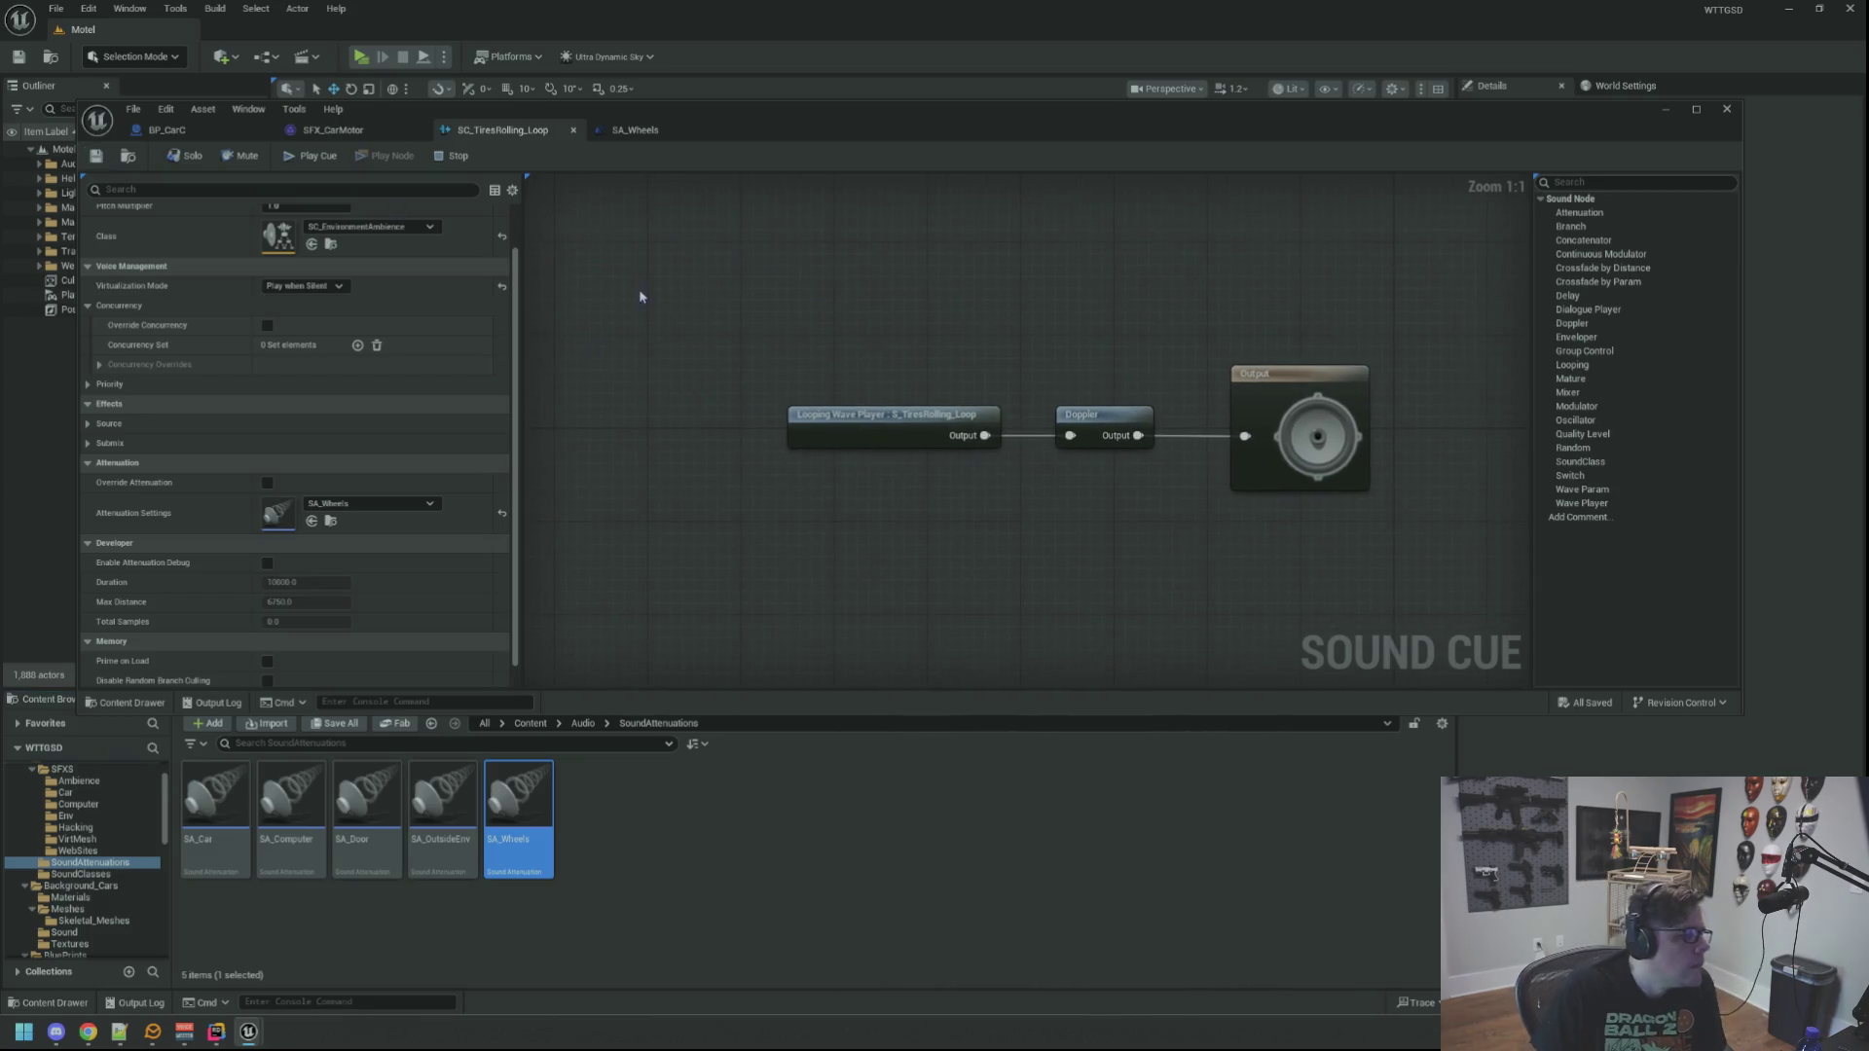
left_click(166, 129)
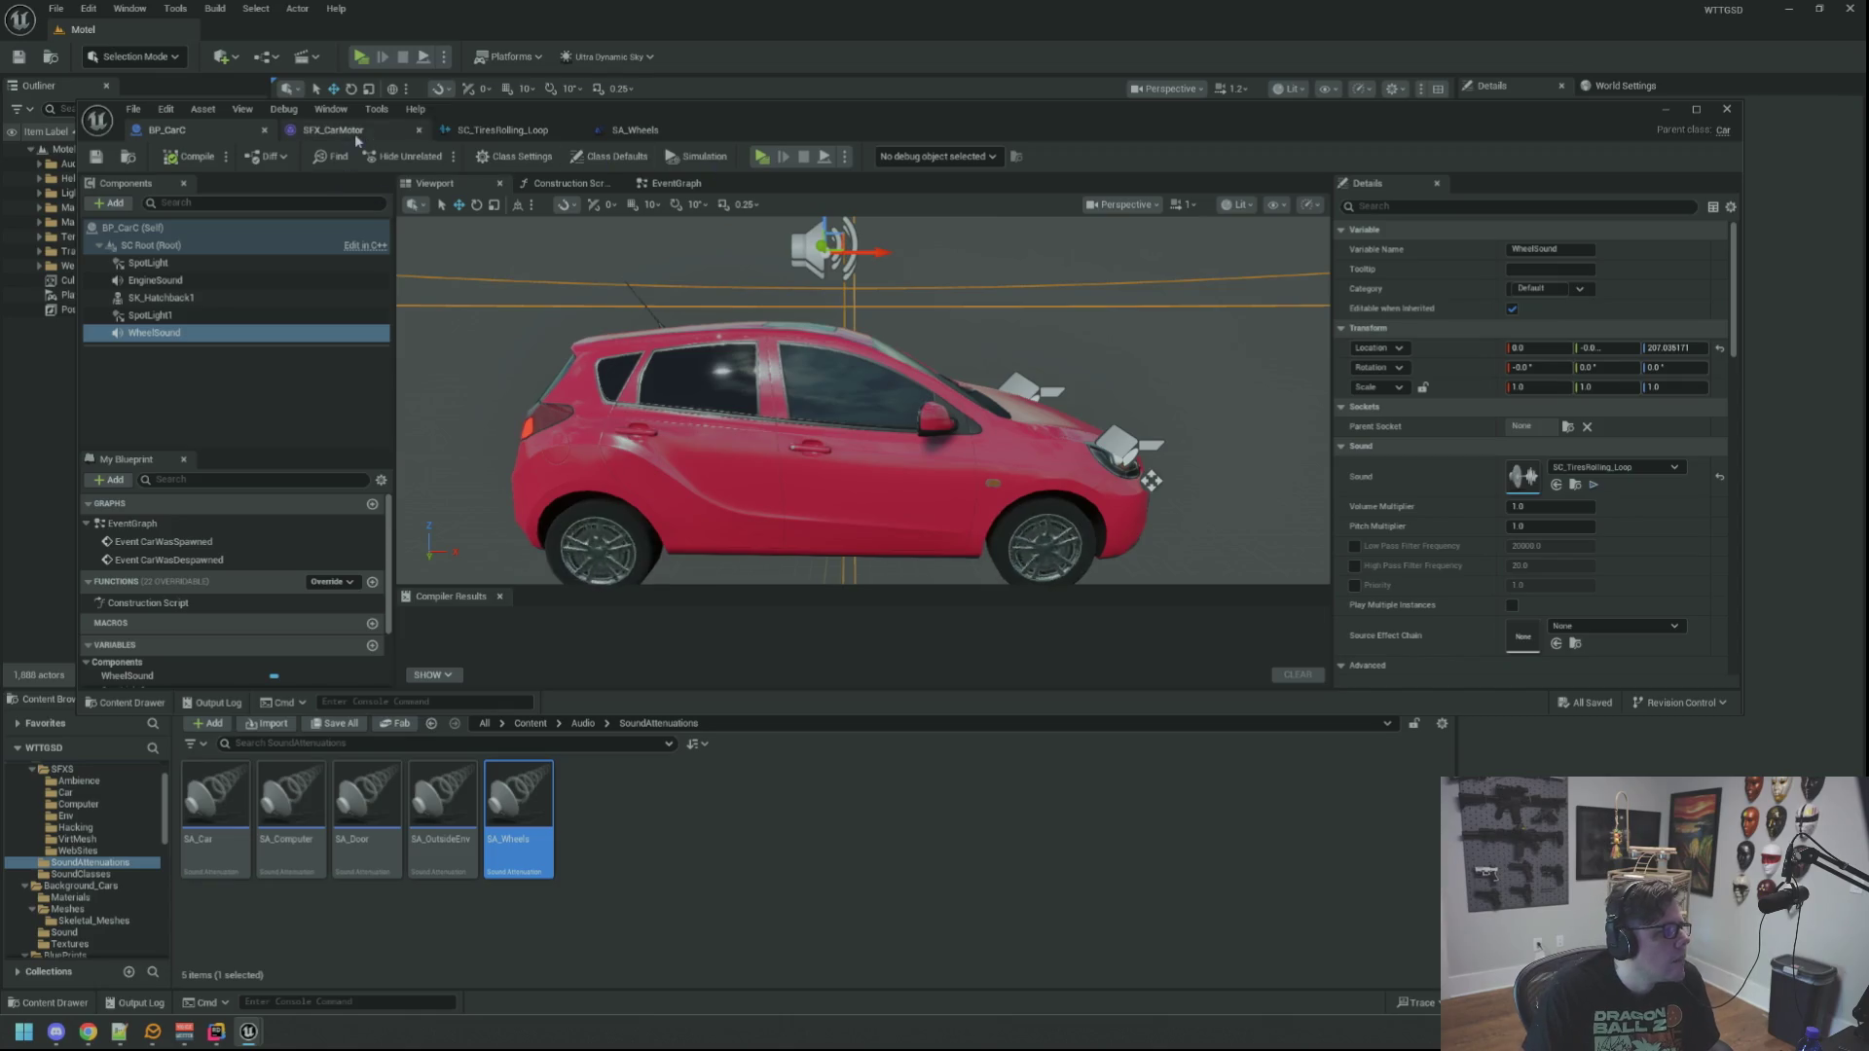
left_click(526, 133)
left_click(633, 132)
left_click(511, 130)
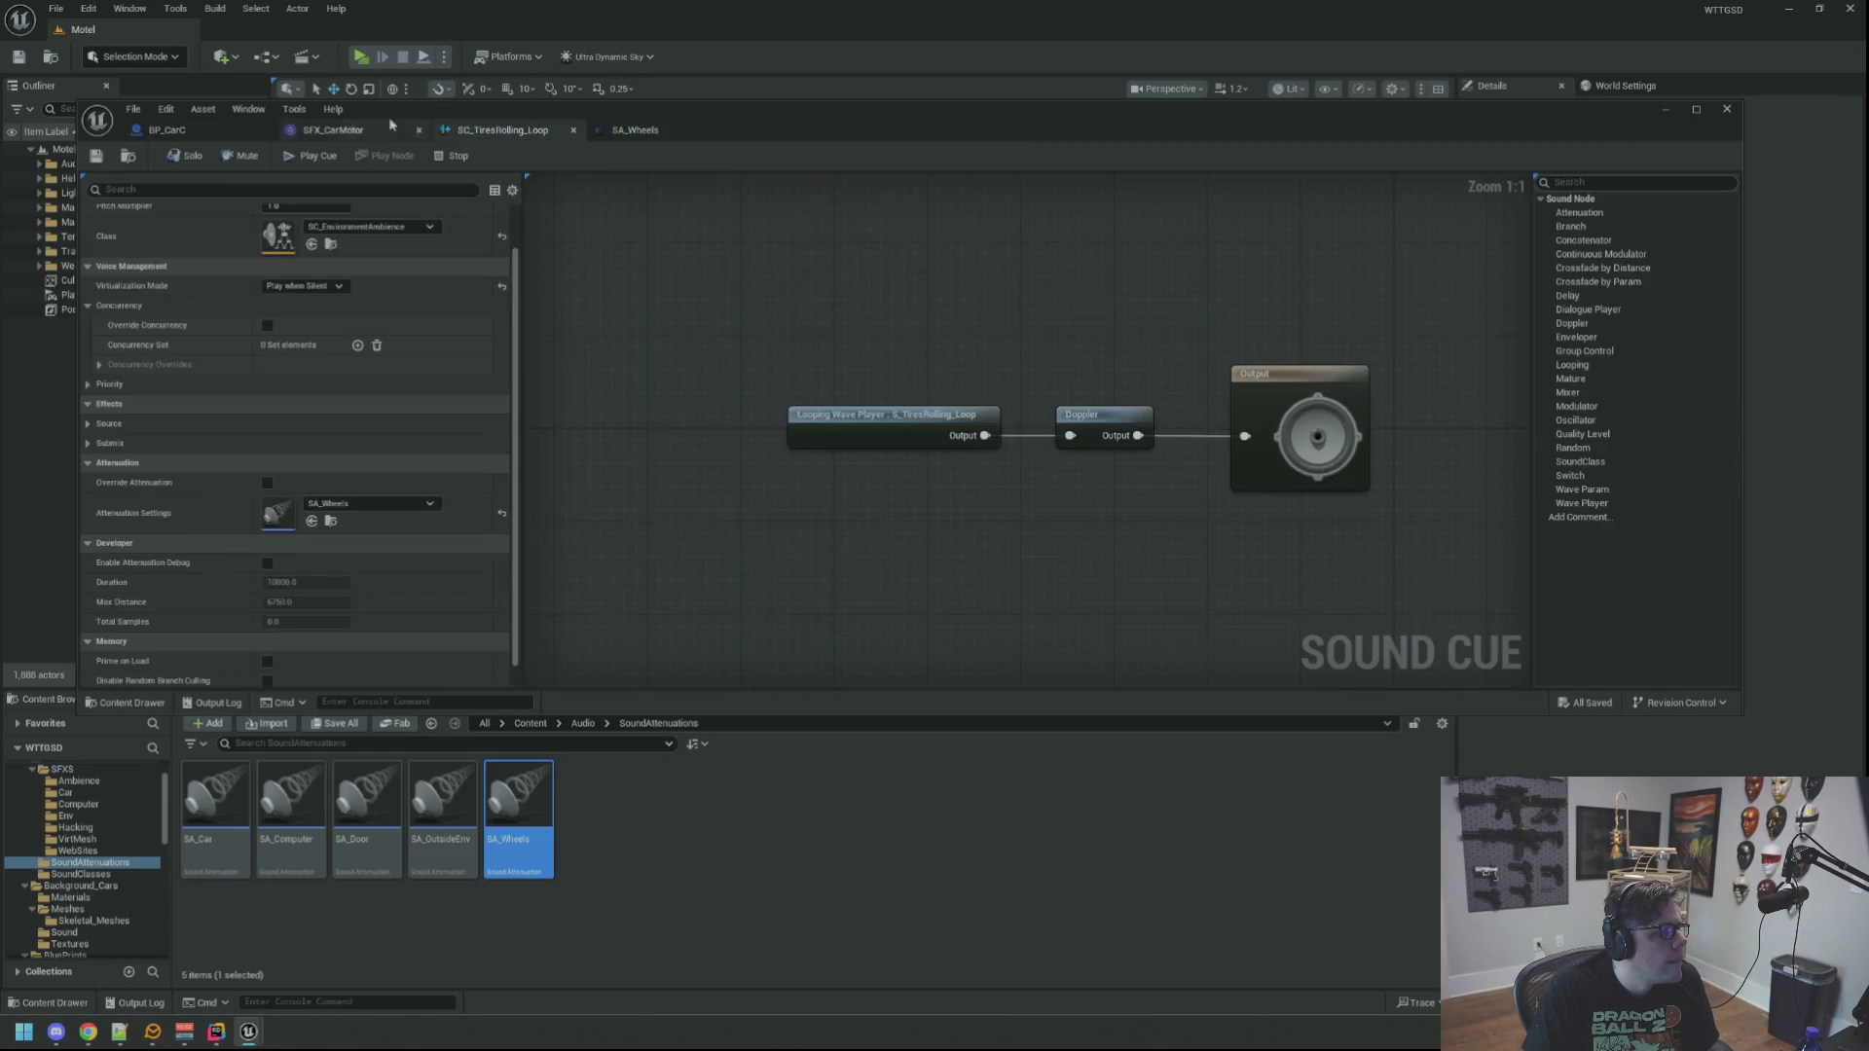
left_click(165, 130)
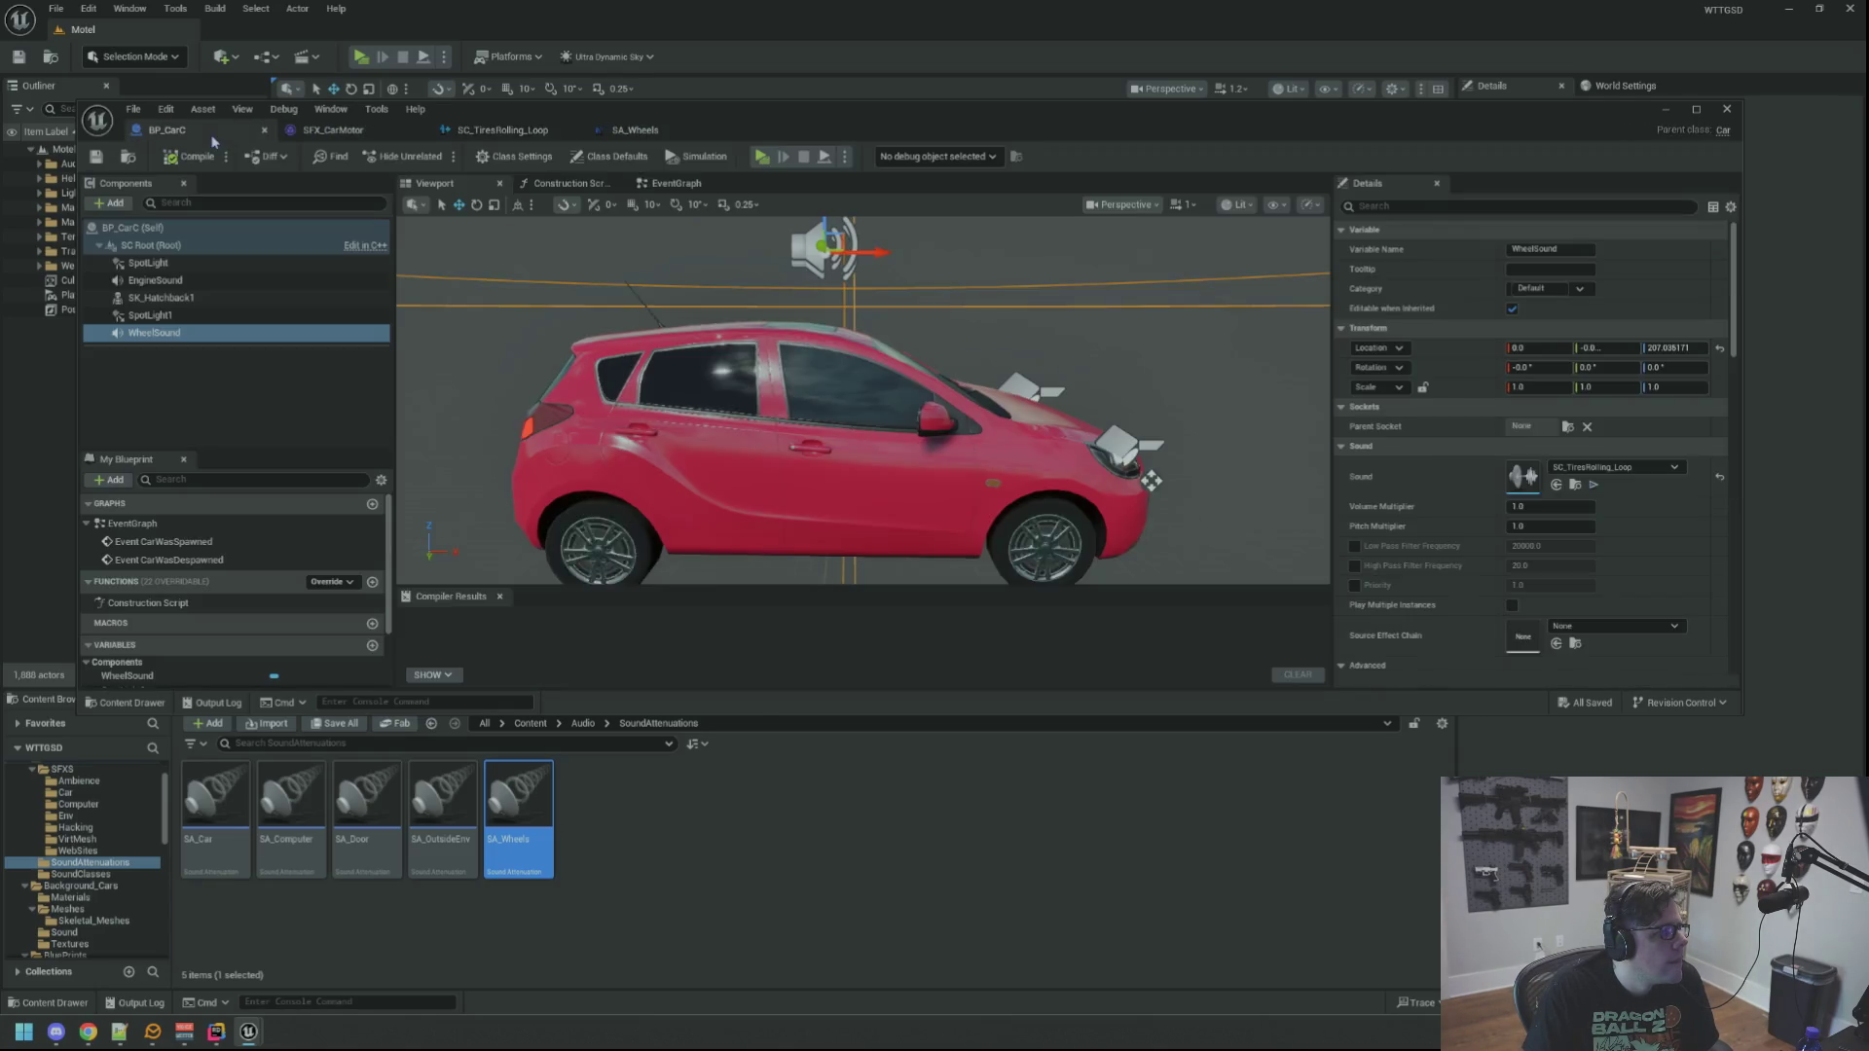
Step: Close the Blueprint editor, show the Output Log and launch a standalone preview with Alt+P
left_click(985, 268)
scroll(861, 377, "down", 3)
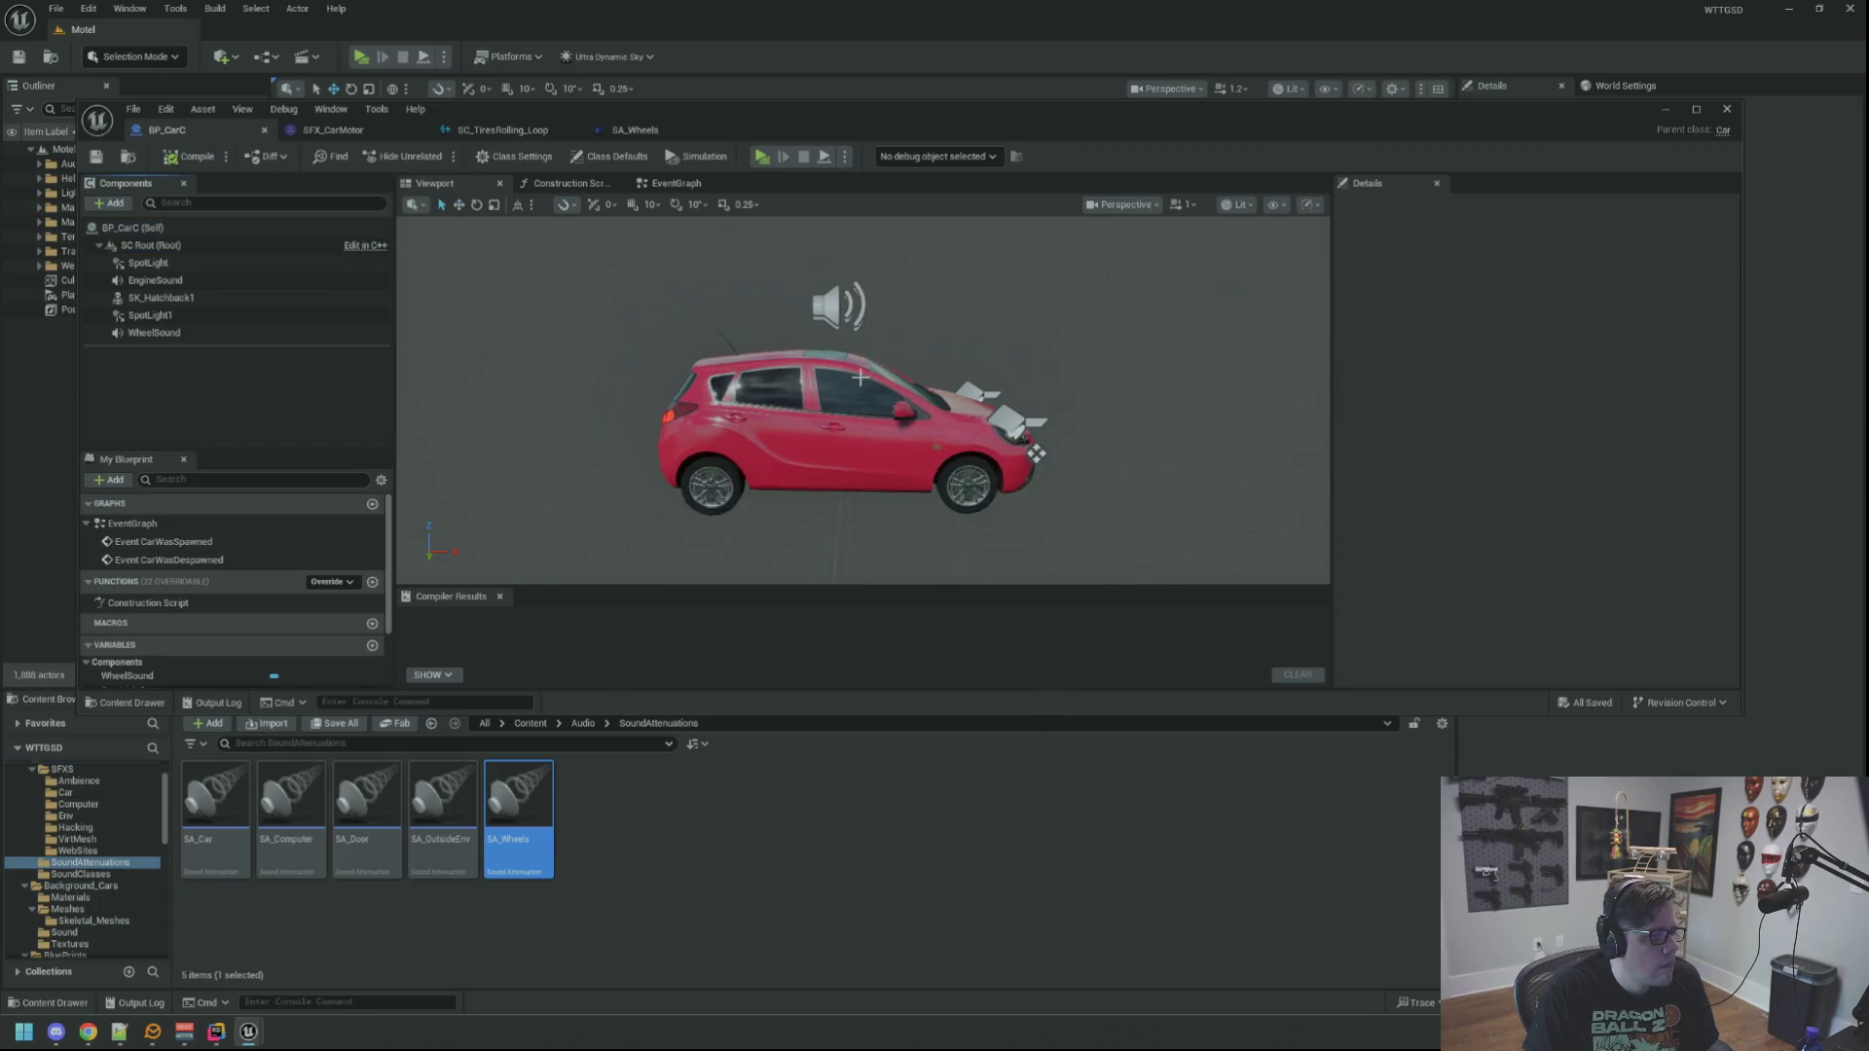
left_click_drag(856, 372, 966, 382)
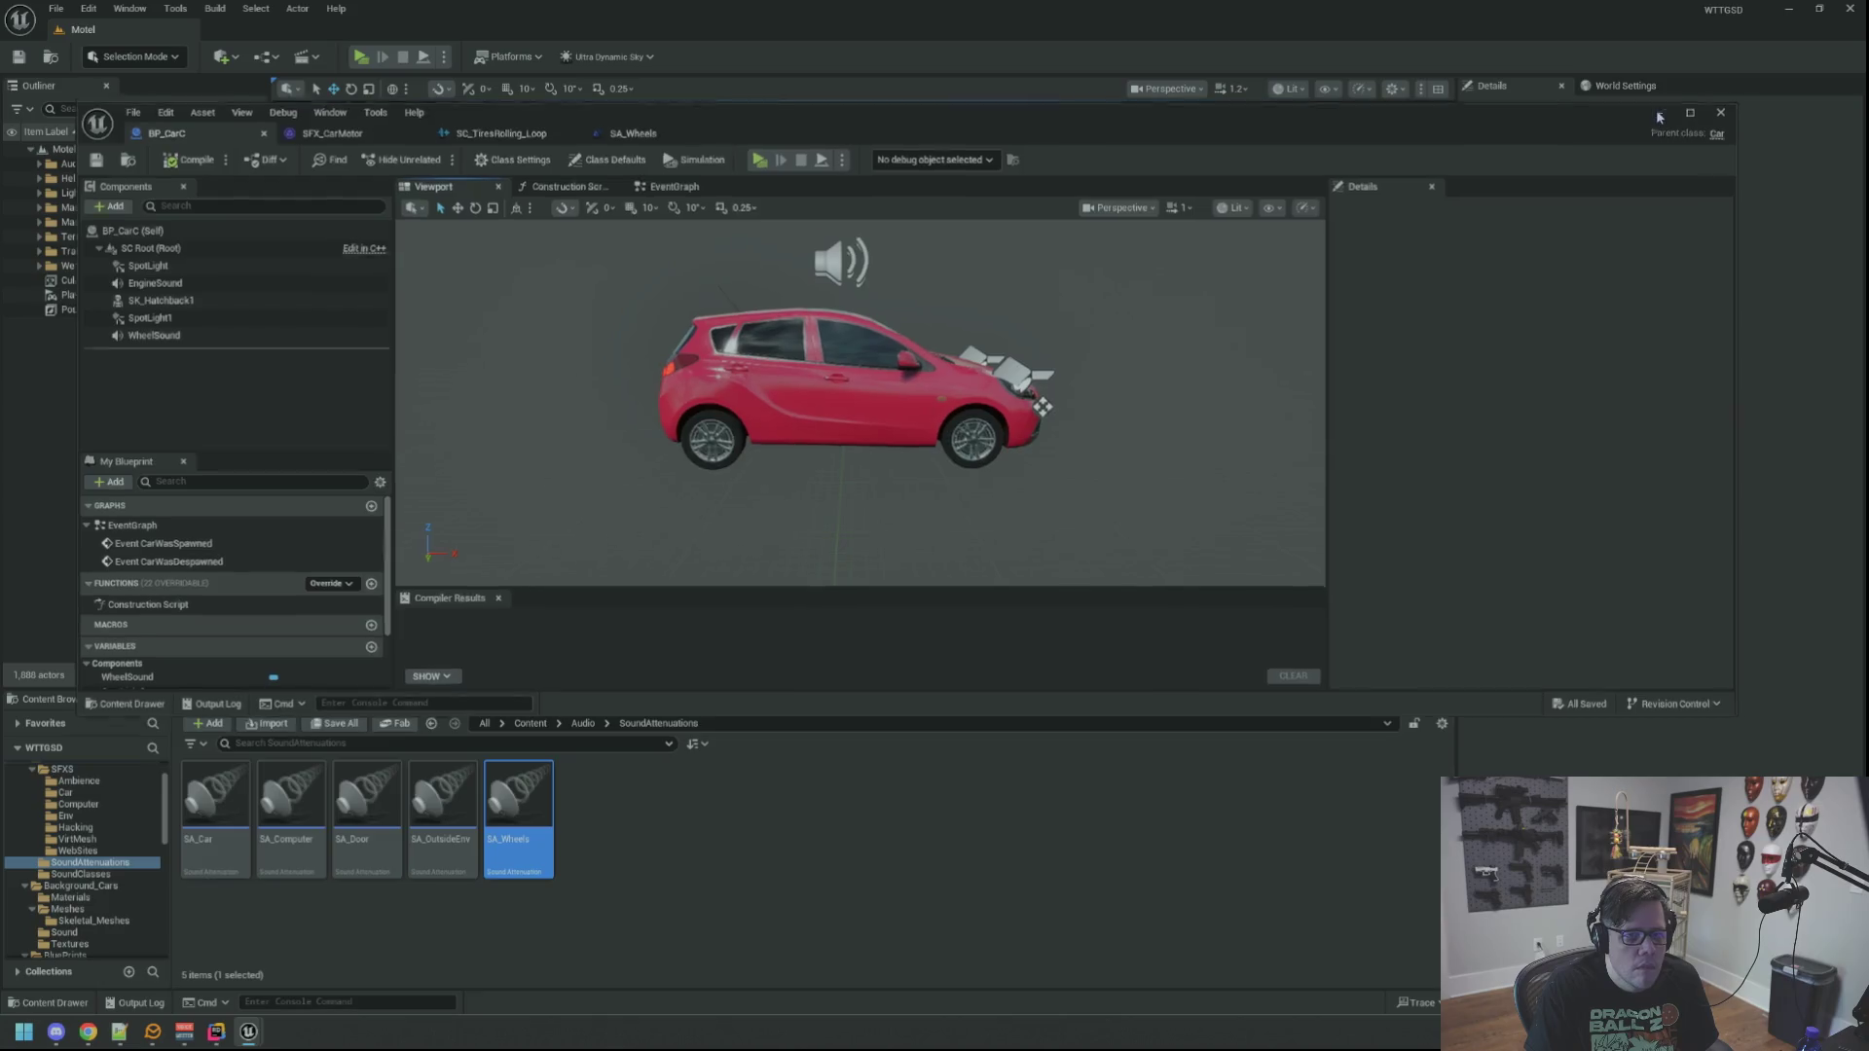
left_click(1727, 108)
left_click(162, 699)
mouse_move(681, 472)
left_mouse_down()
mouse_move(710, 516)
mouse_move(681, 471)
mouse_move(691, 421)
left_mouse_up()
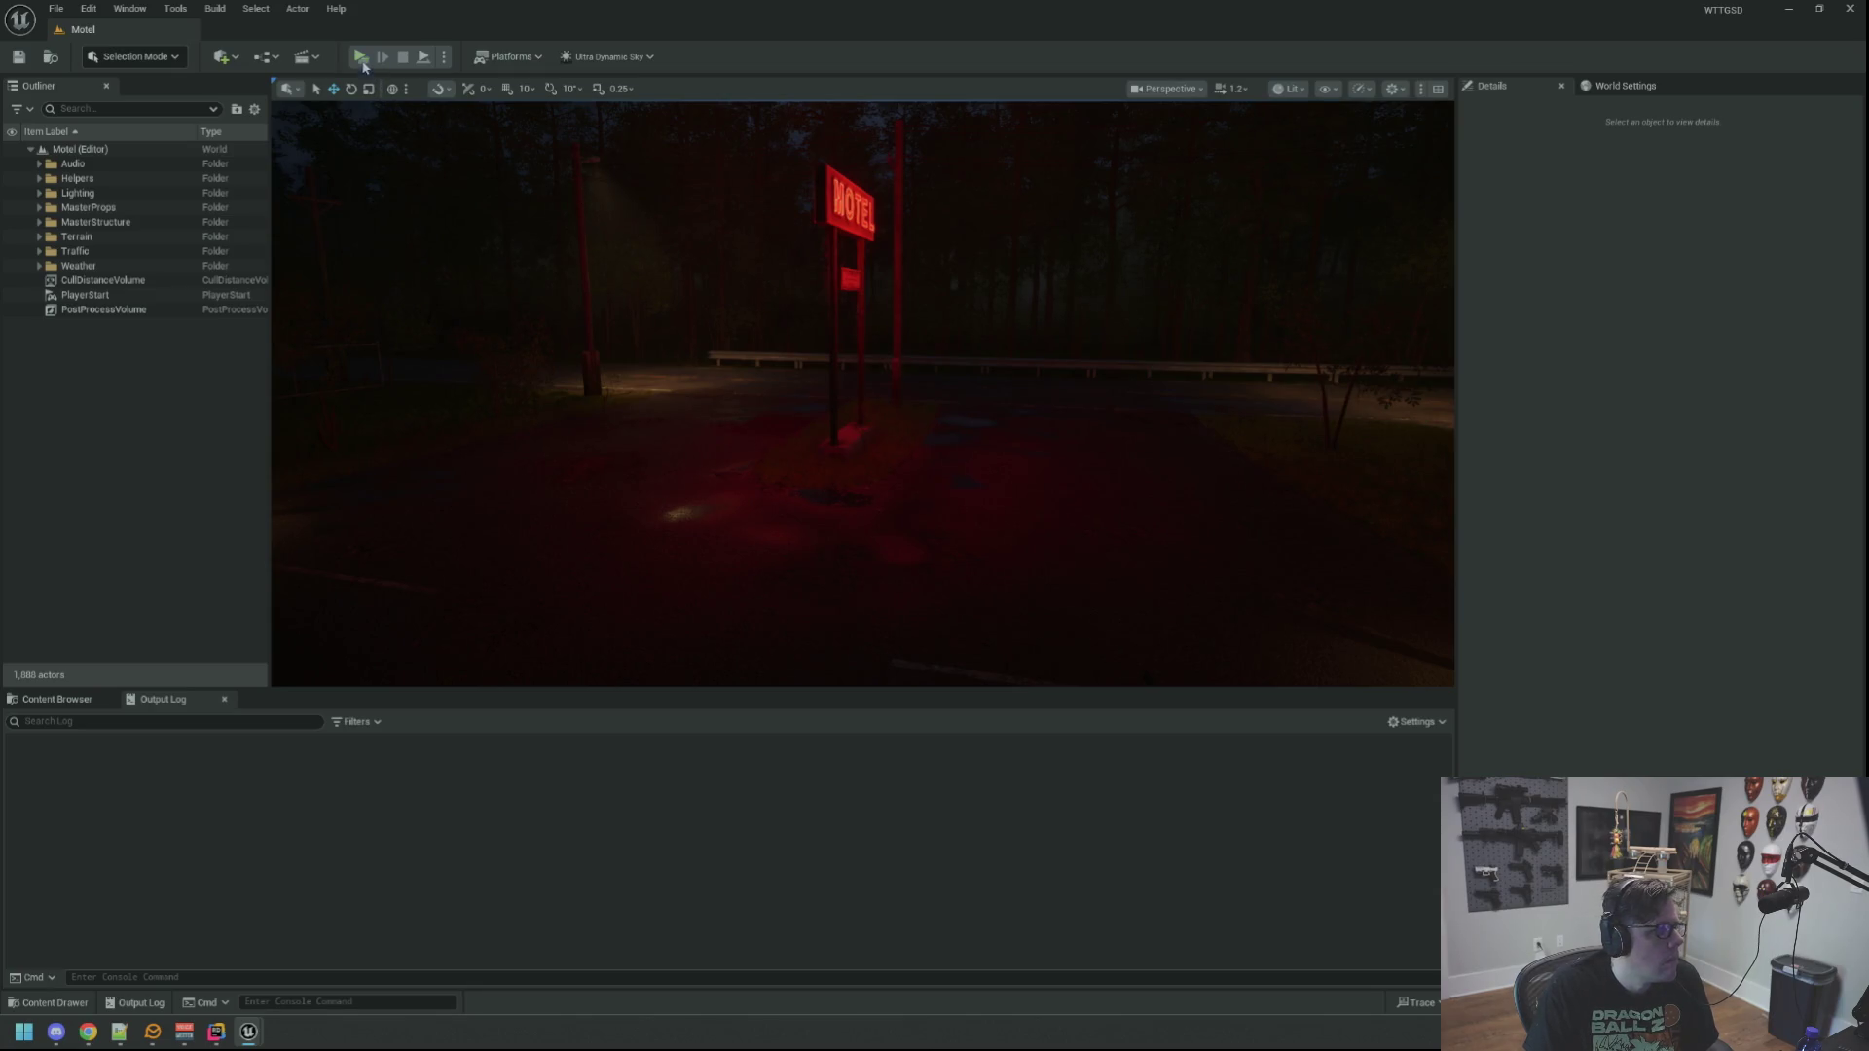
key("alt+p")
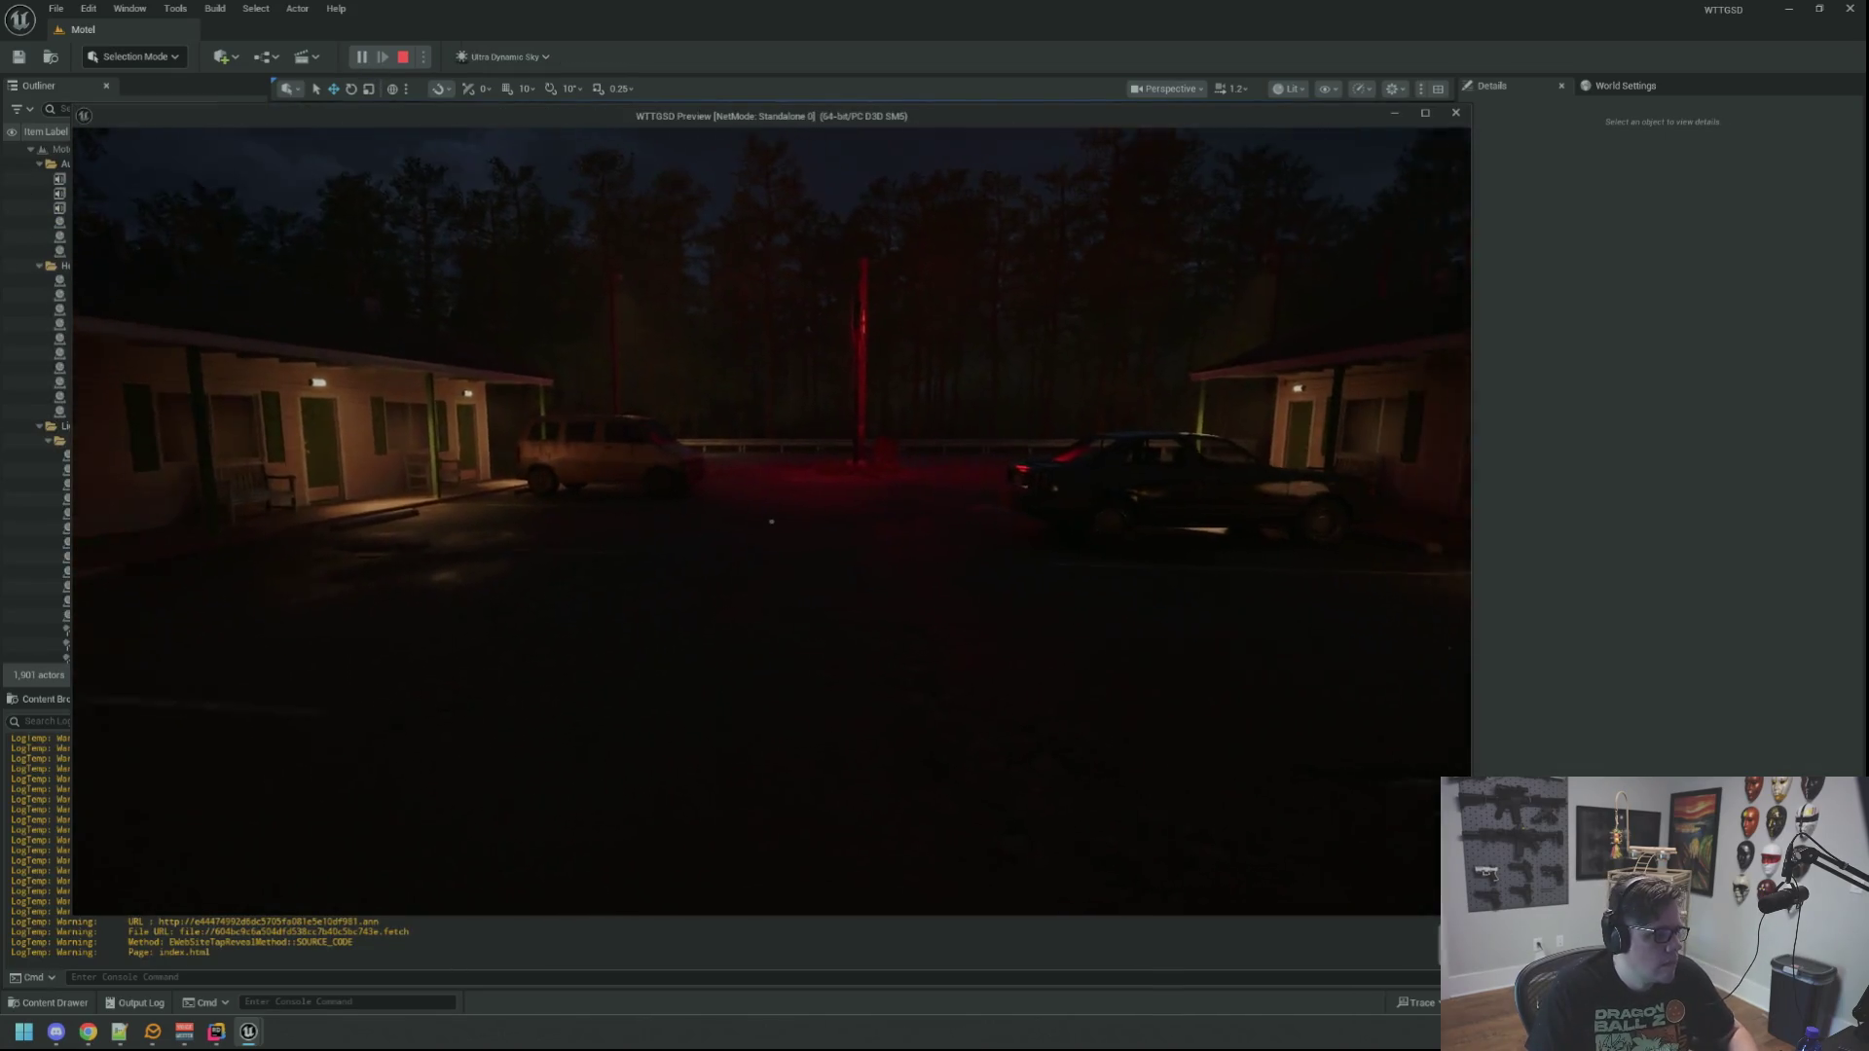
Step: Toggle the in-game console, then walk down the road past the utility pole
key("grave")
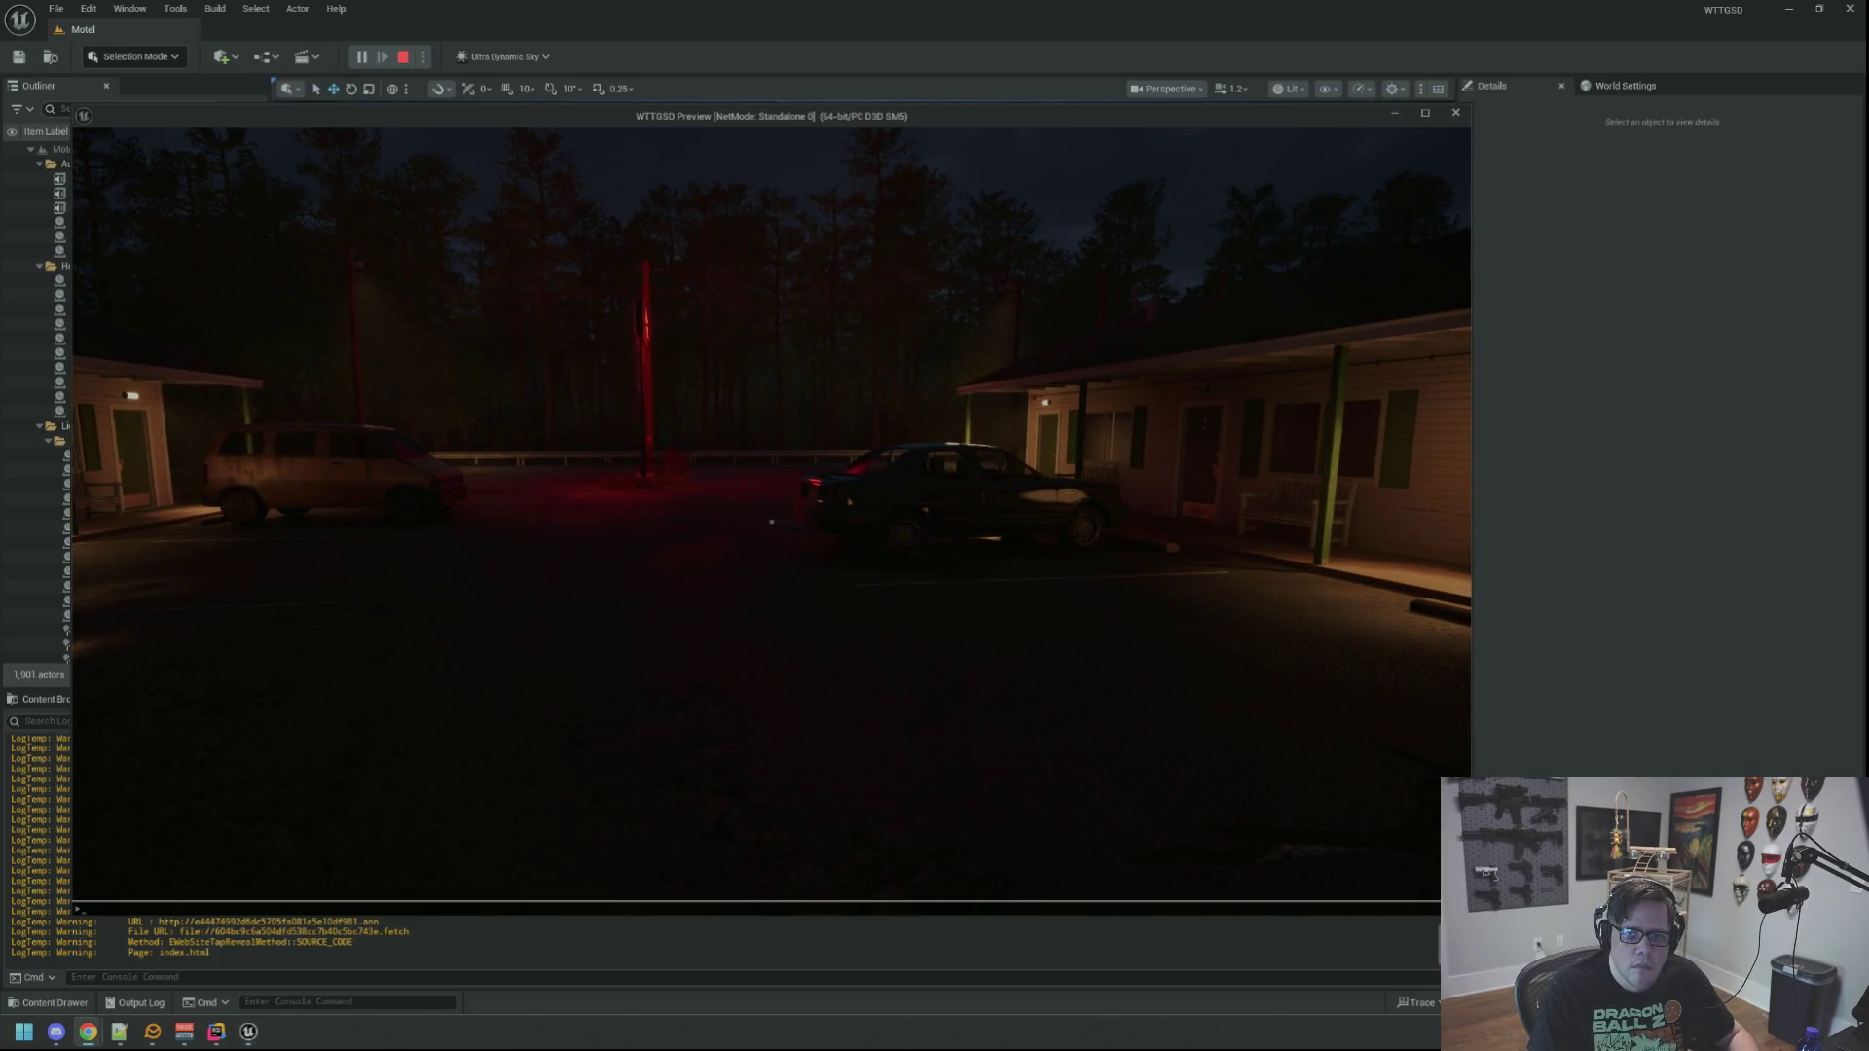
left_click(1314, 292)
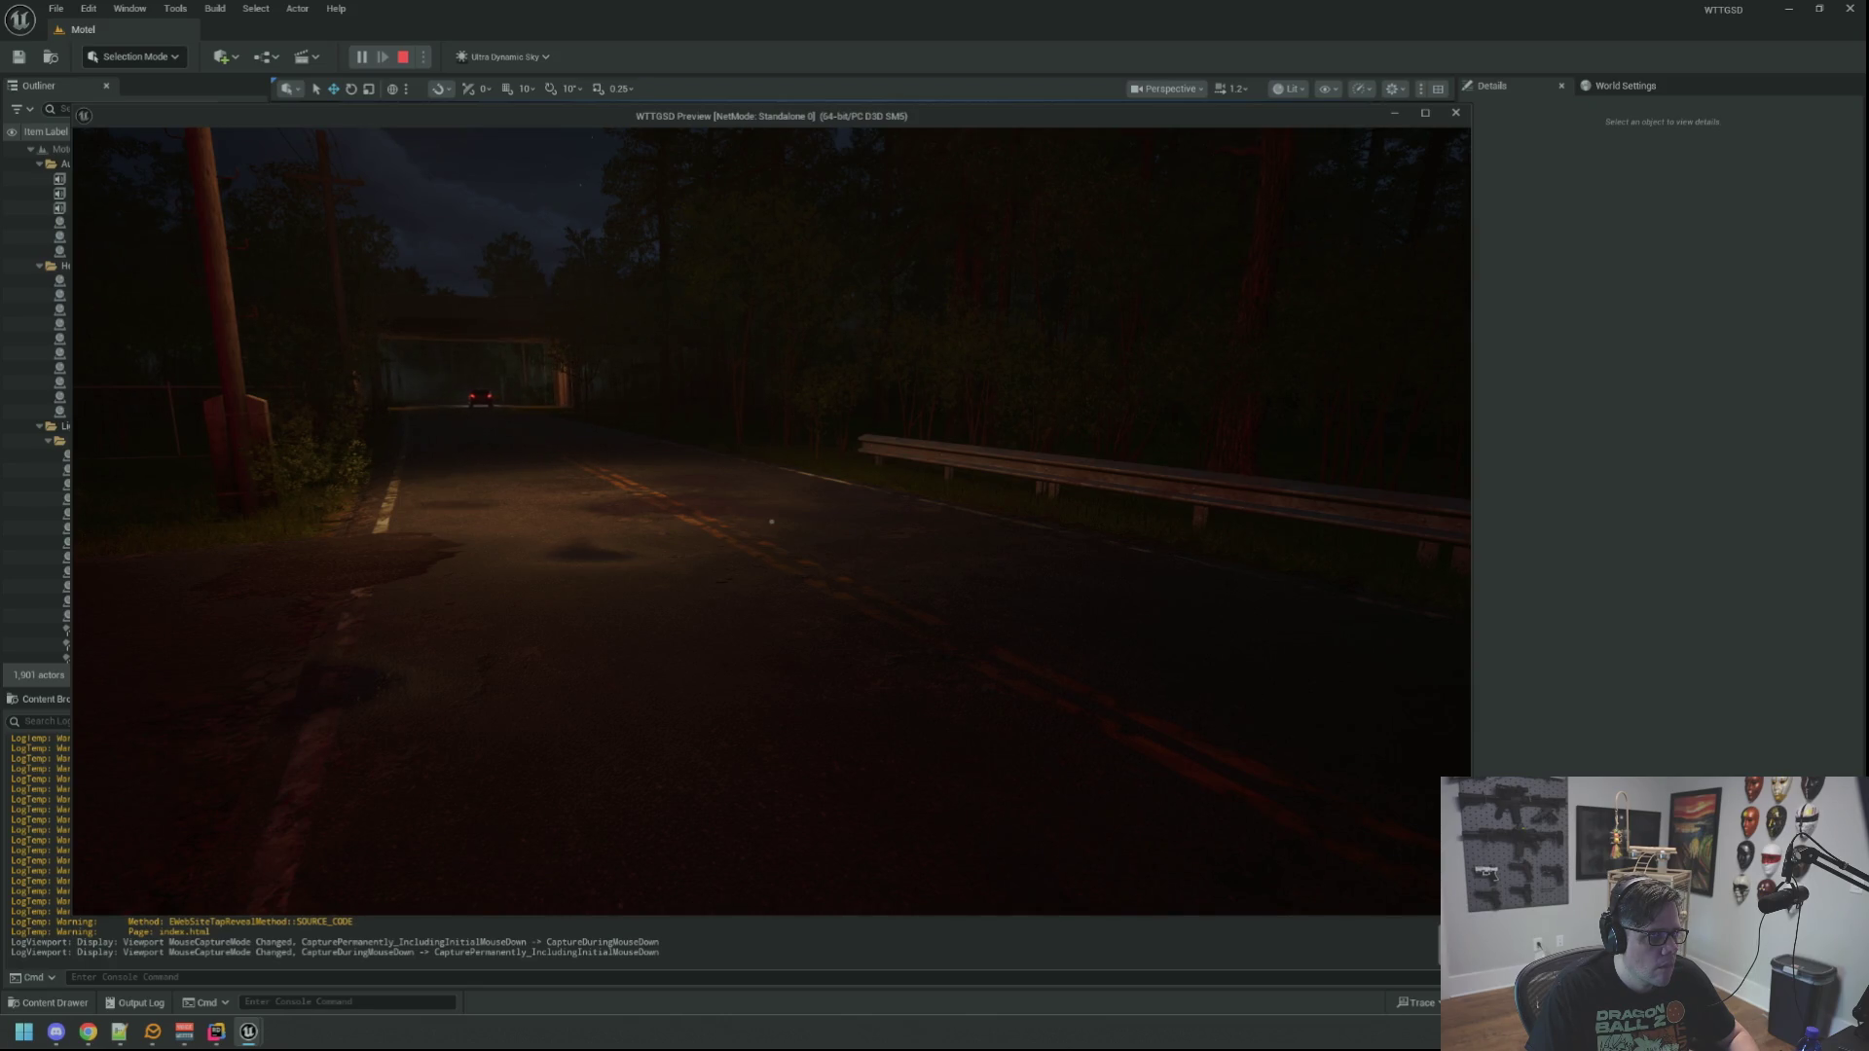
key("w")
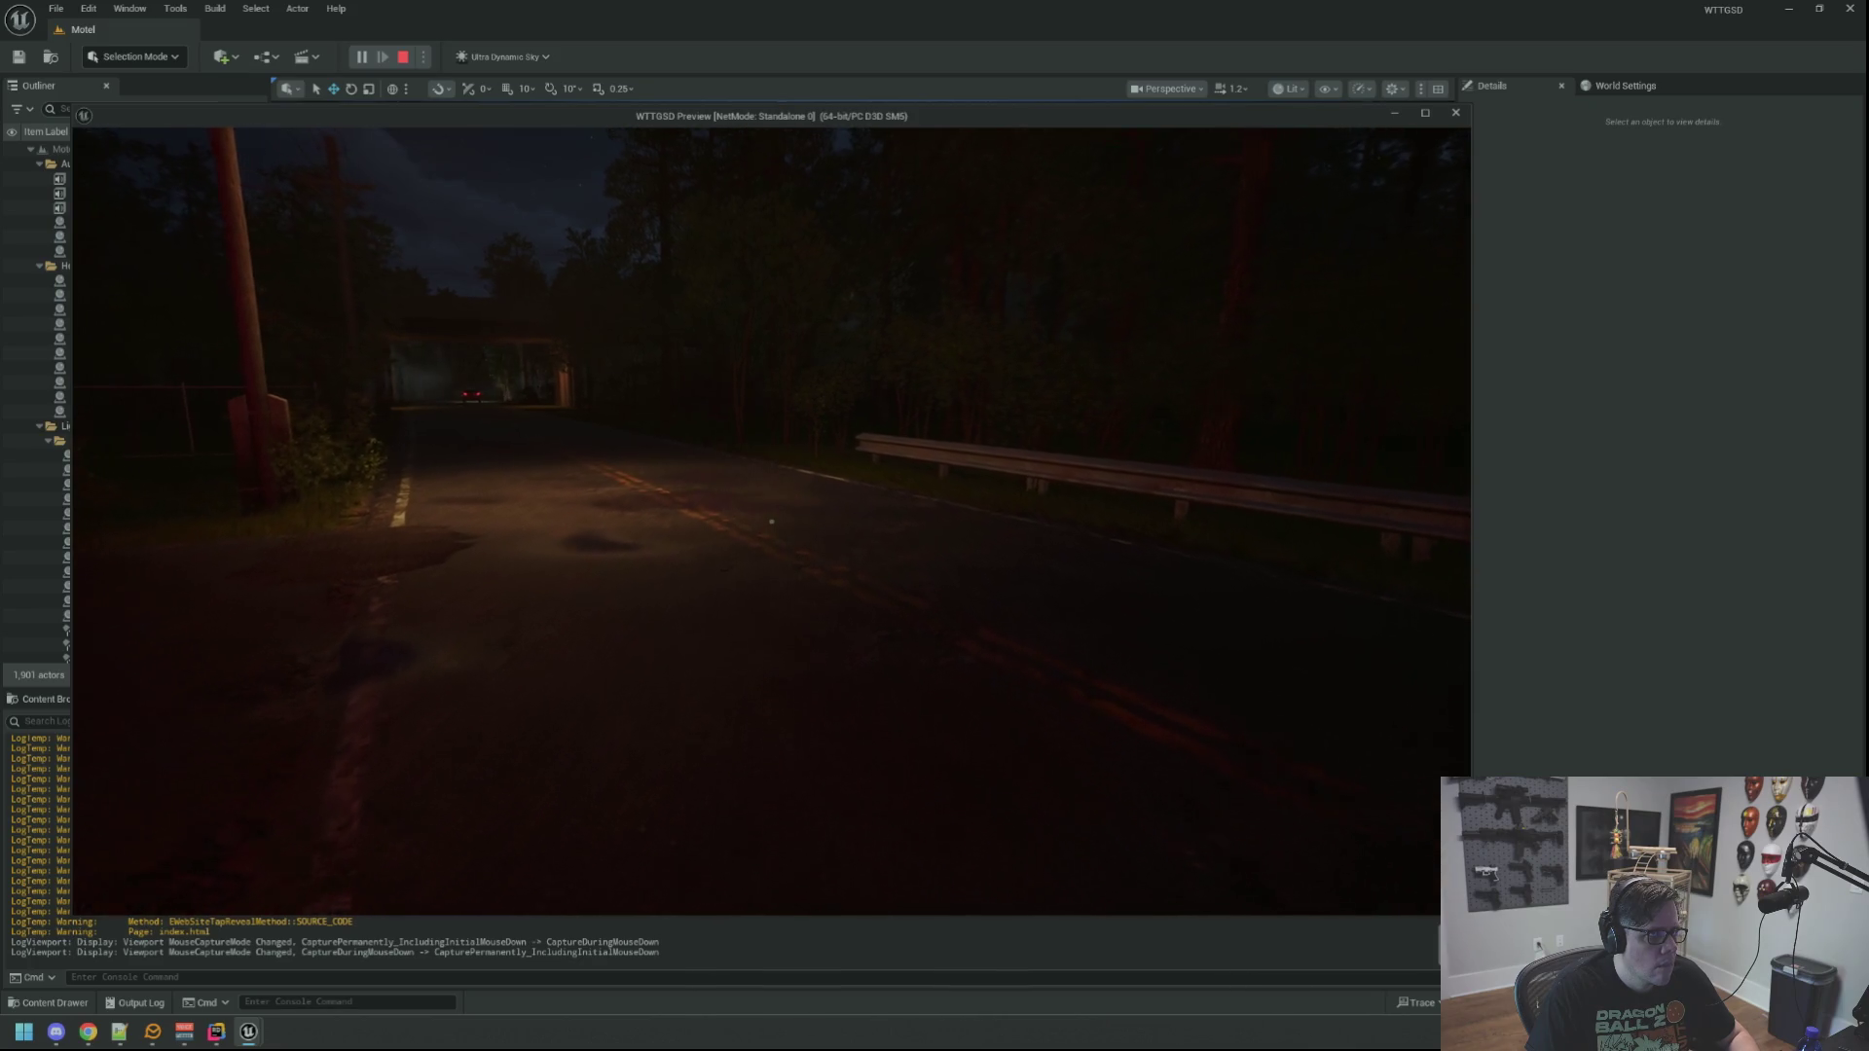
key("w")
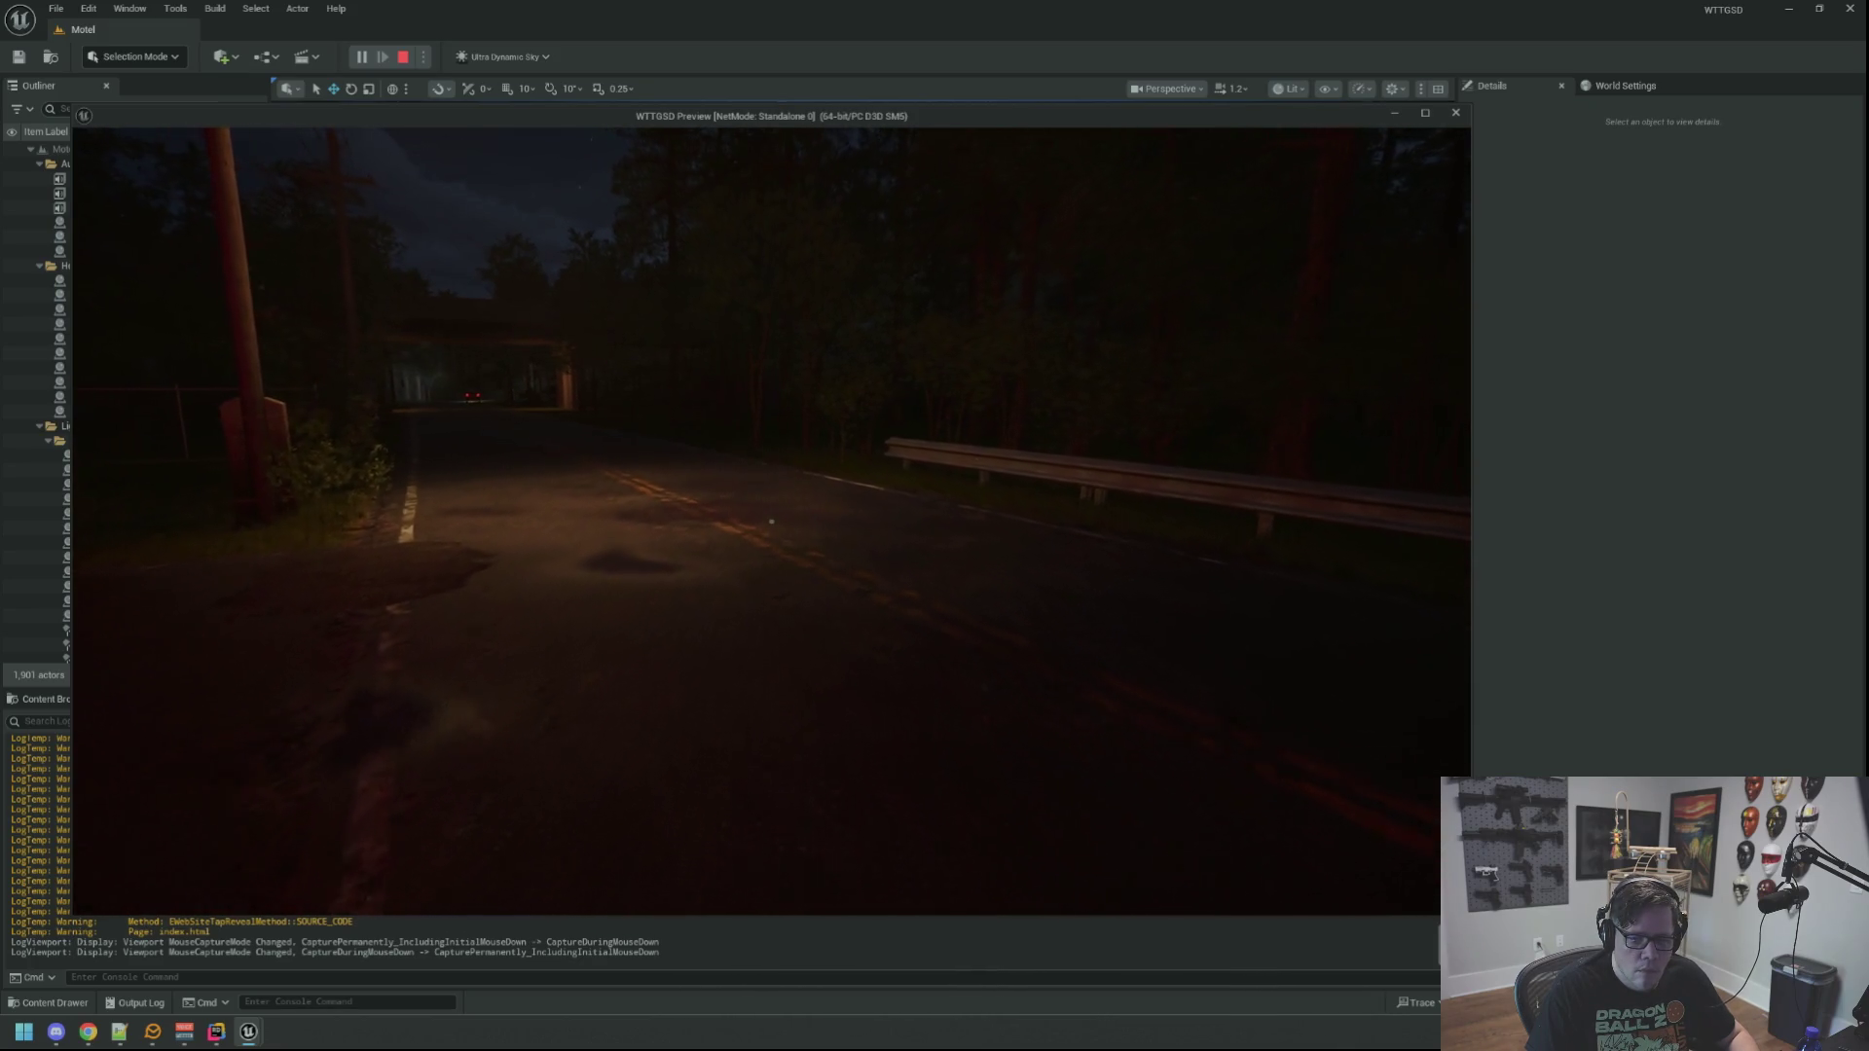
mouse_move(771, 523)
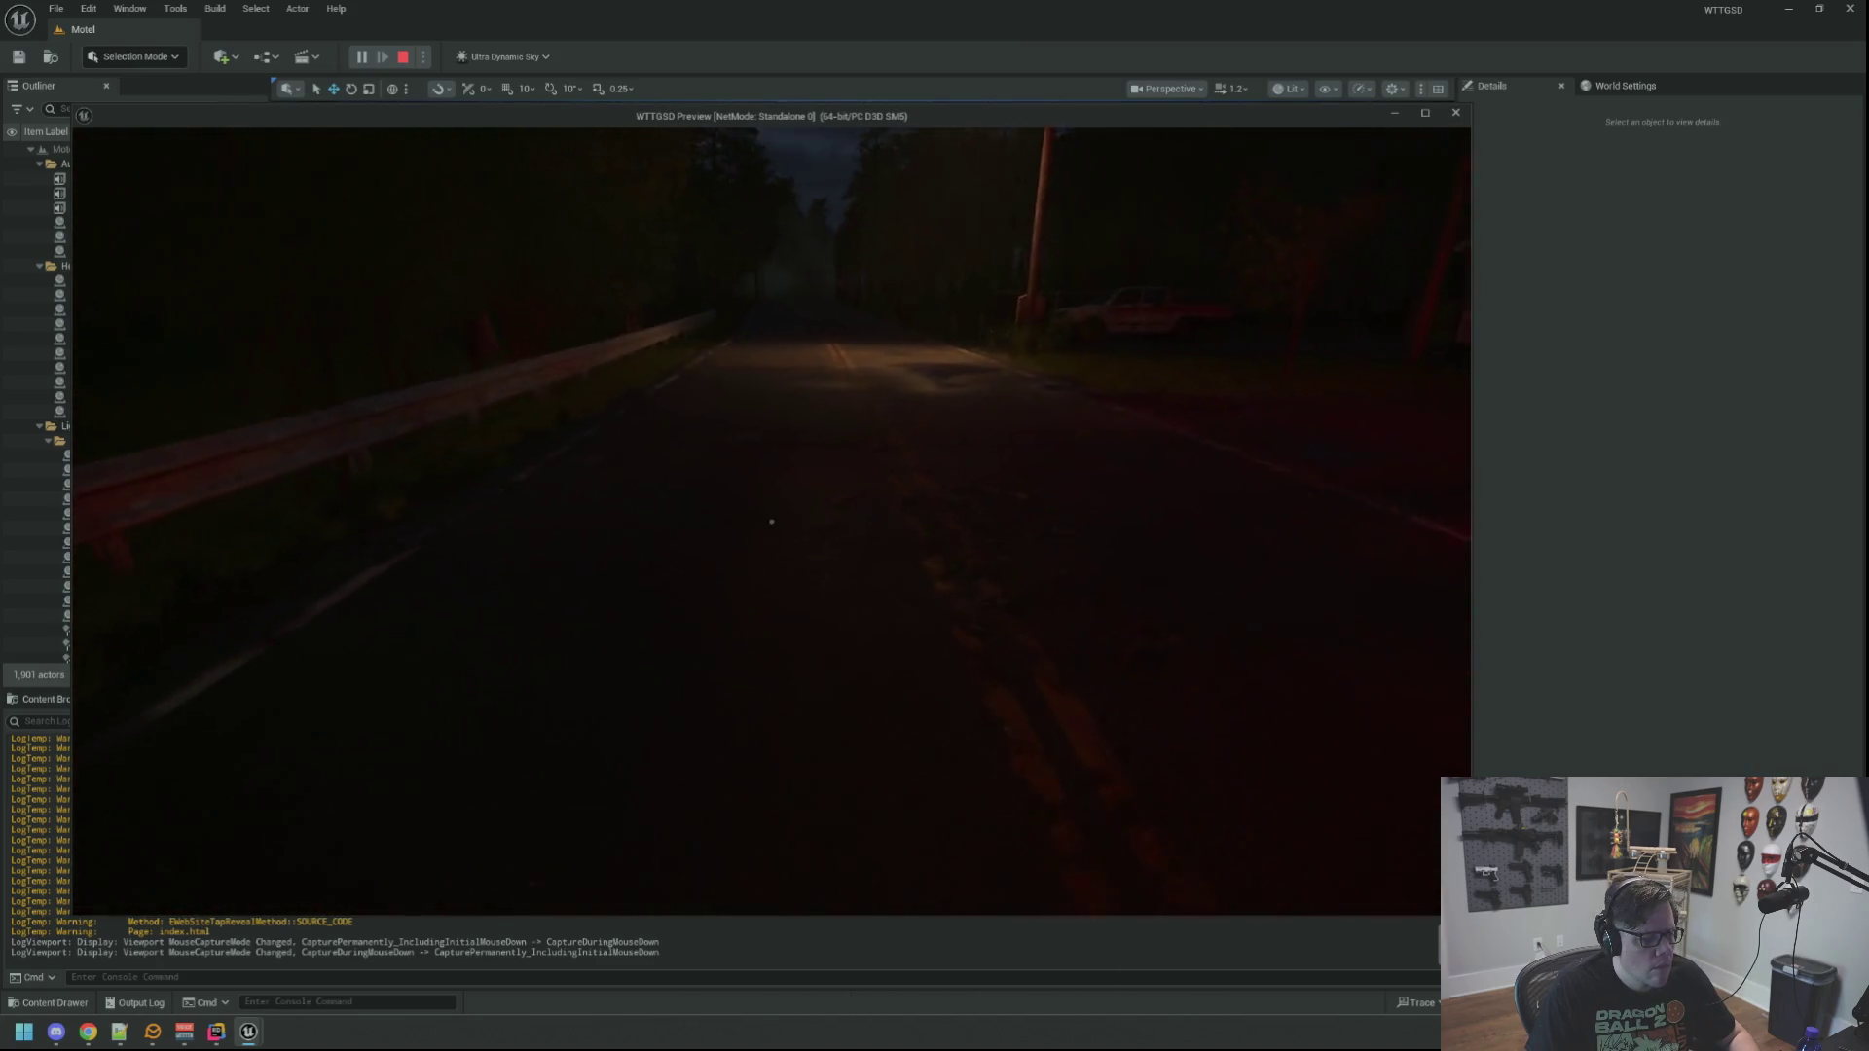
key("w")
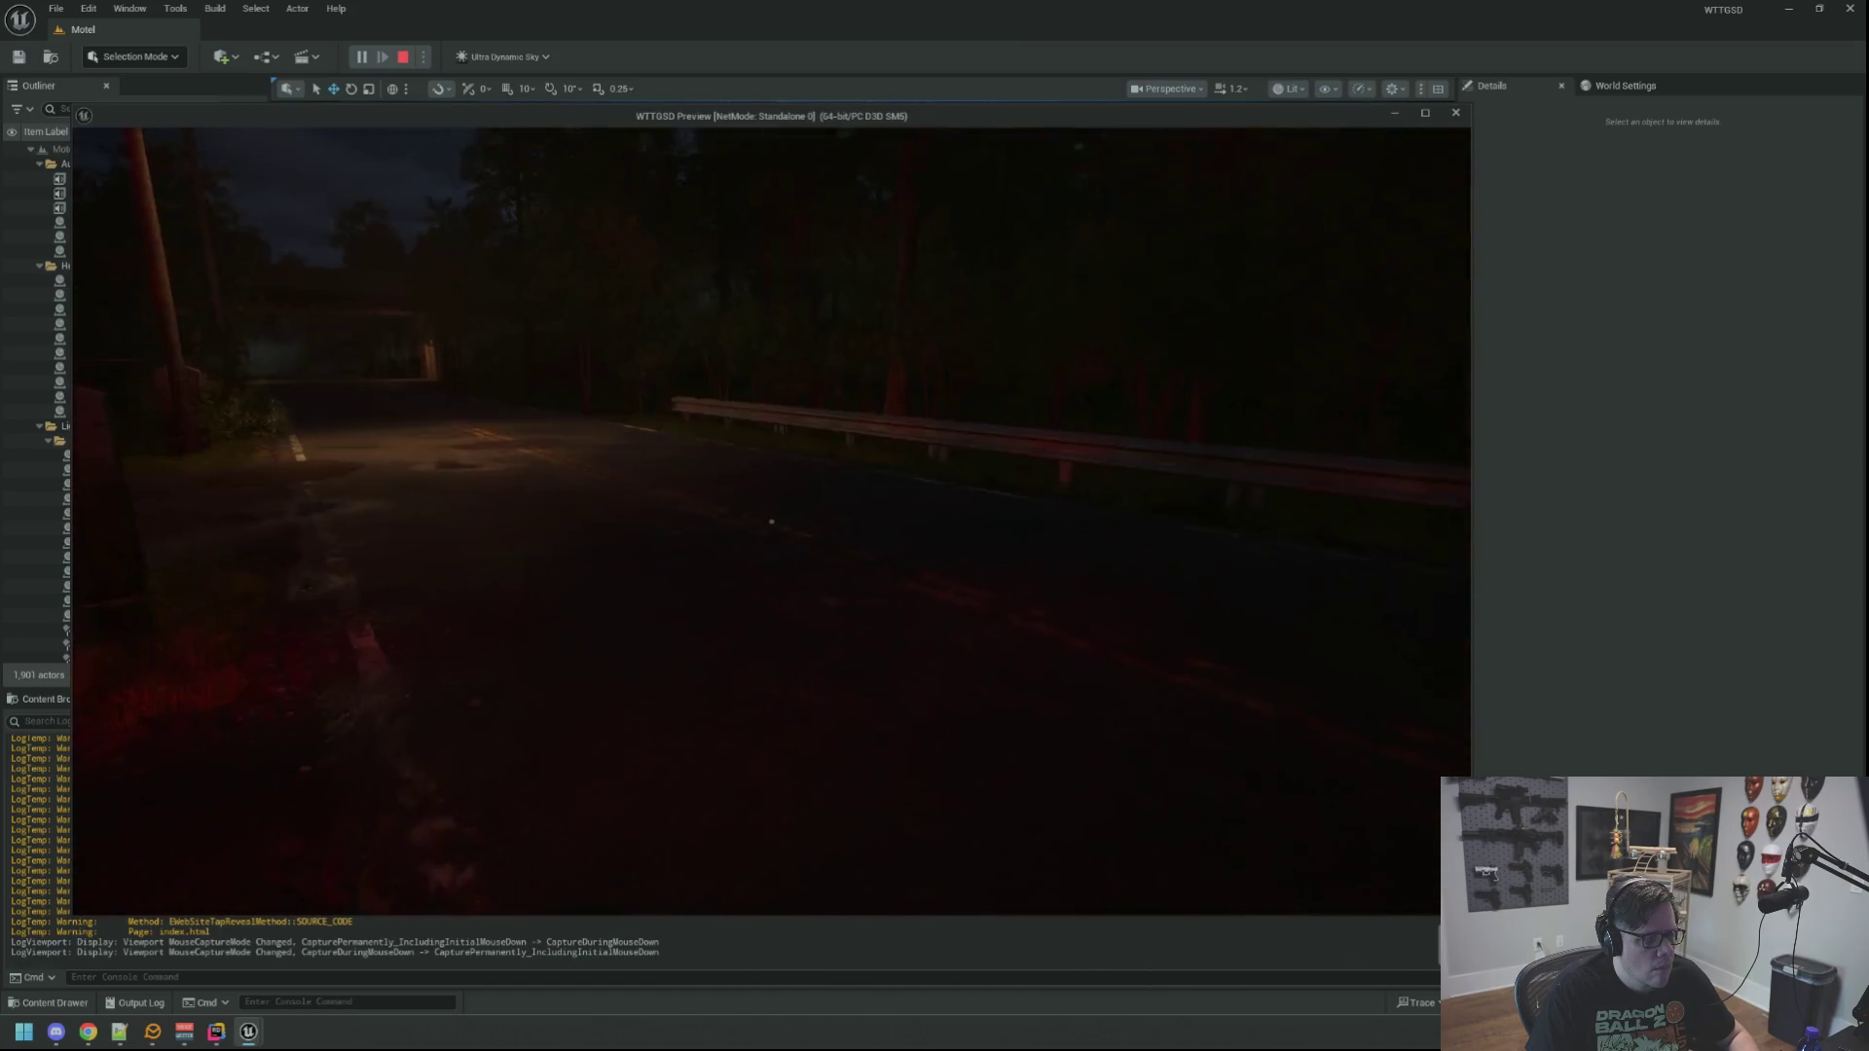
key("w")
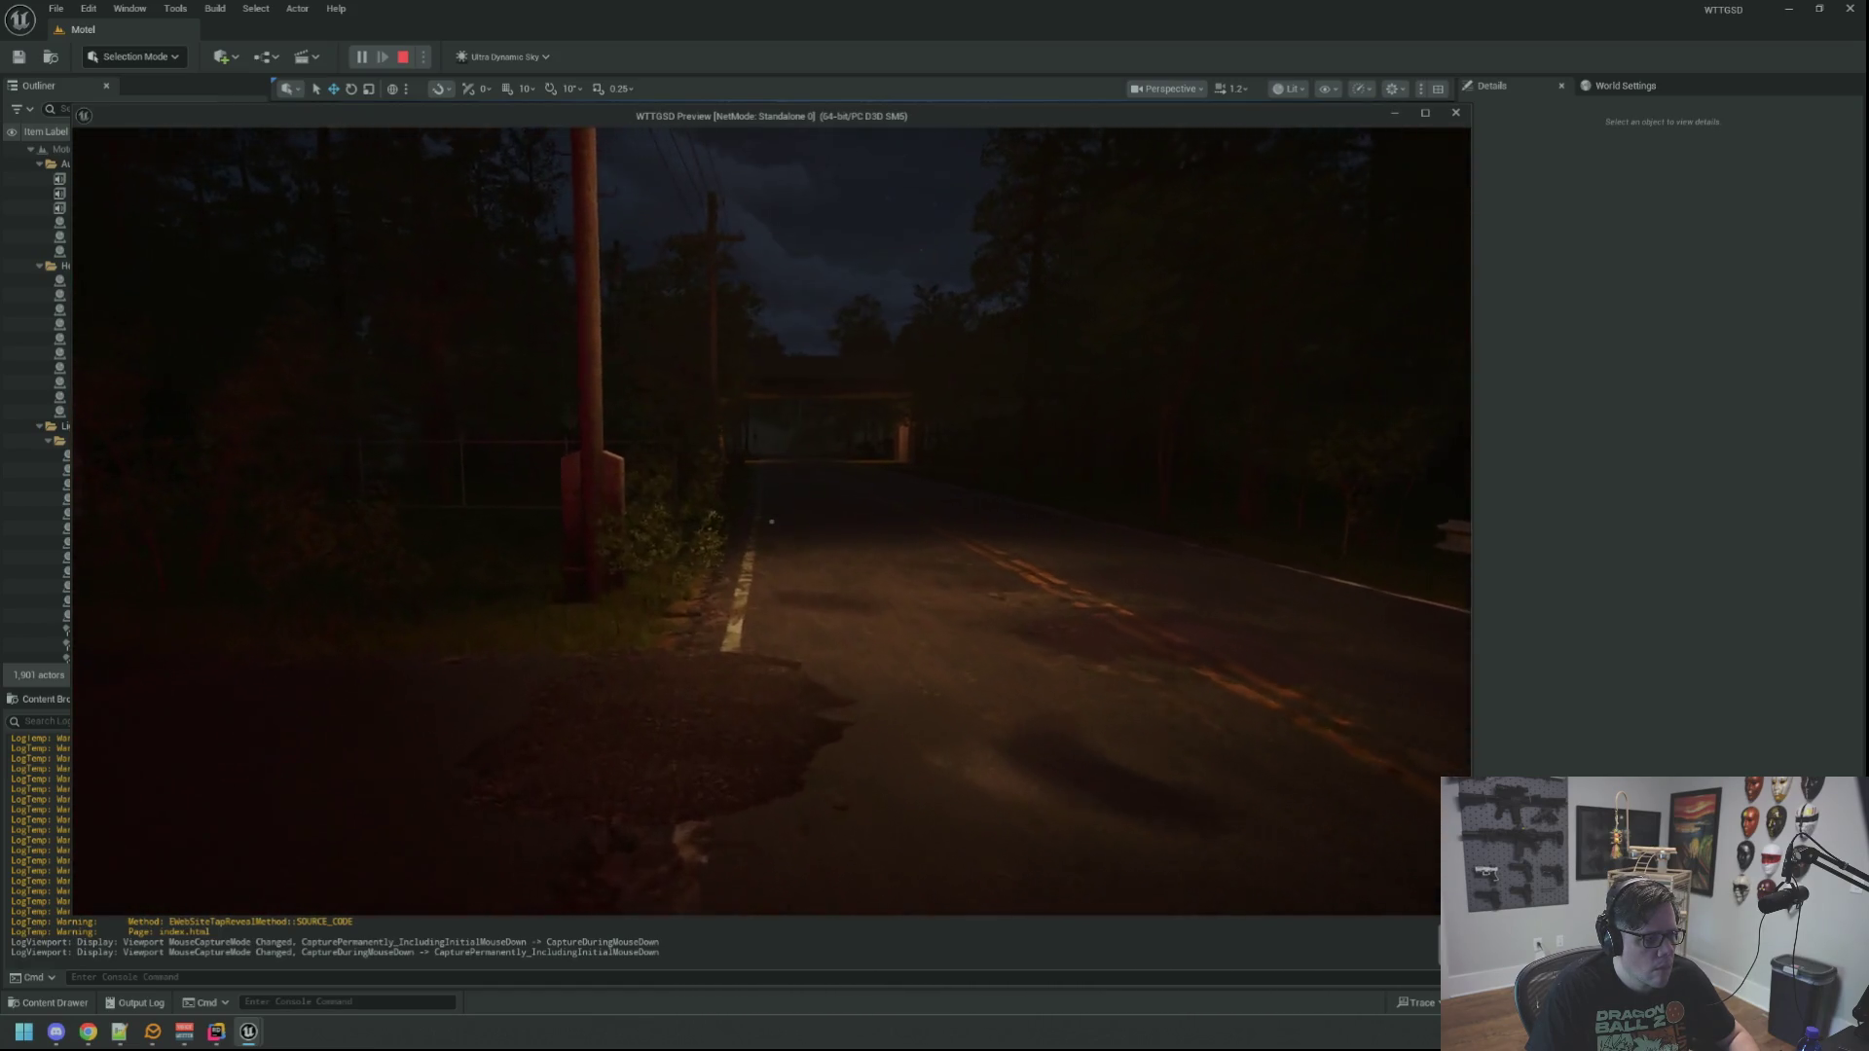
key("w")
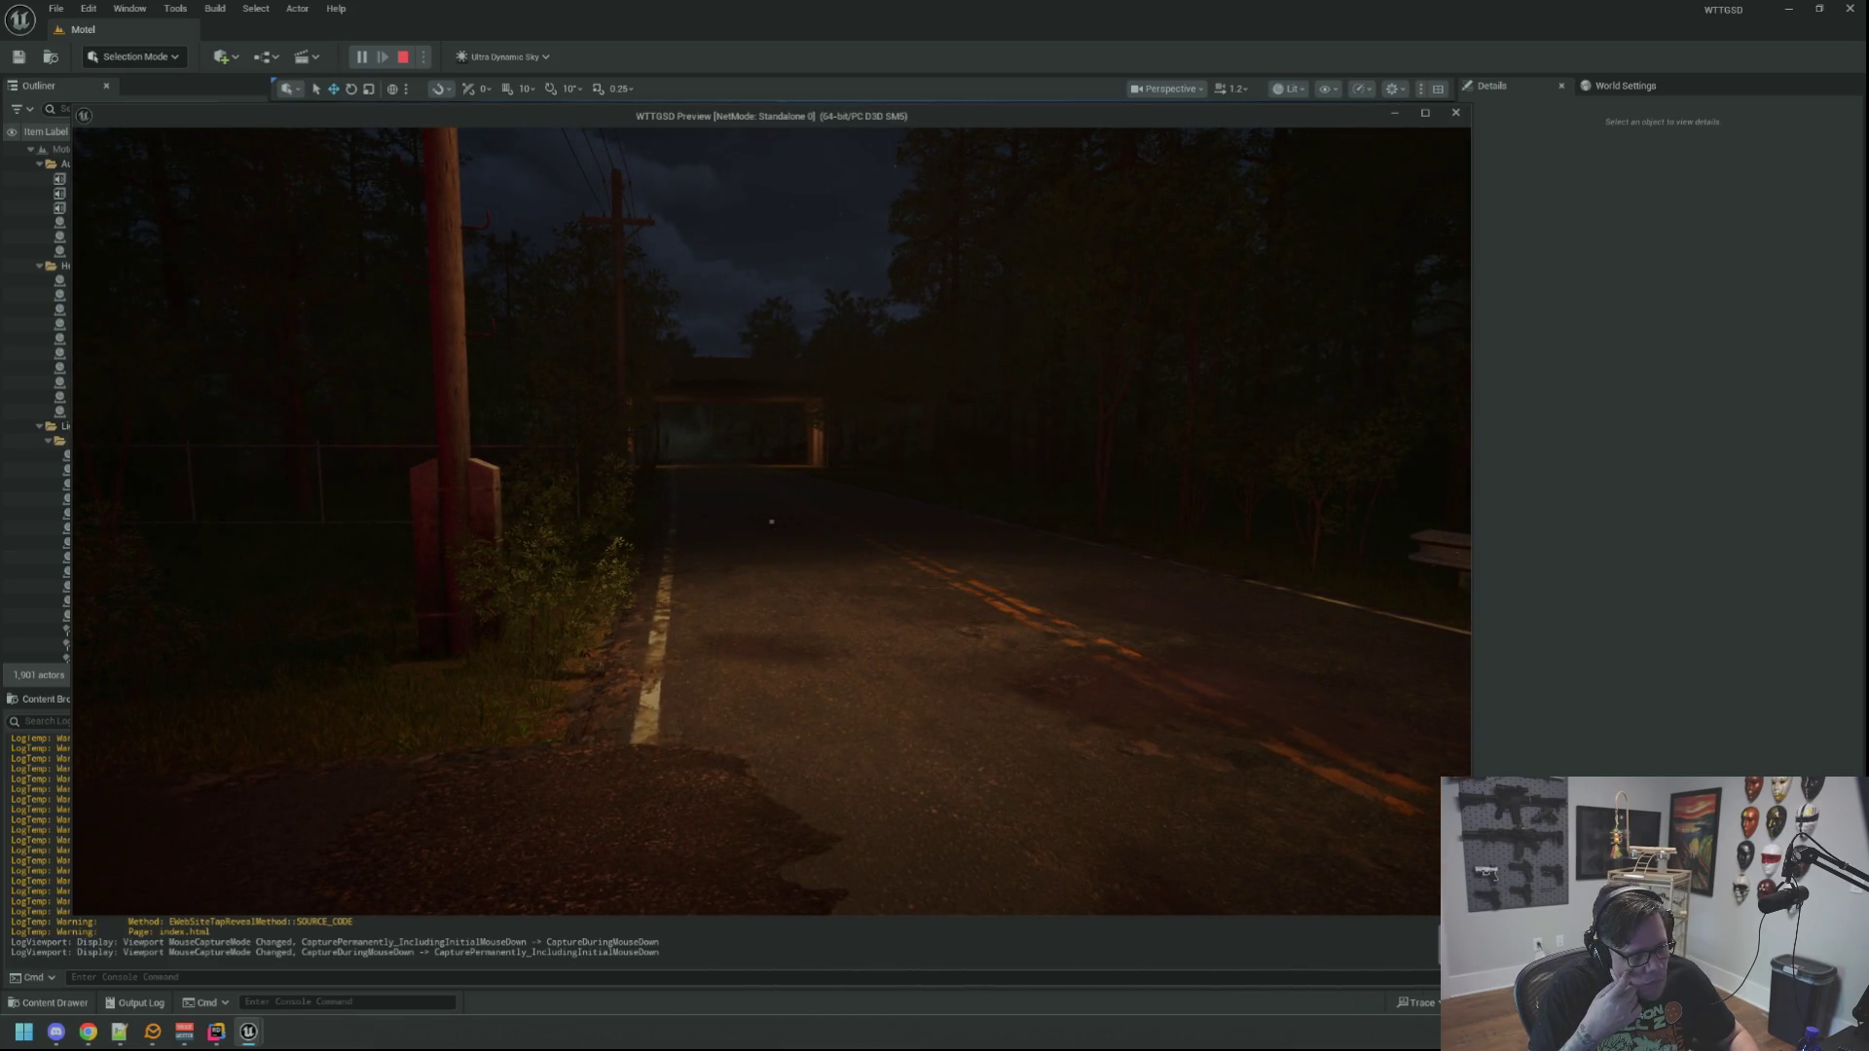
key("w")
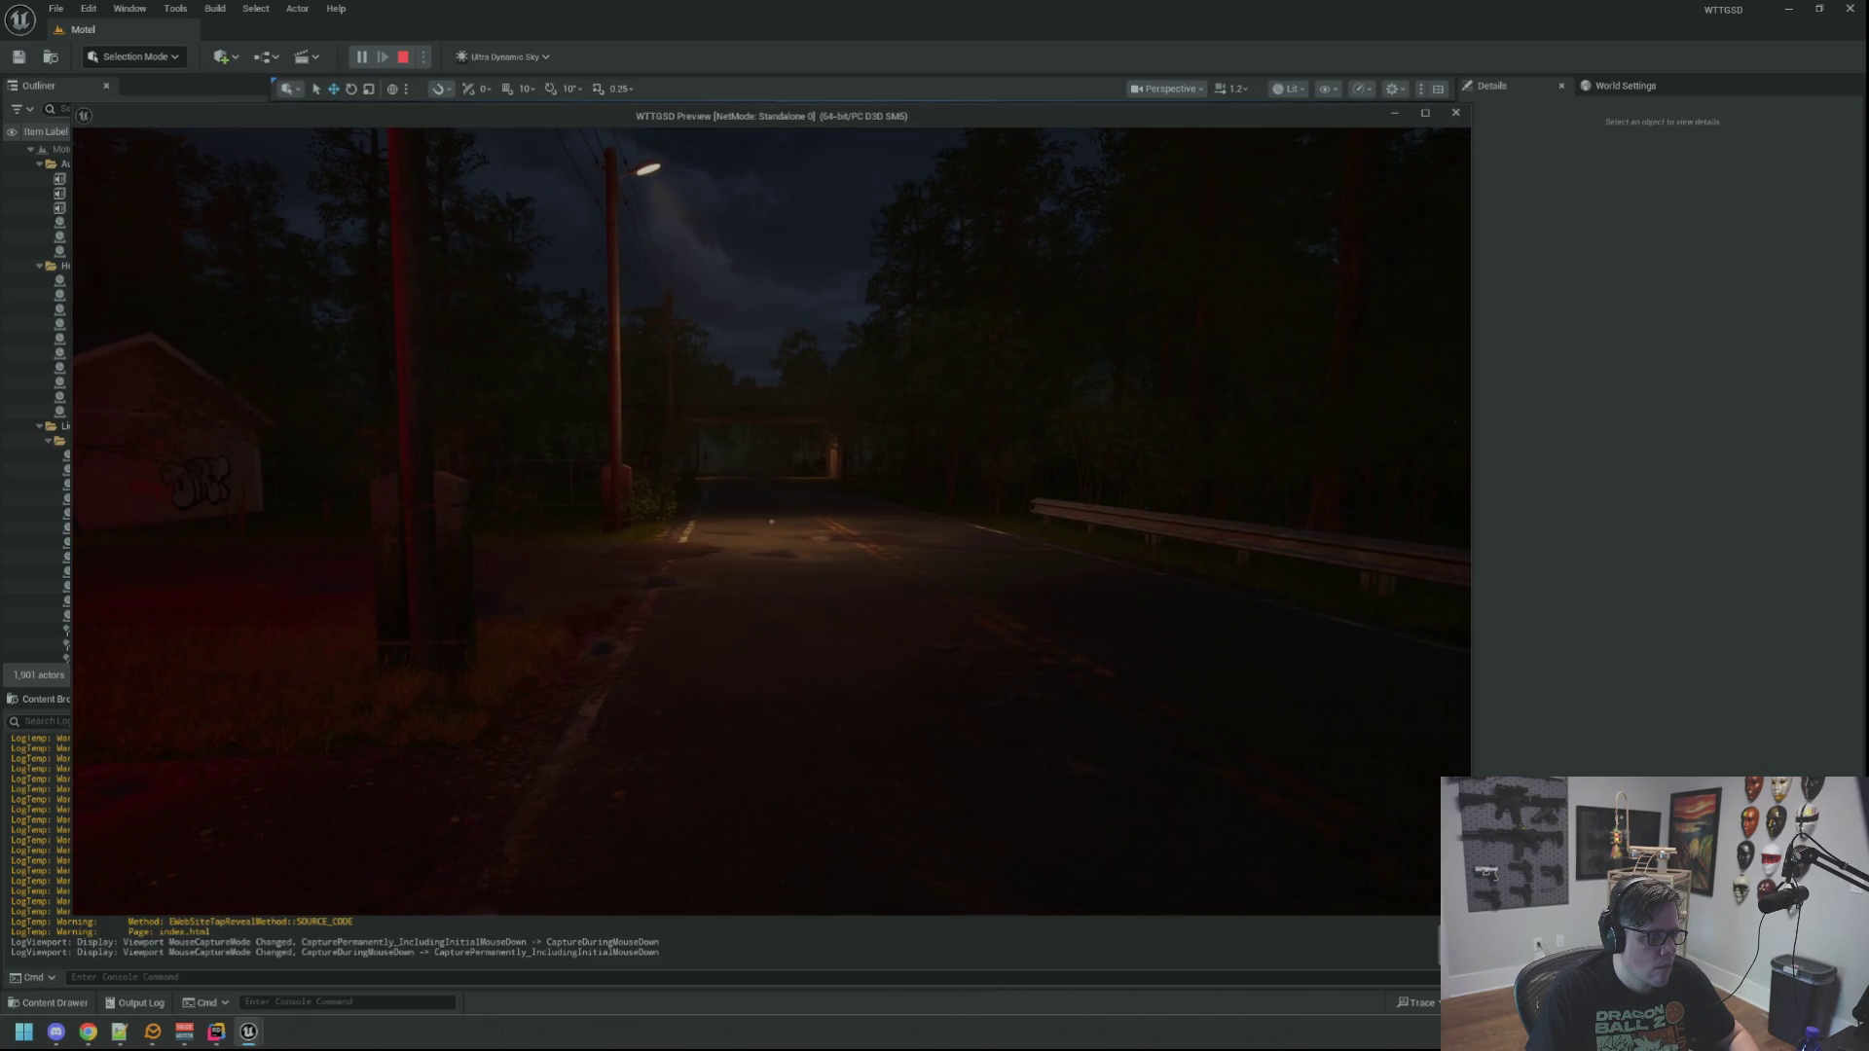
key("a")
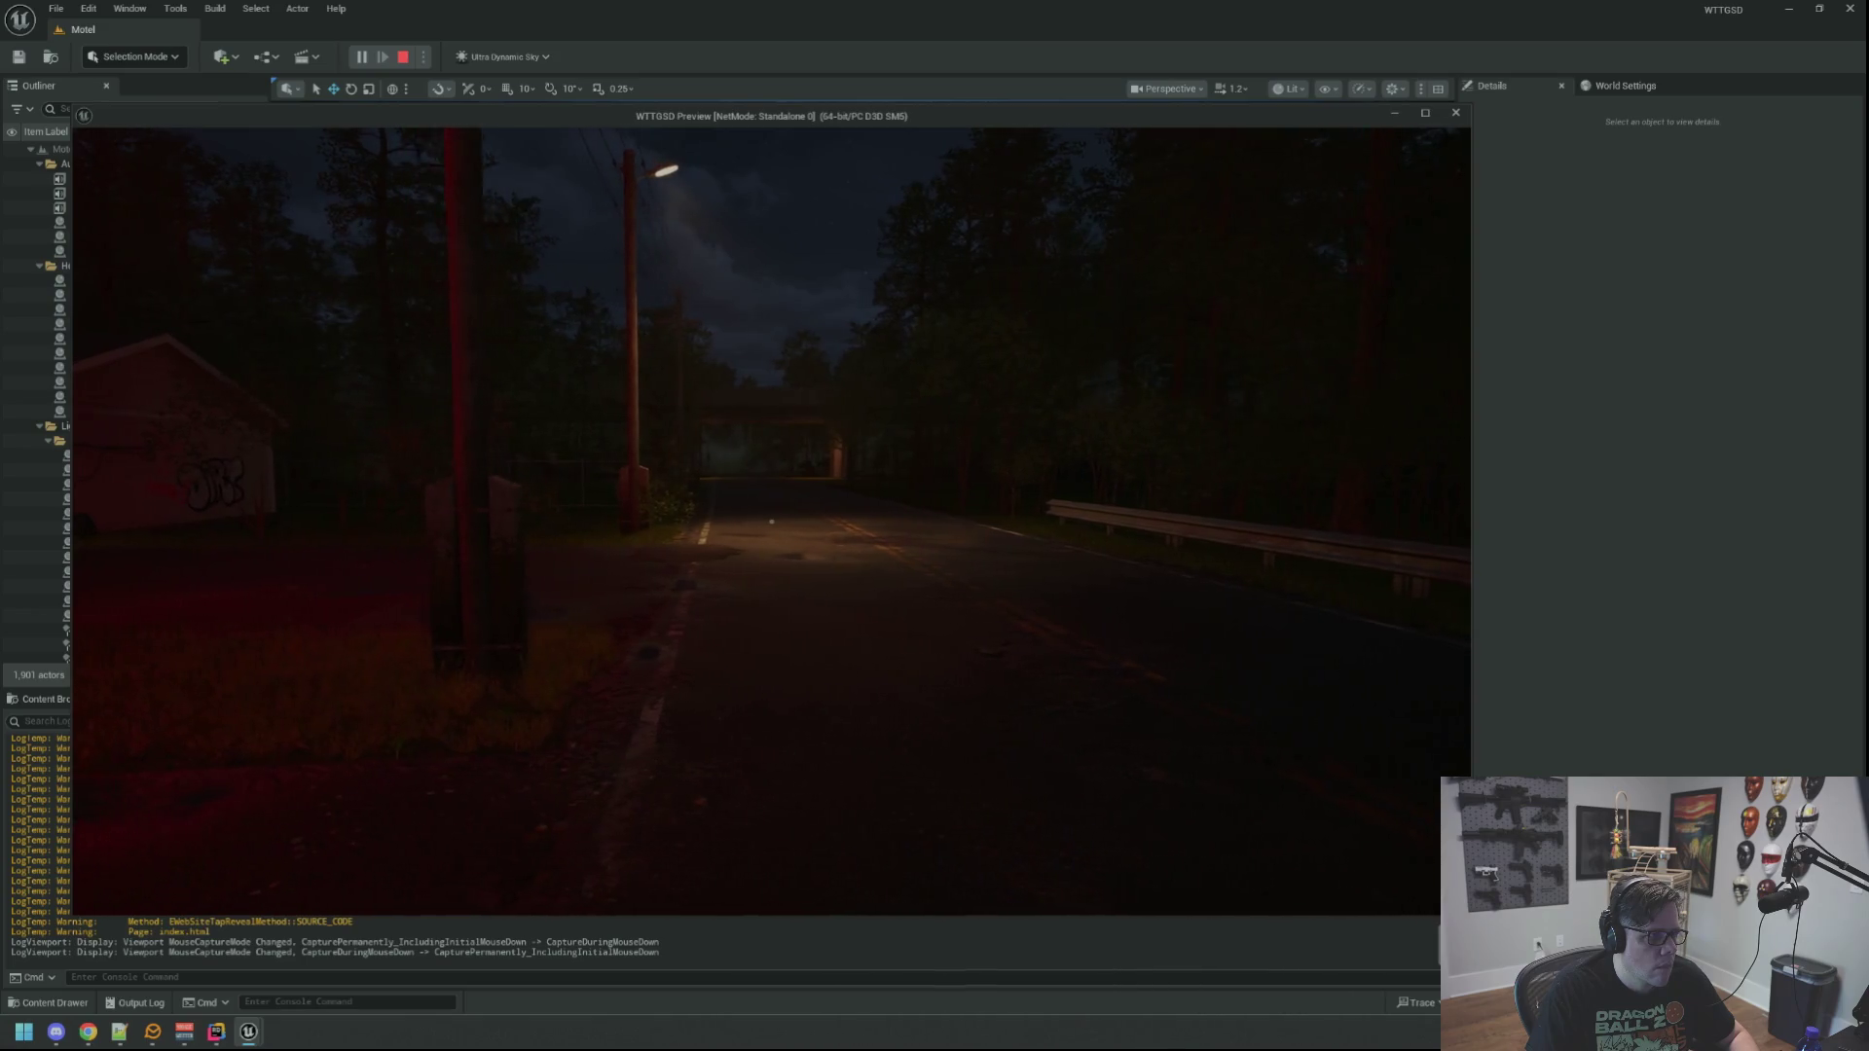
key("a")
key("d")
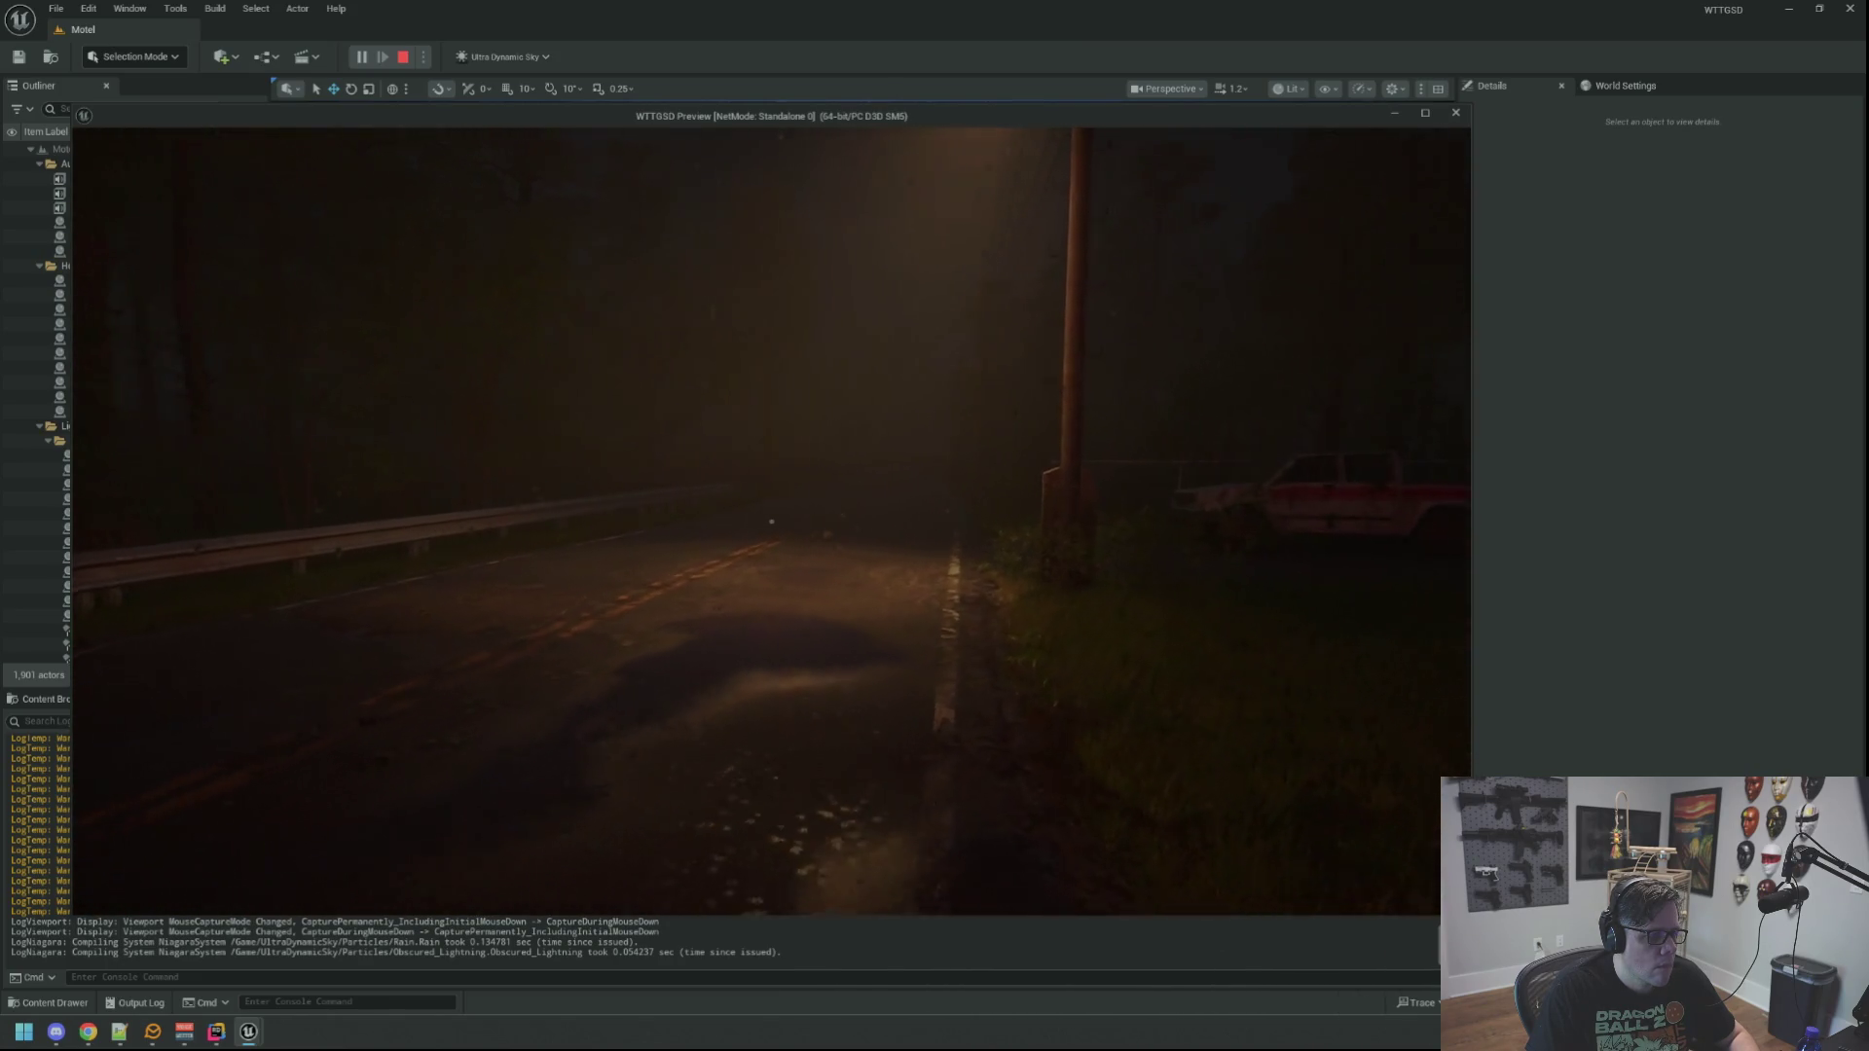
Step: Walk along the wet road toward the streetlight and oncoming car, then stop the preview
key("w")
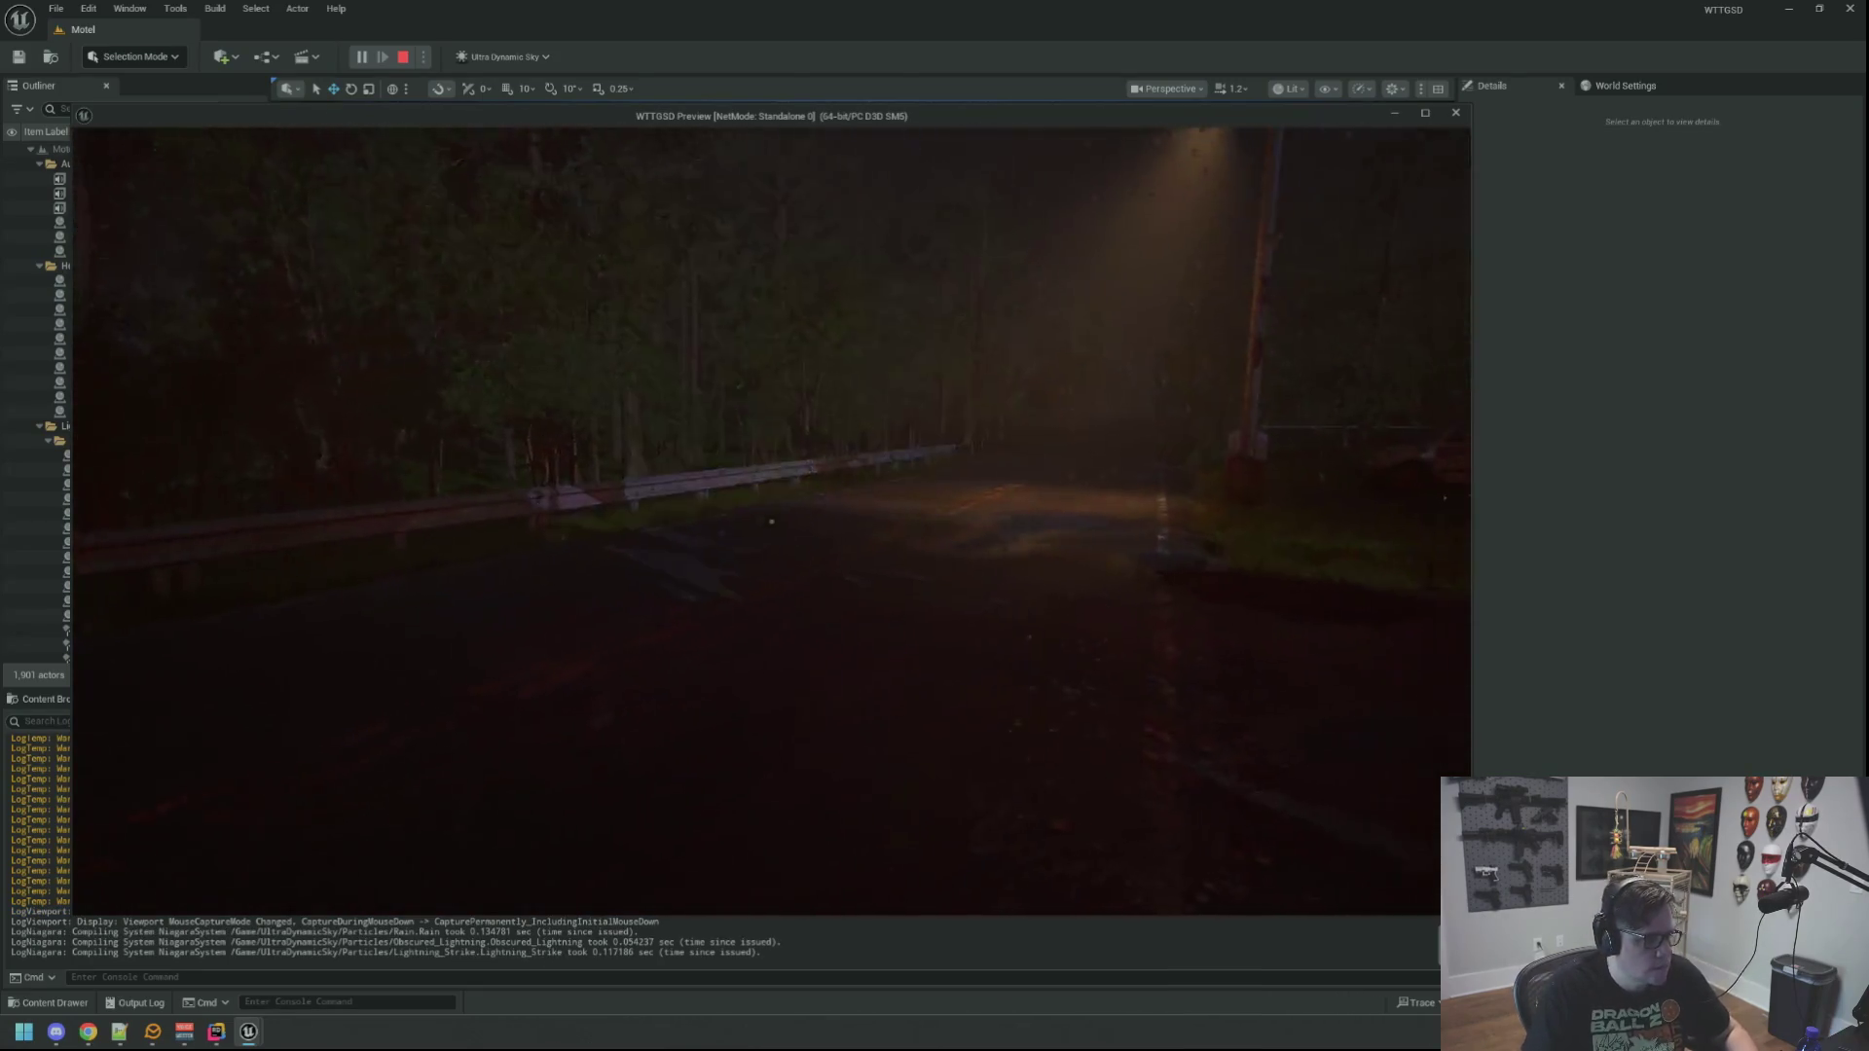
key("w")
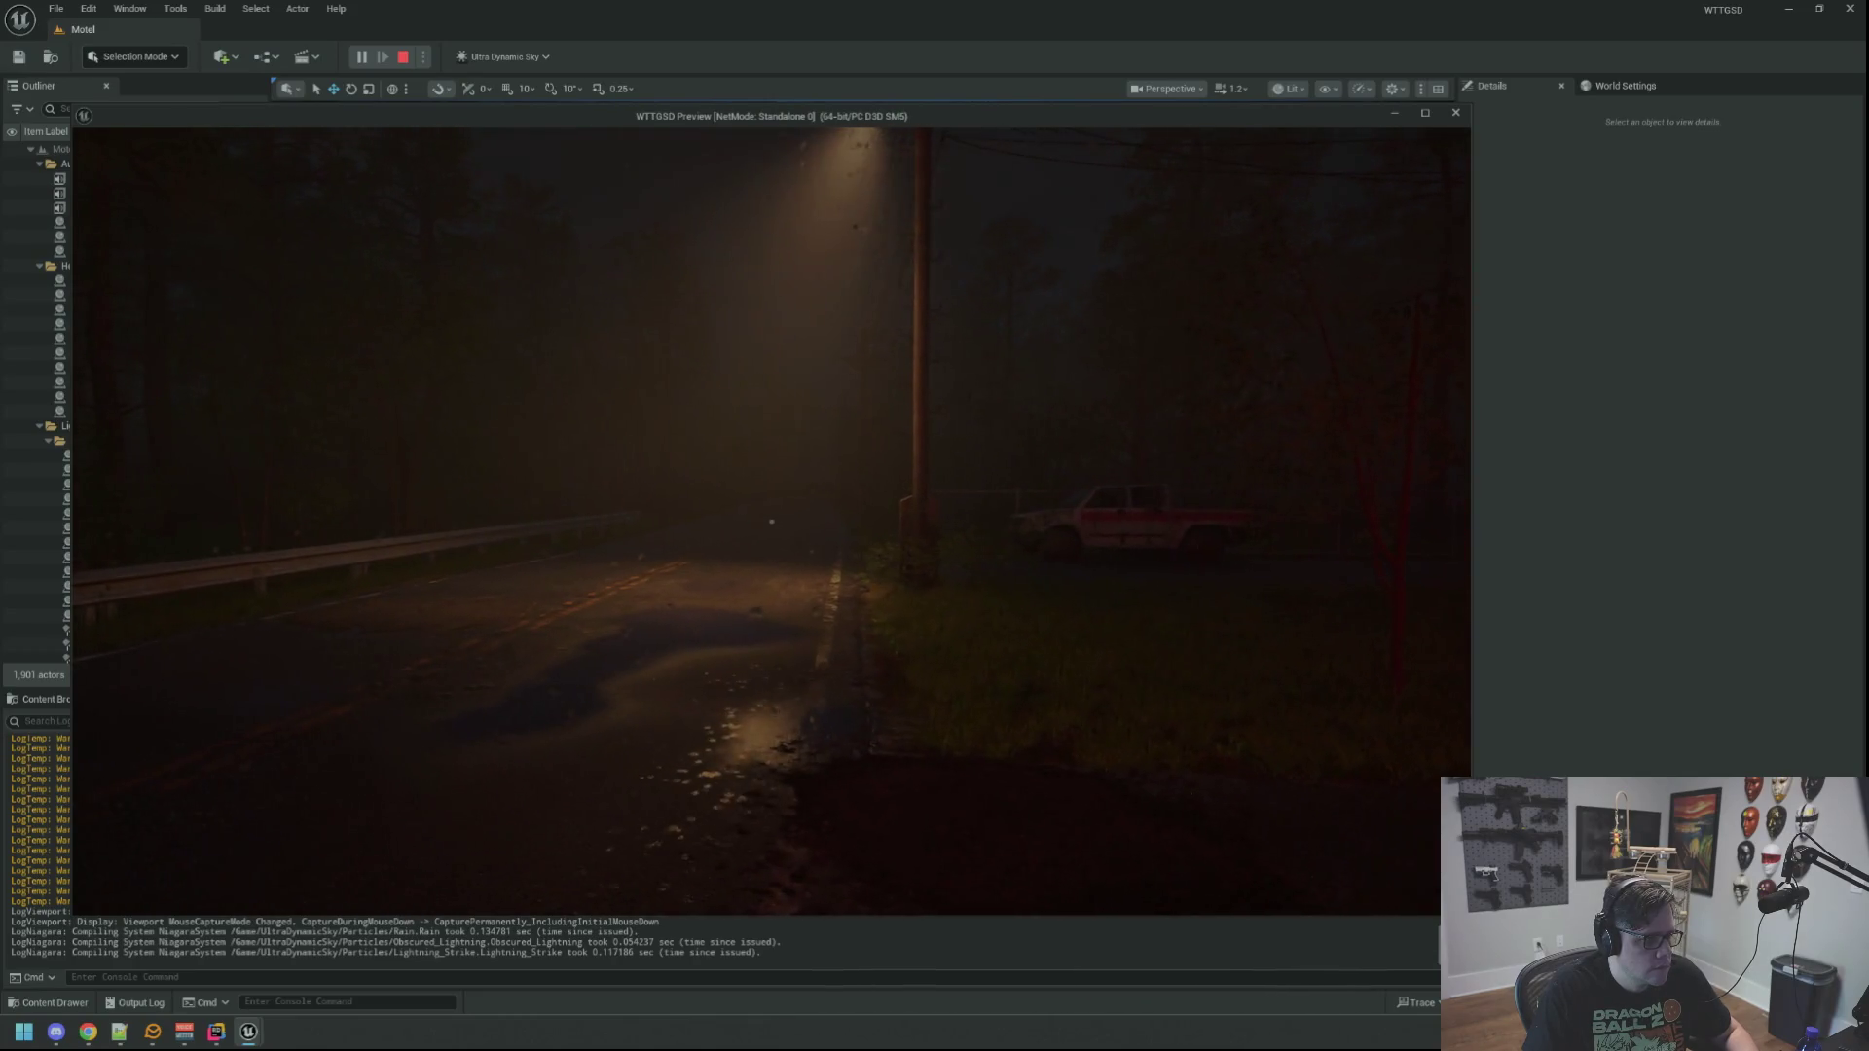
key("w")
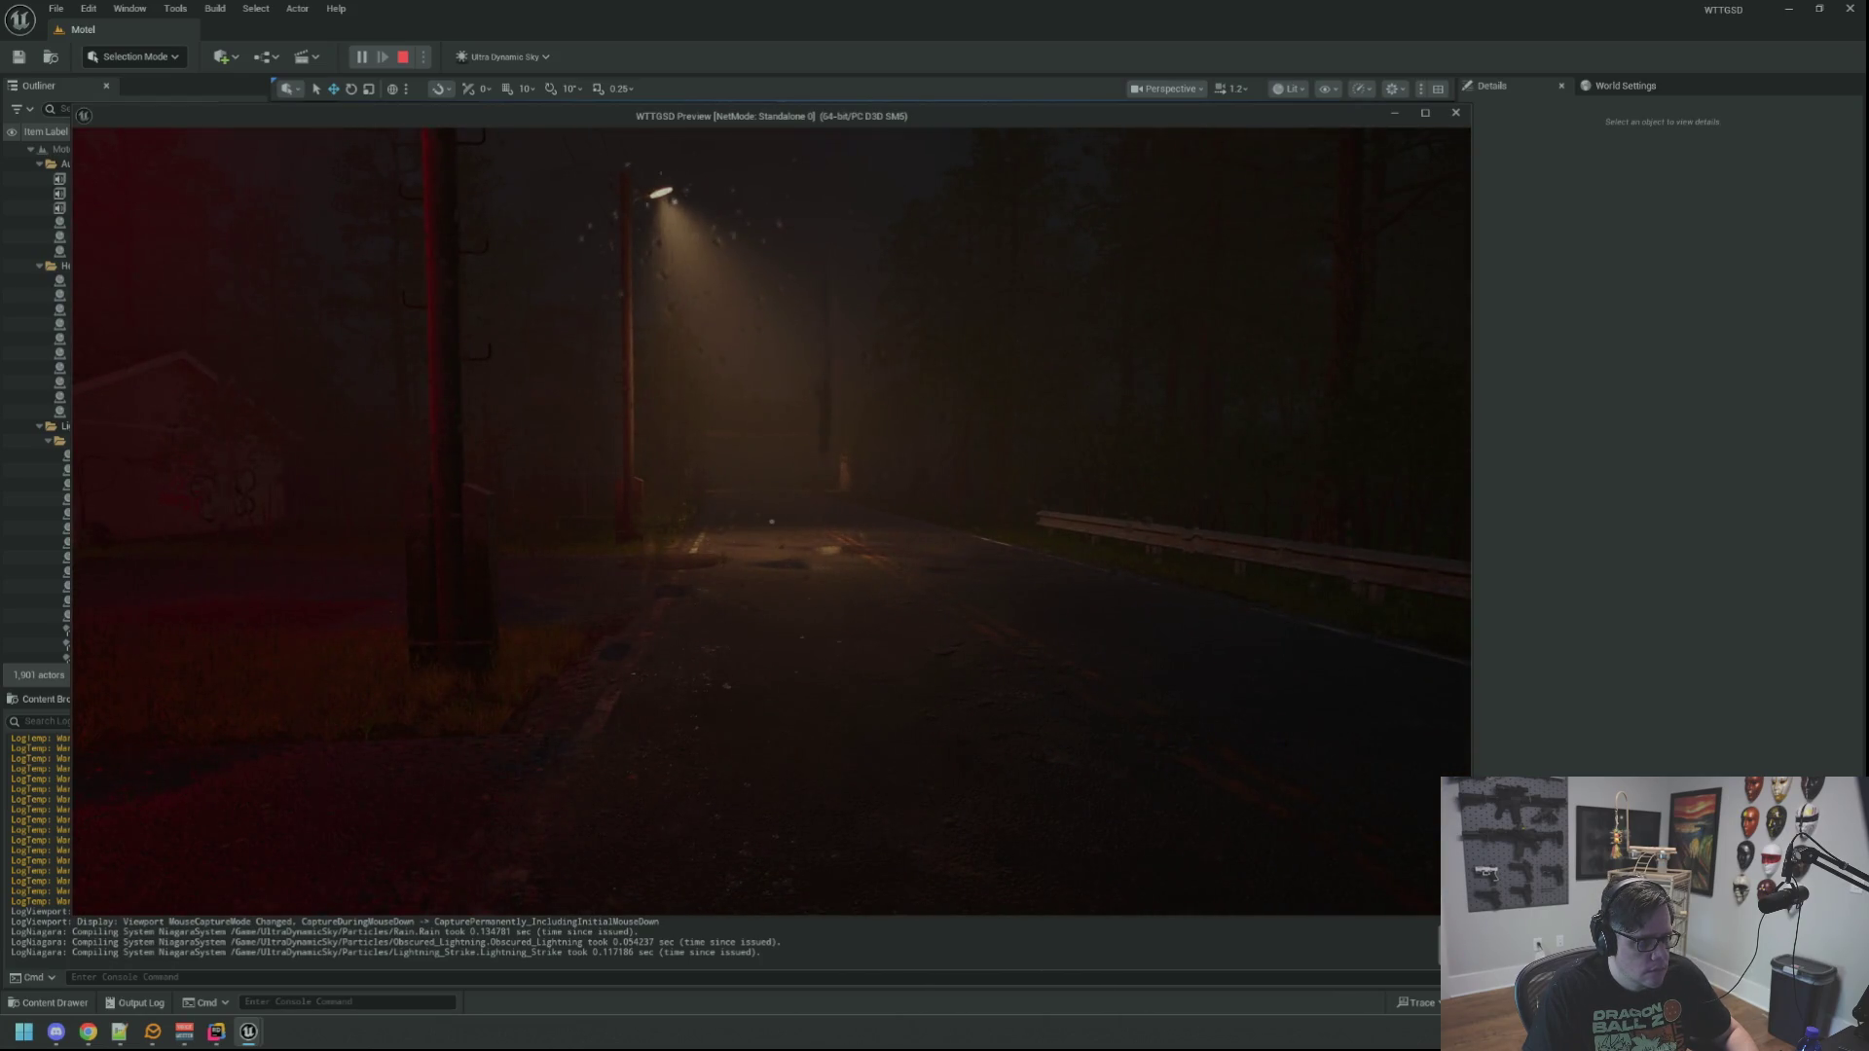
key("w")
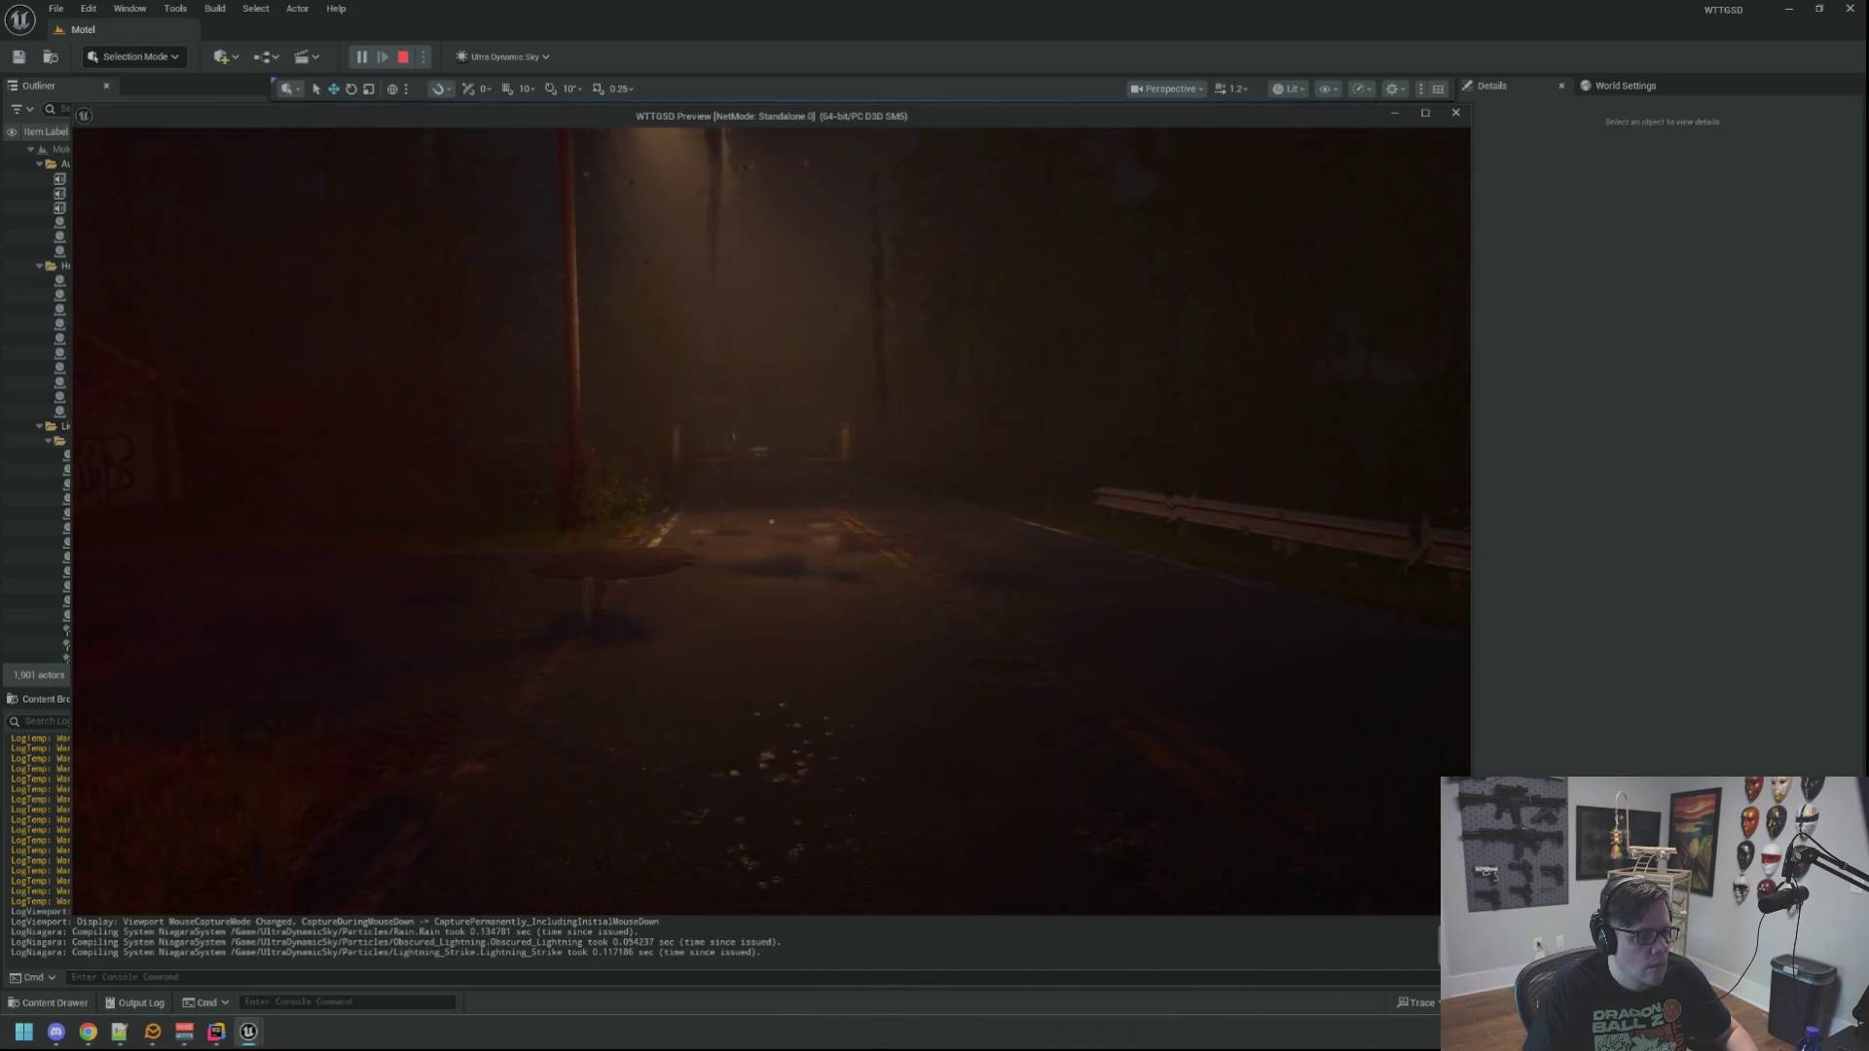
key("w")
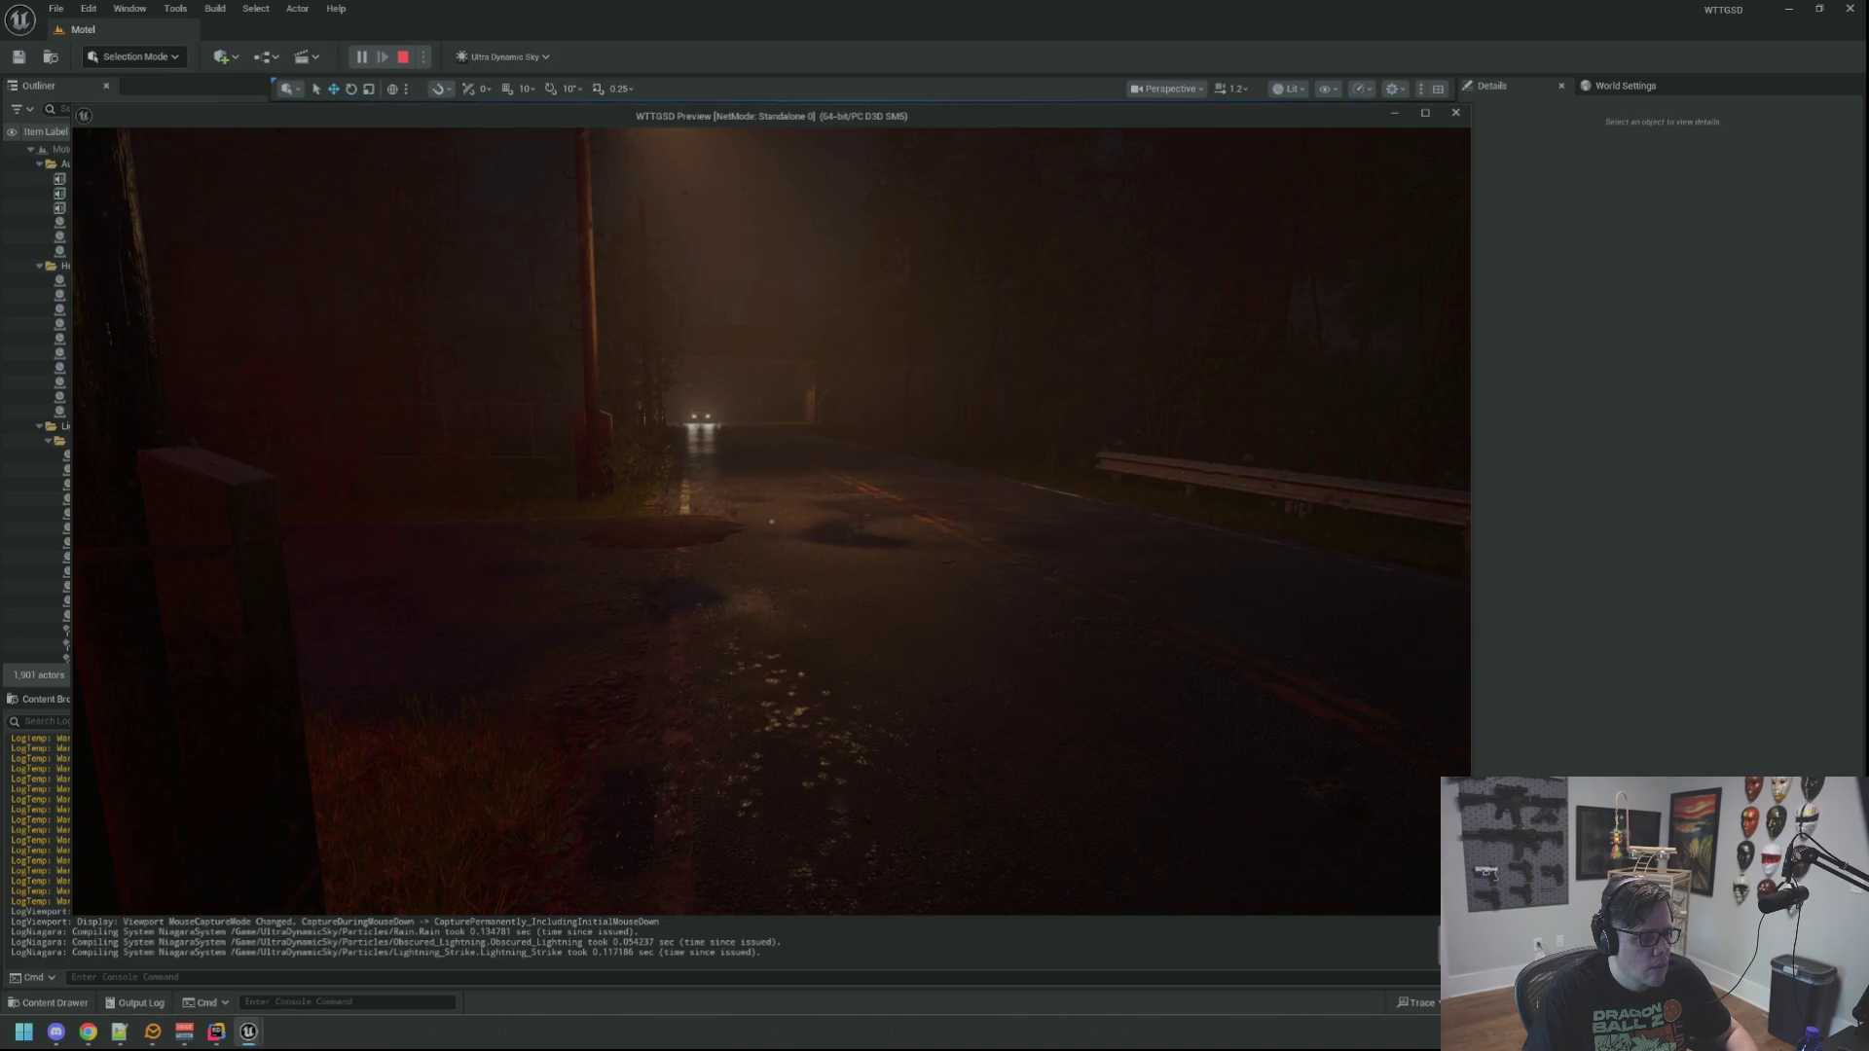
key("w")
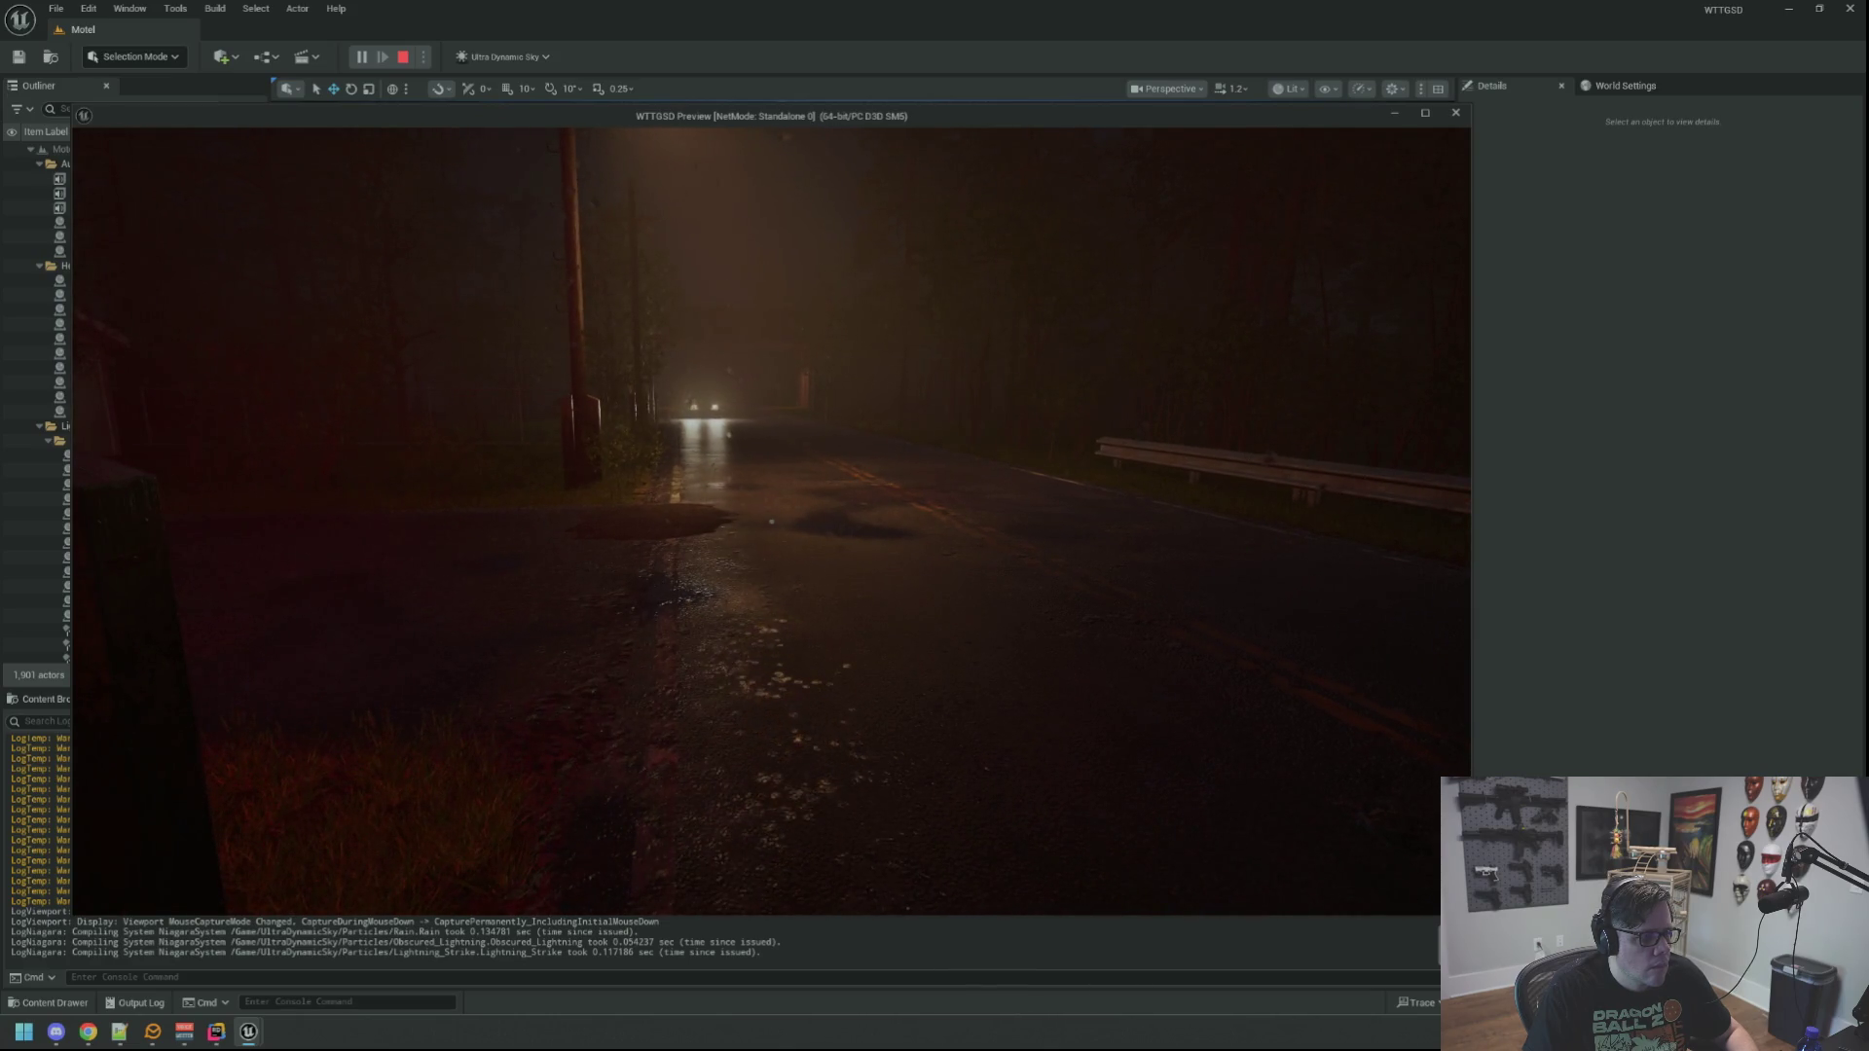
key("w")
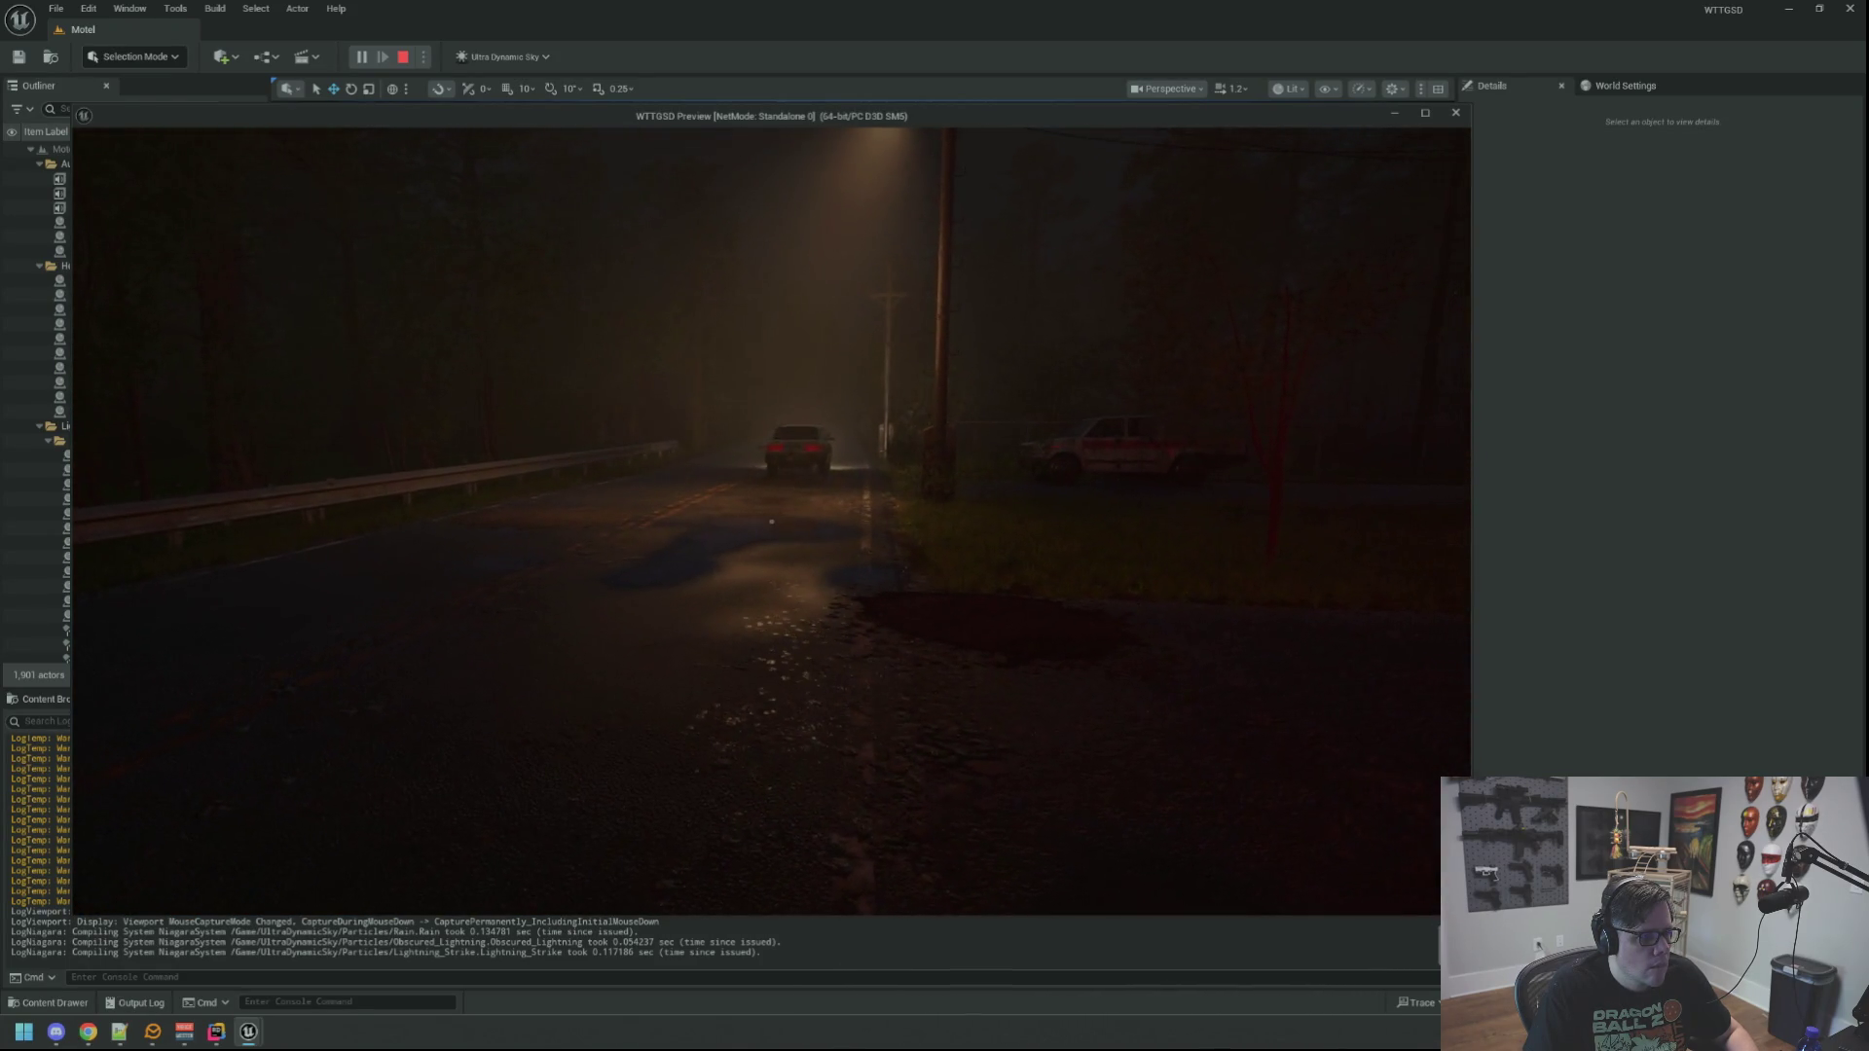
key("Escape")
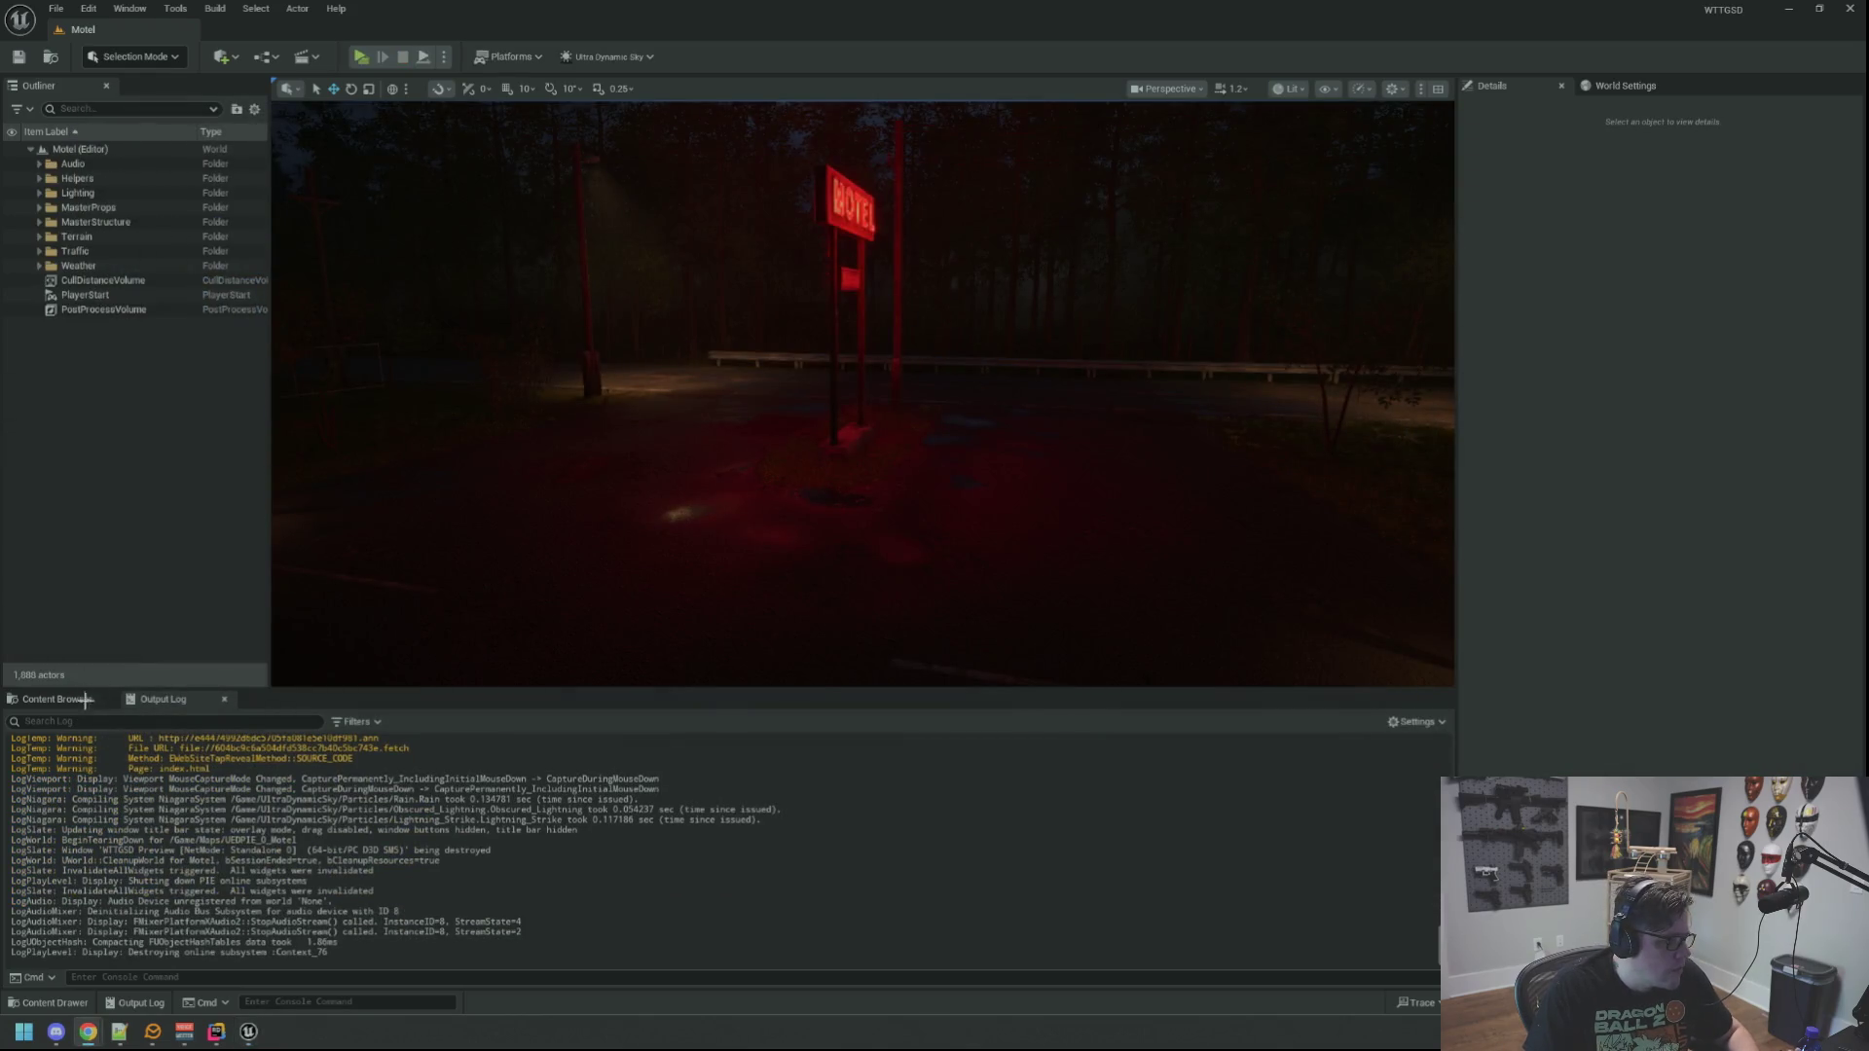
Step: Open SA_Wheels, then switch through the asset tabs to SC_TiresRolling_Loop
left_click(85, 700)
double_click(549, 833)
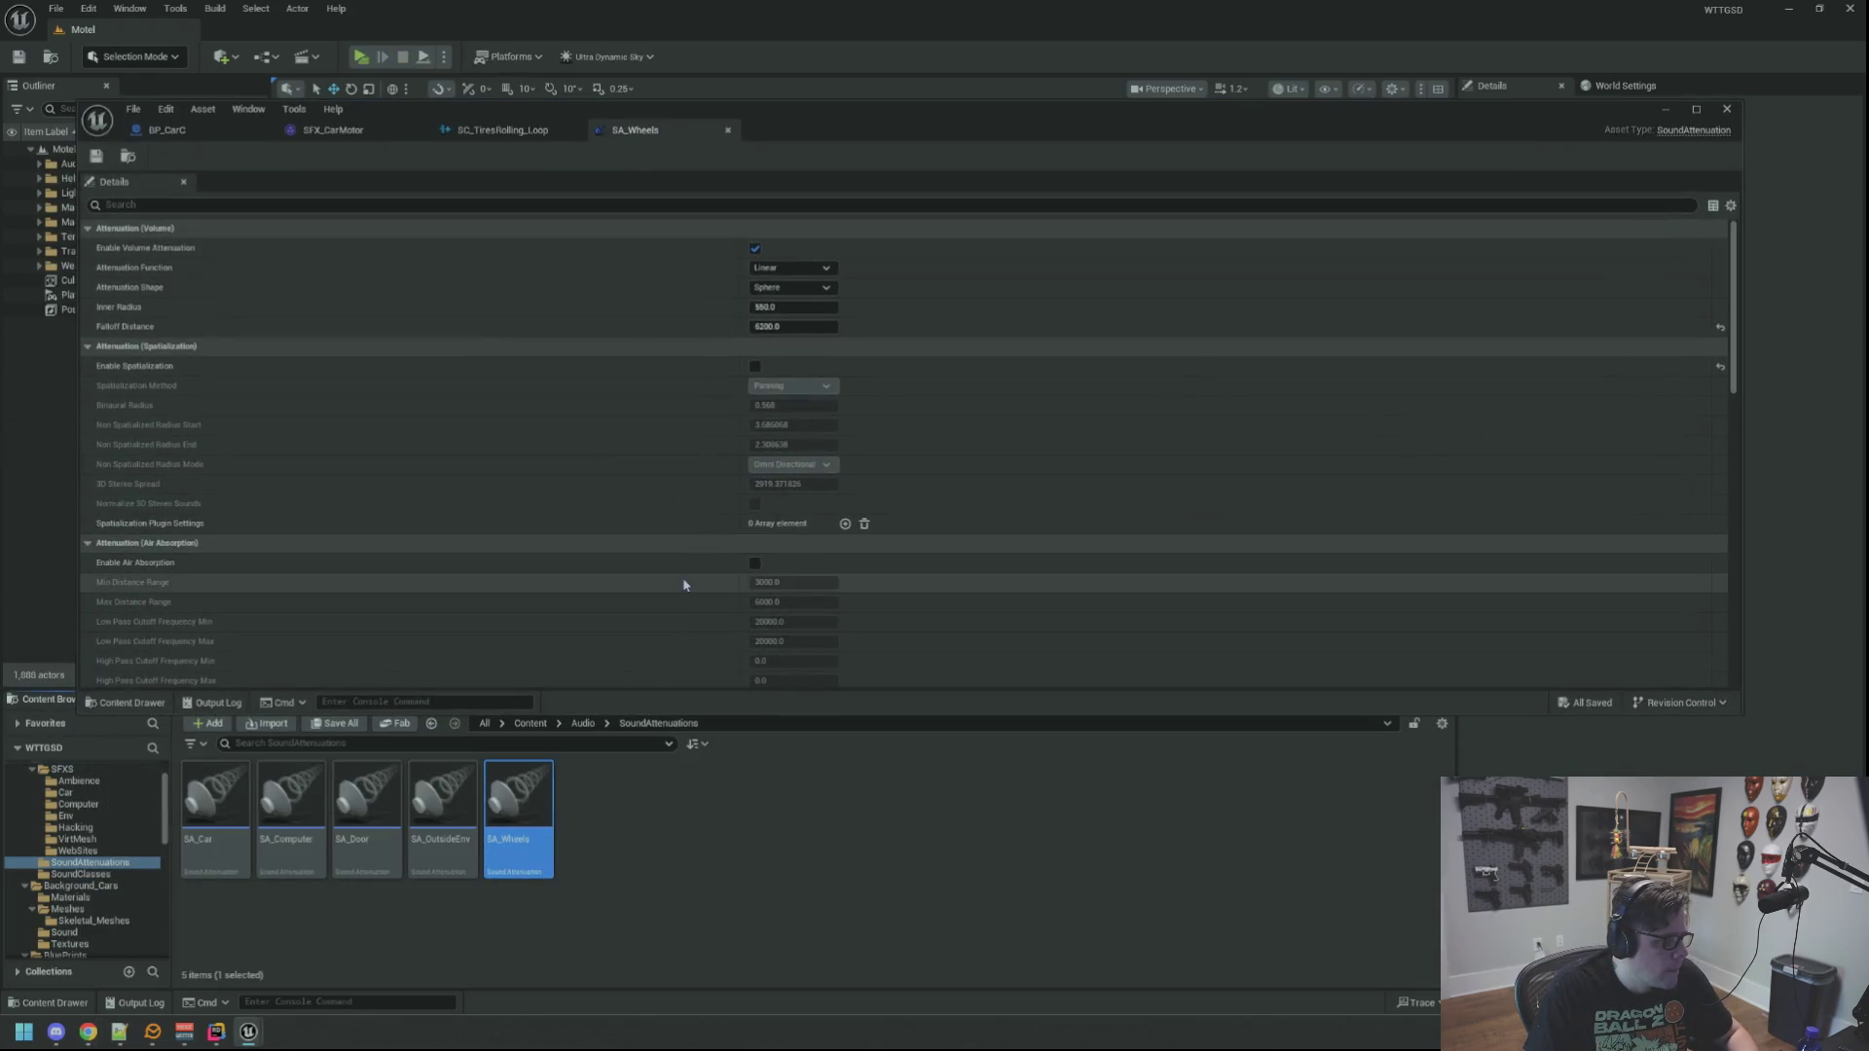
left_click(331, 130)
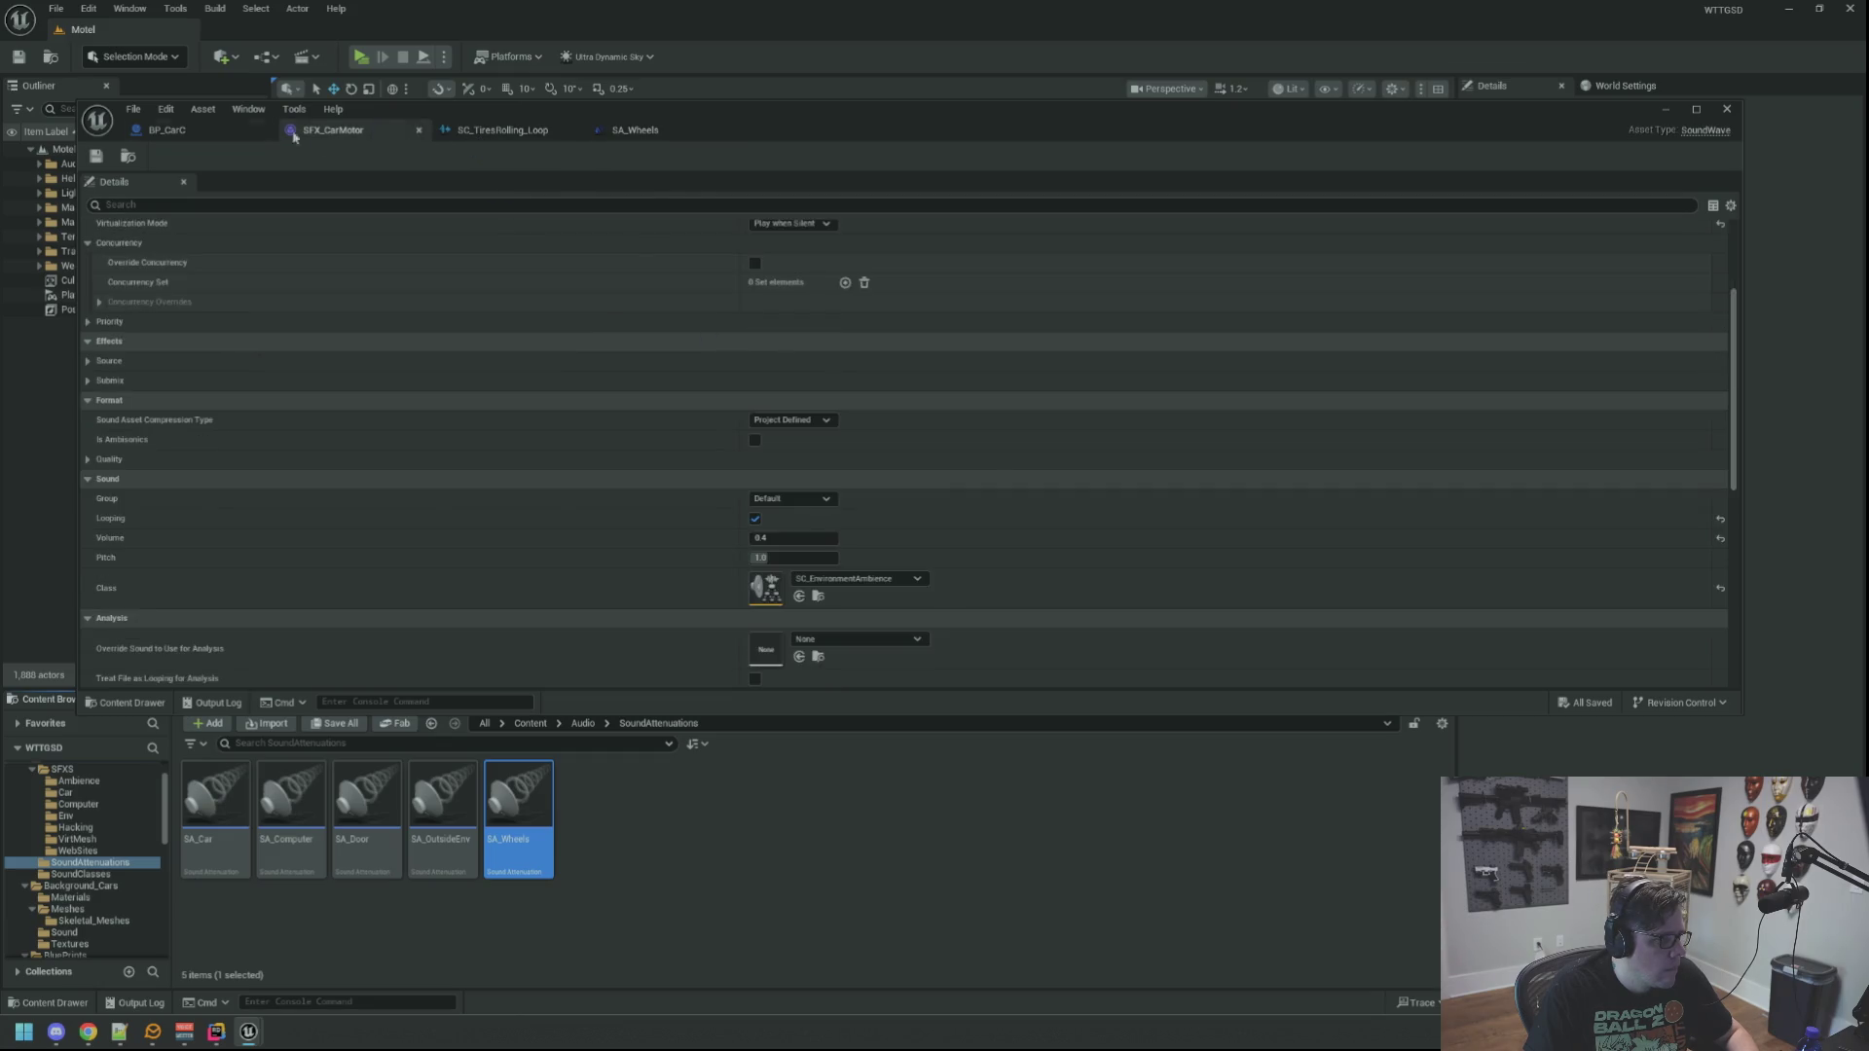
left_click(170, 129)
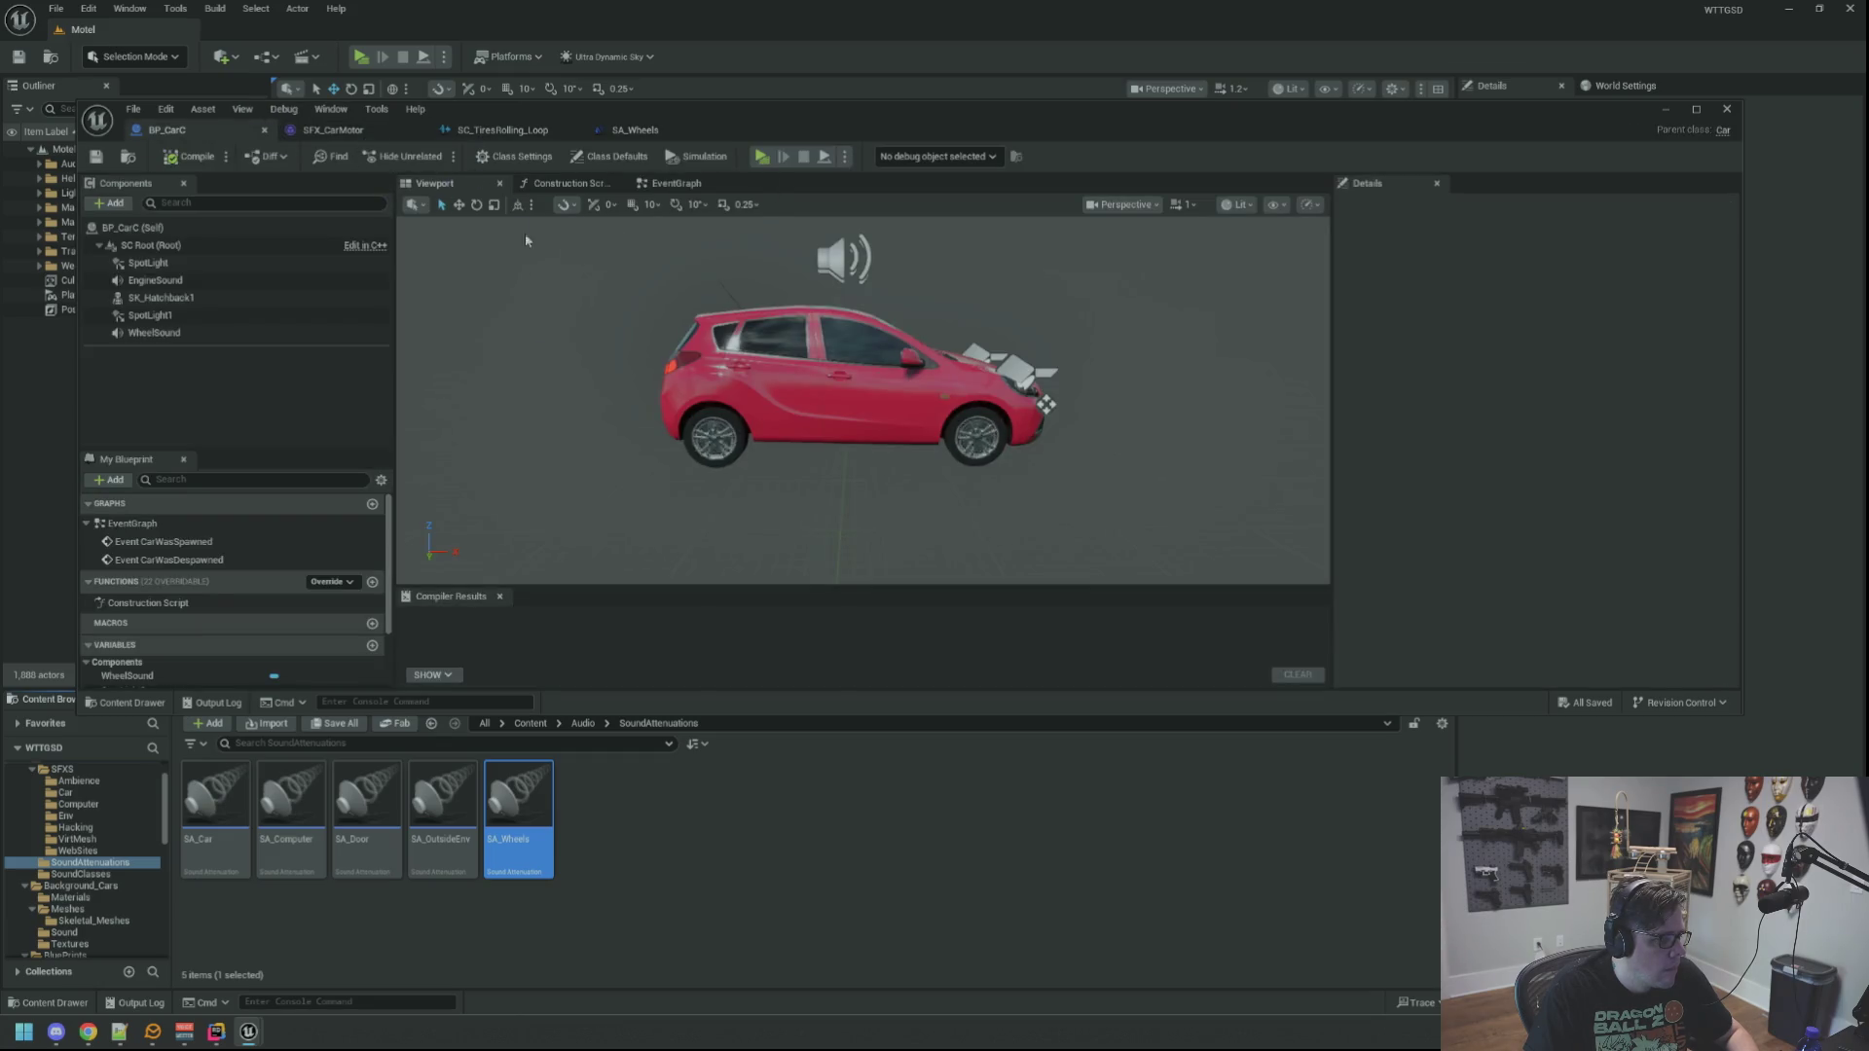
left_click(503, 131)
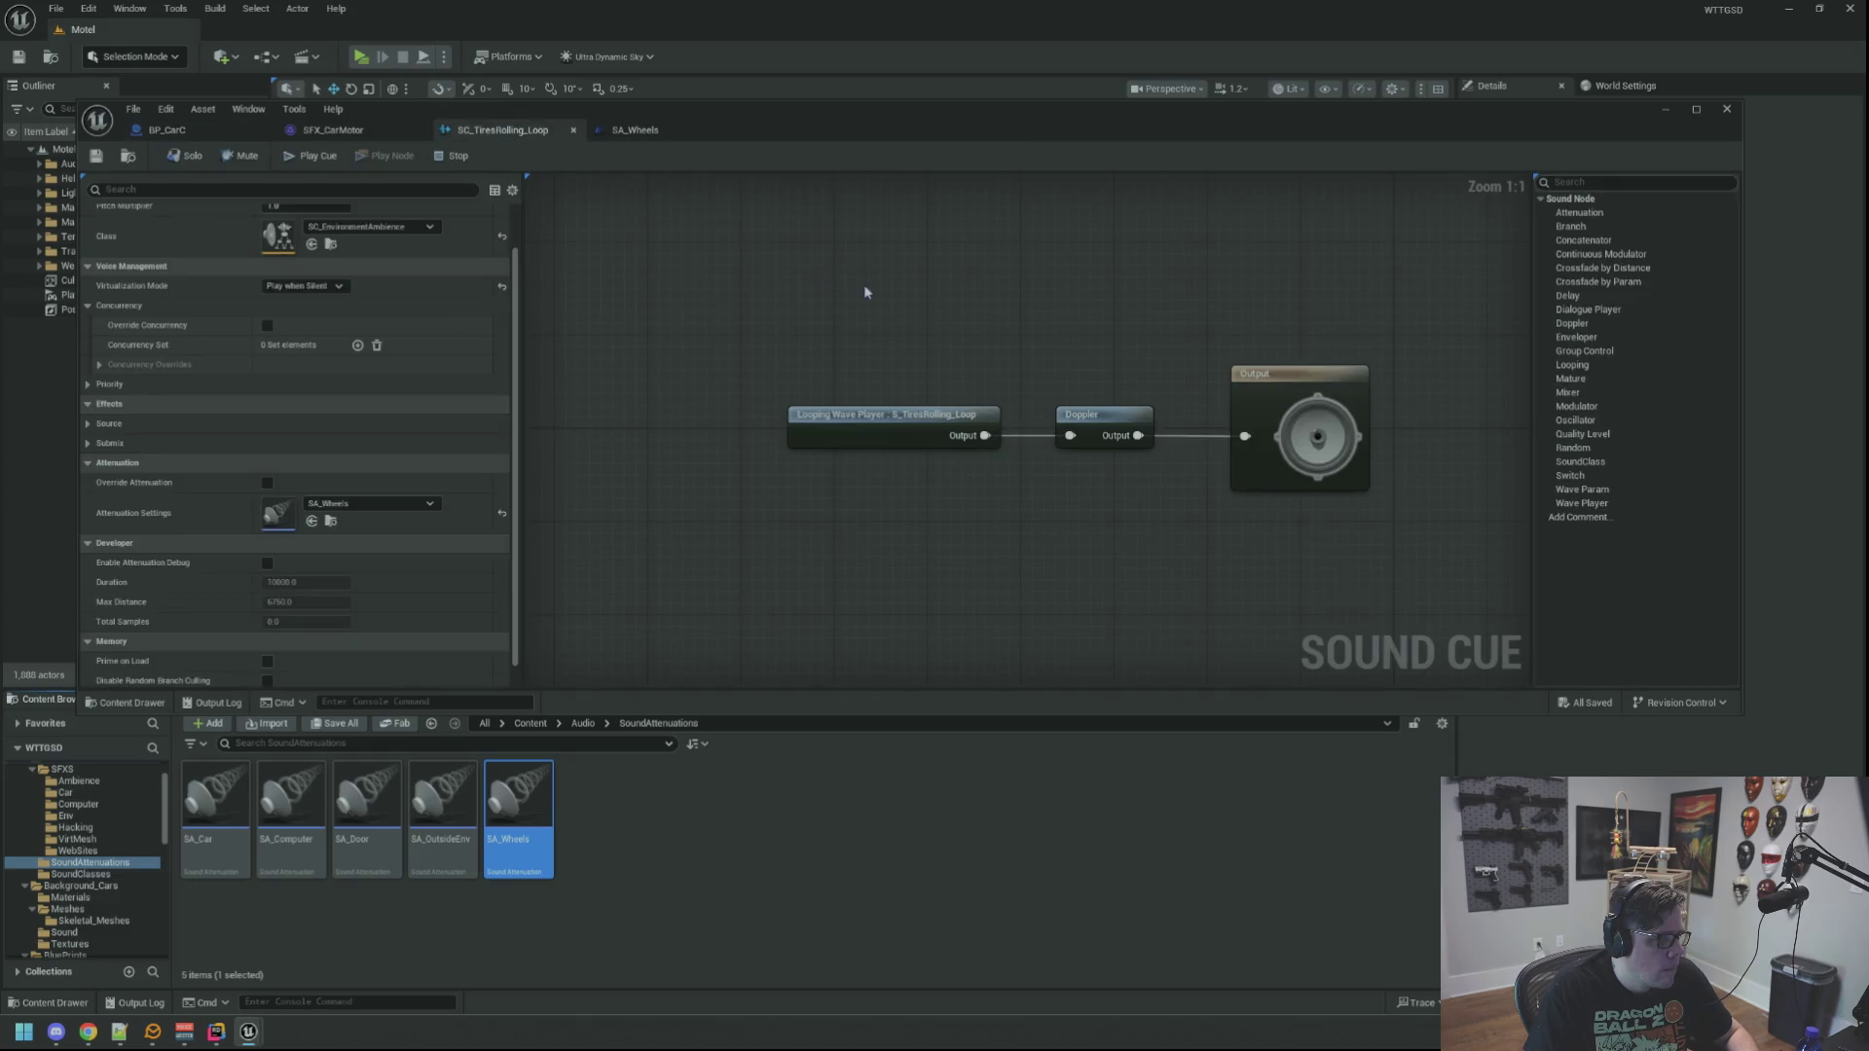
Step: Set the sound cue's Volume Multiplier to 1.35 and recentre its graph
scroll(296, 233, "up", 2)
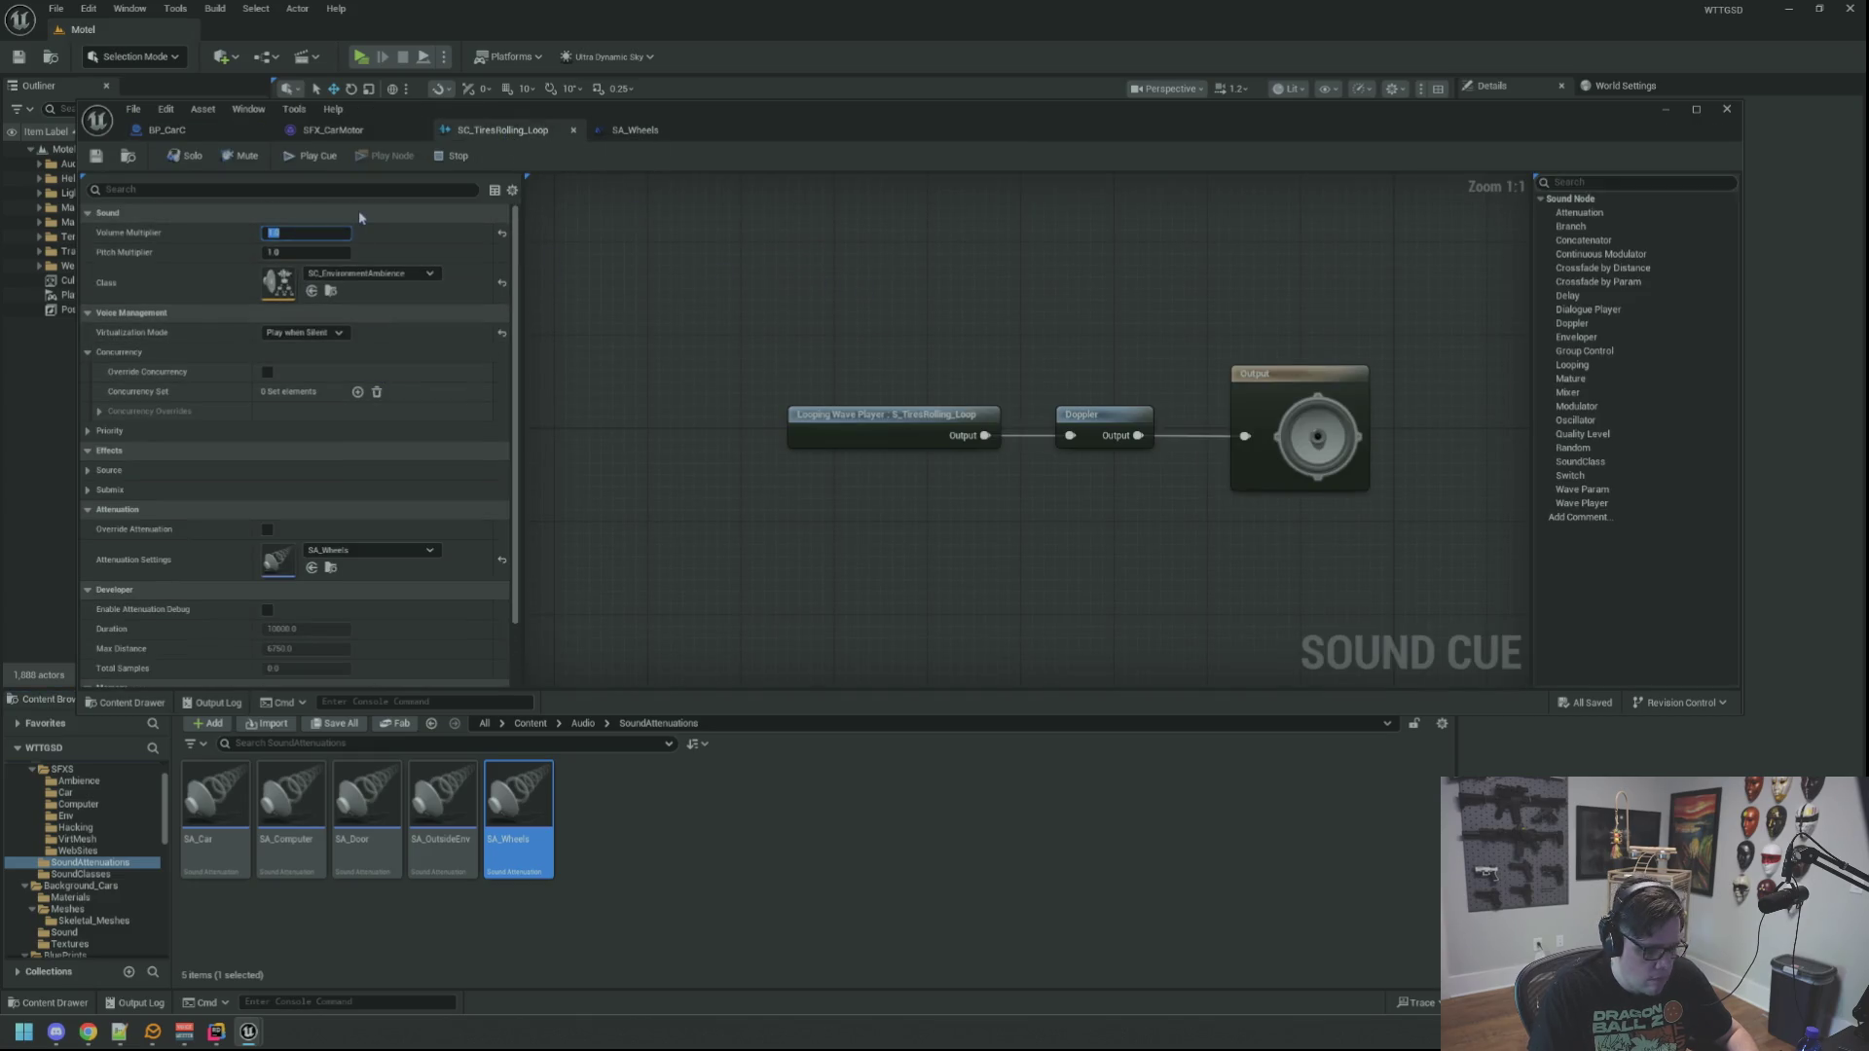
type(".35")
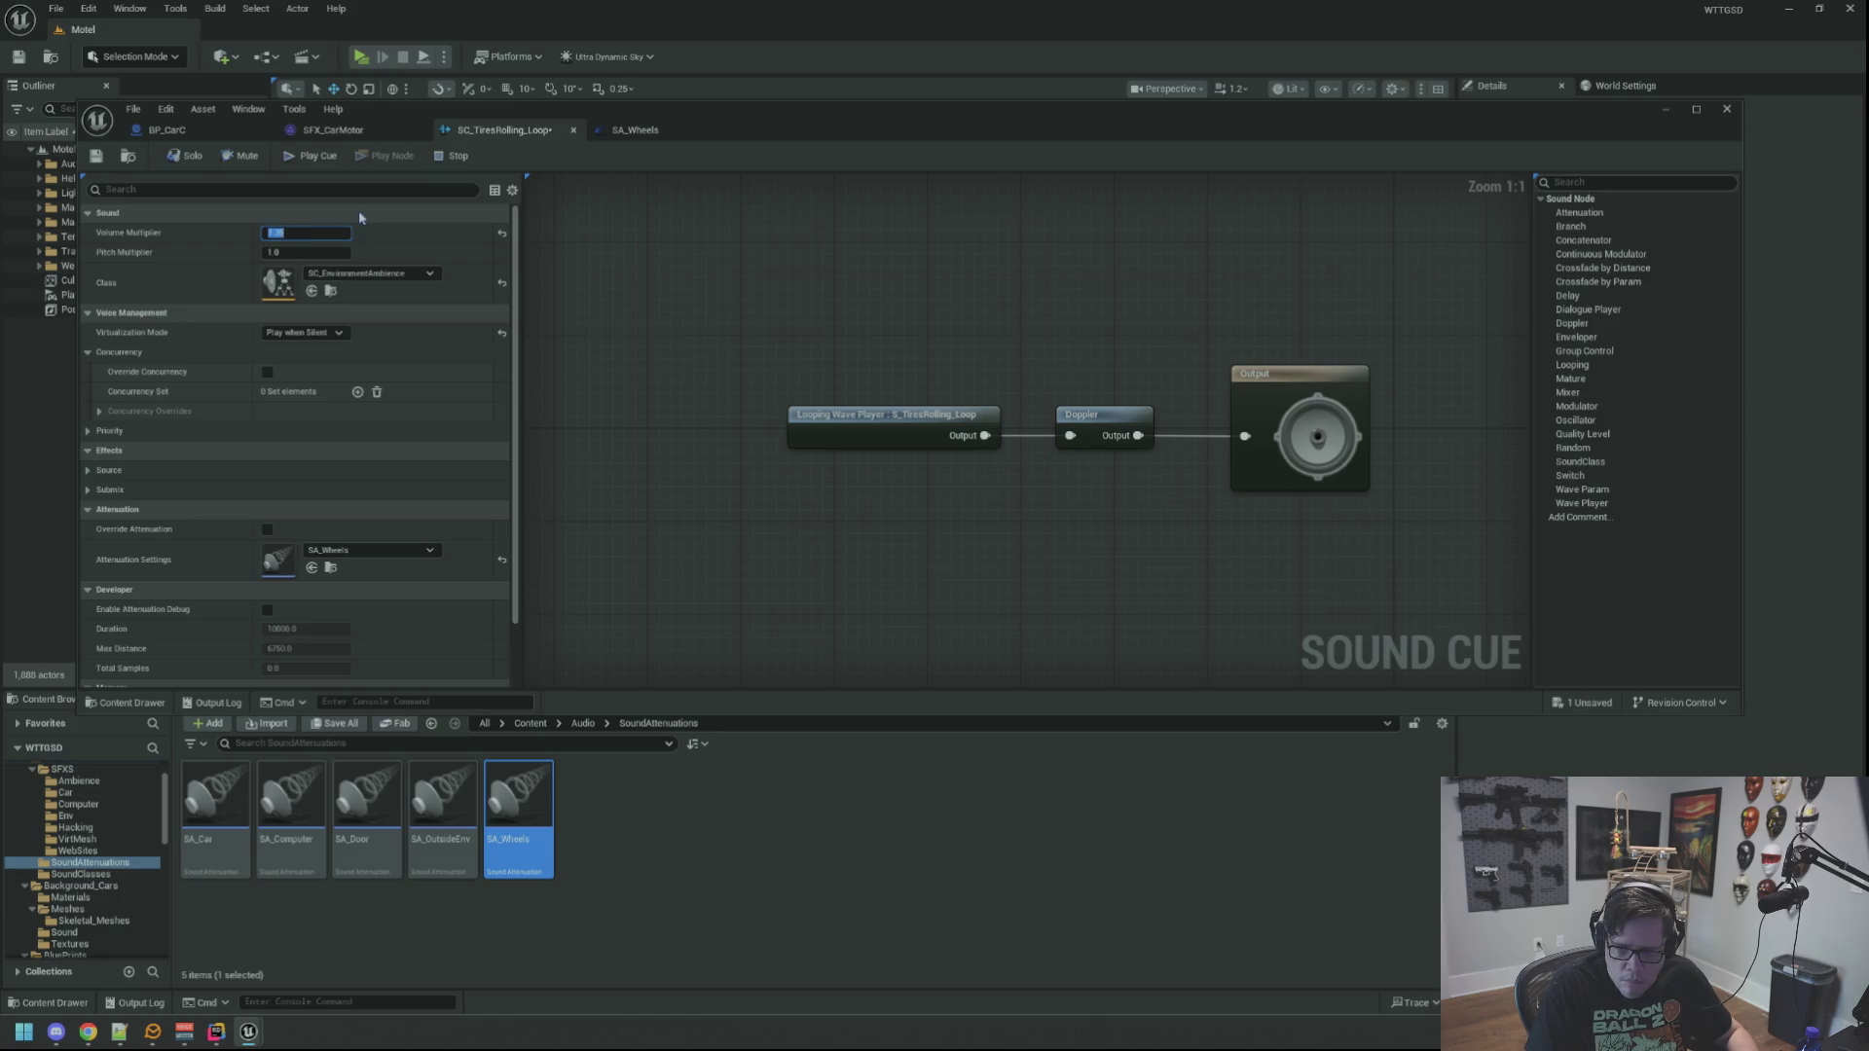
left_click_drag(847, 522, 776, 524)
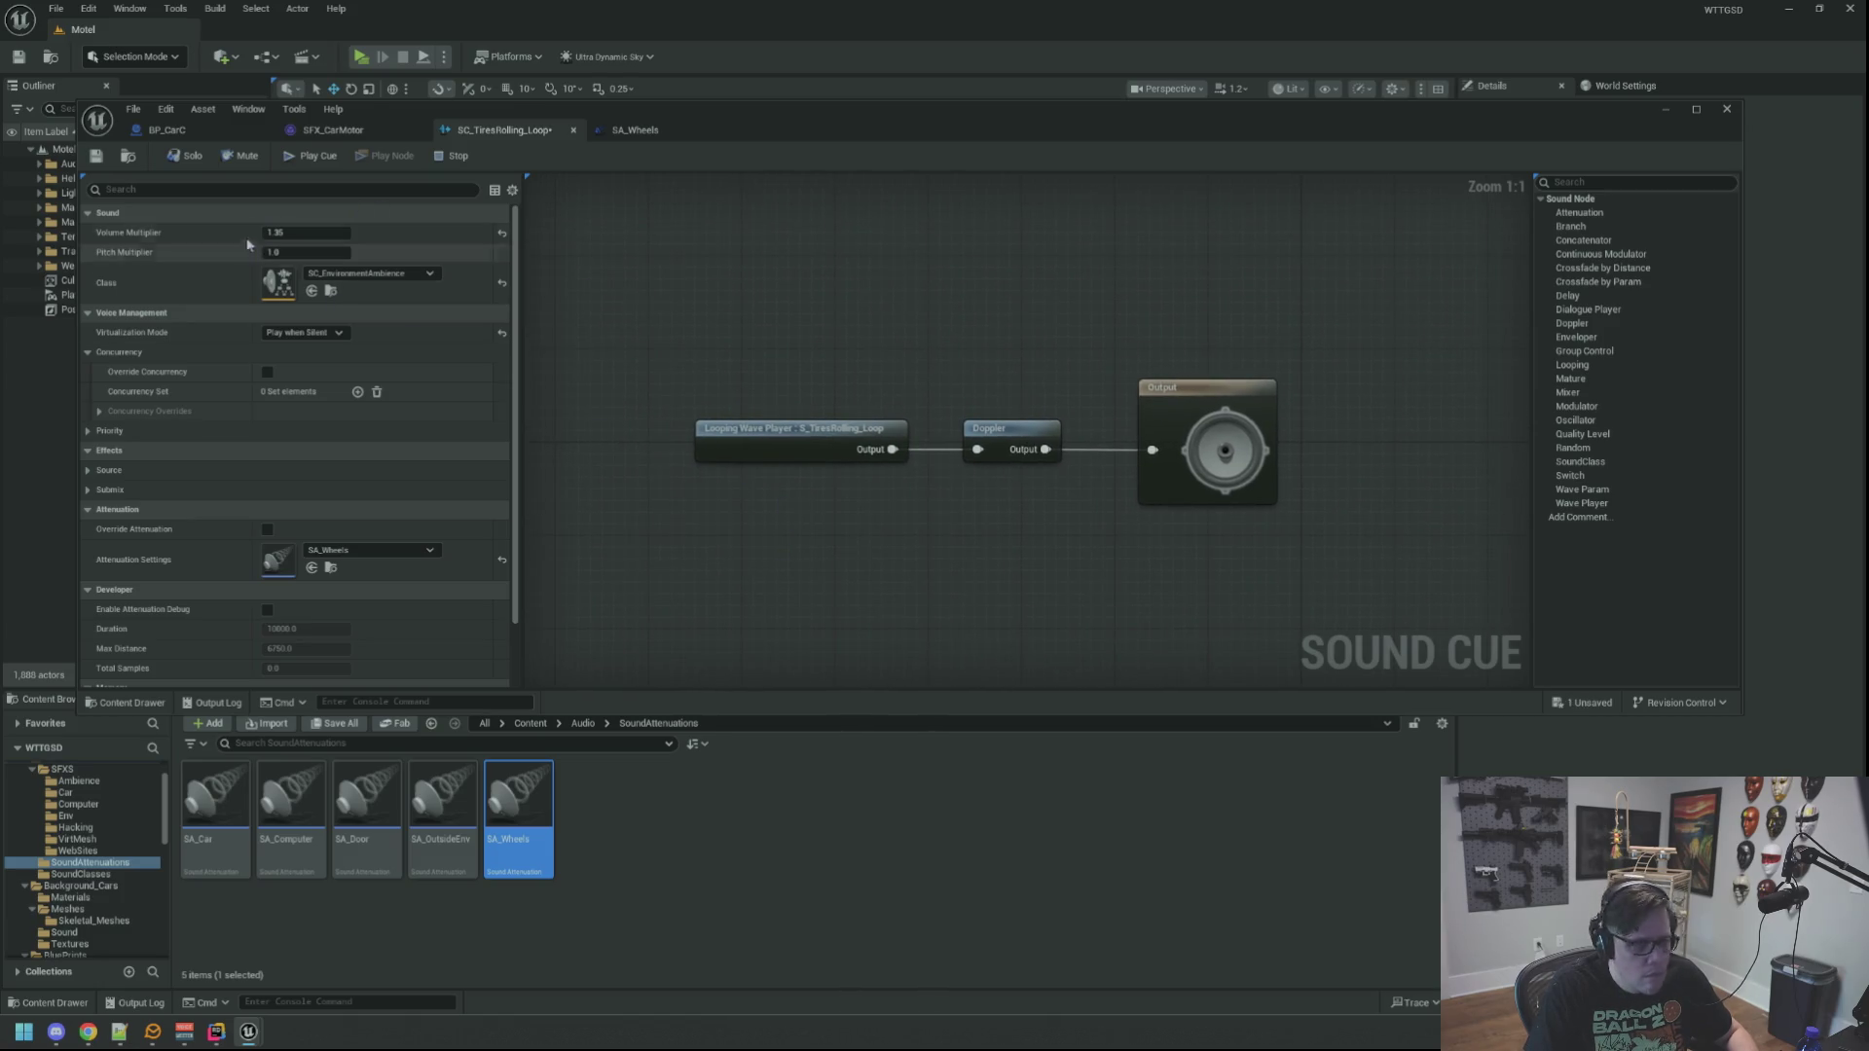
key("Home")
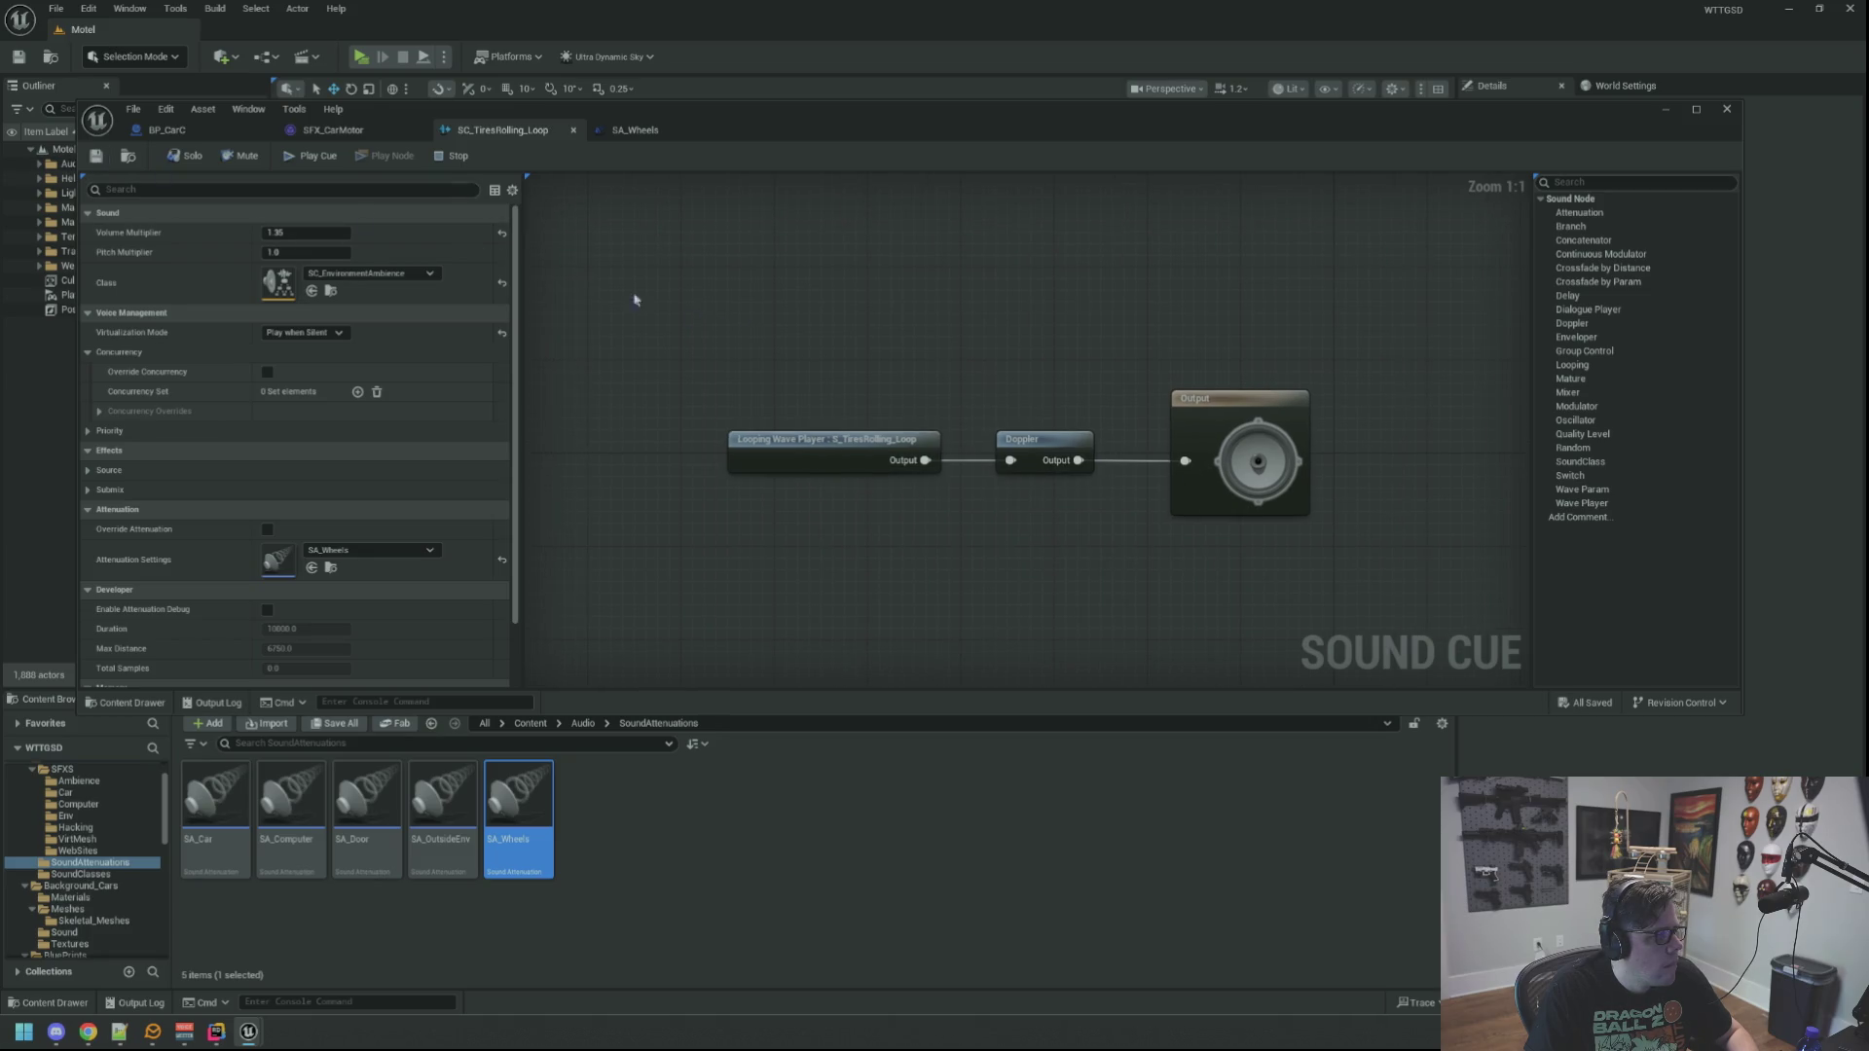
Step: Close the three asset editor tabs and show the Output Log below the Motel level
middle_click(550, 130)
middle_click(331, 129)
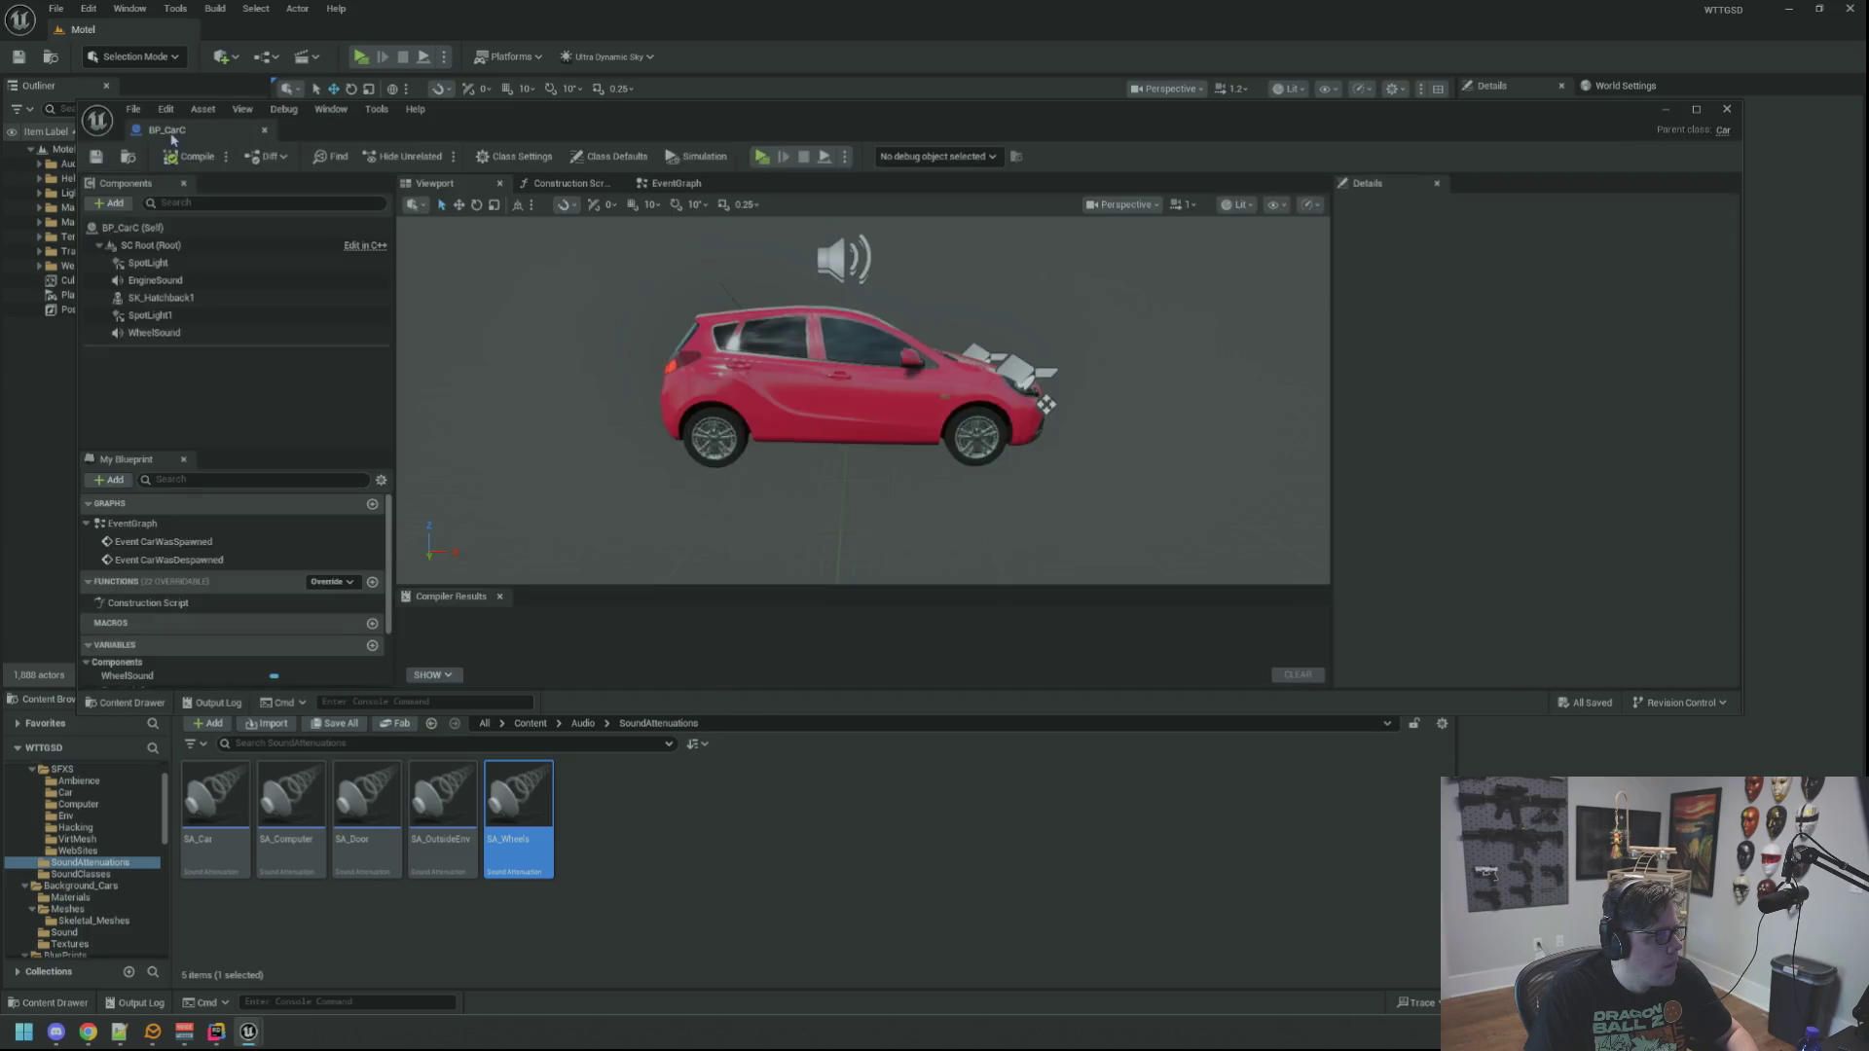
middle_click(167, 130)
left_click_drag(659, 438, 603, 487)
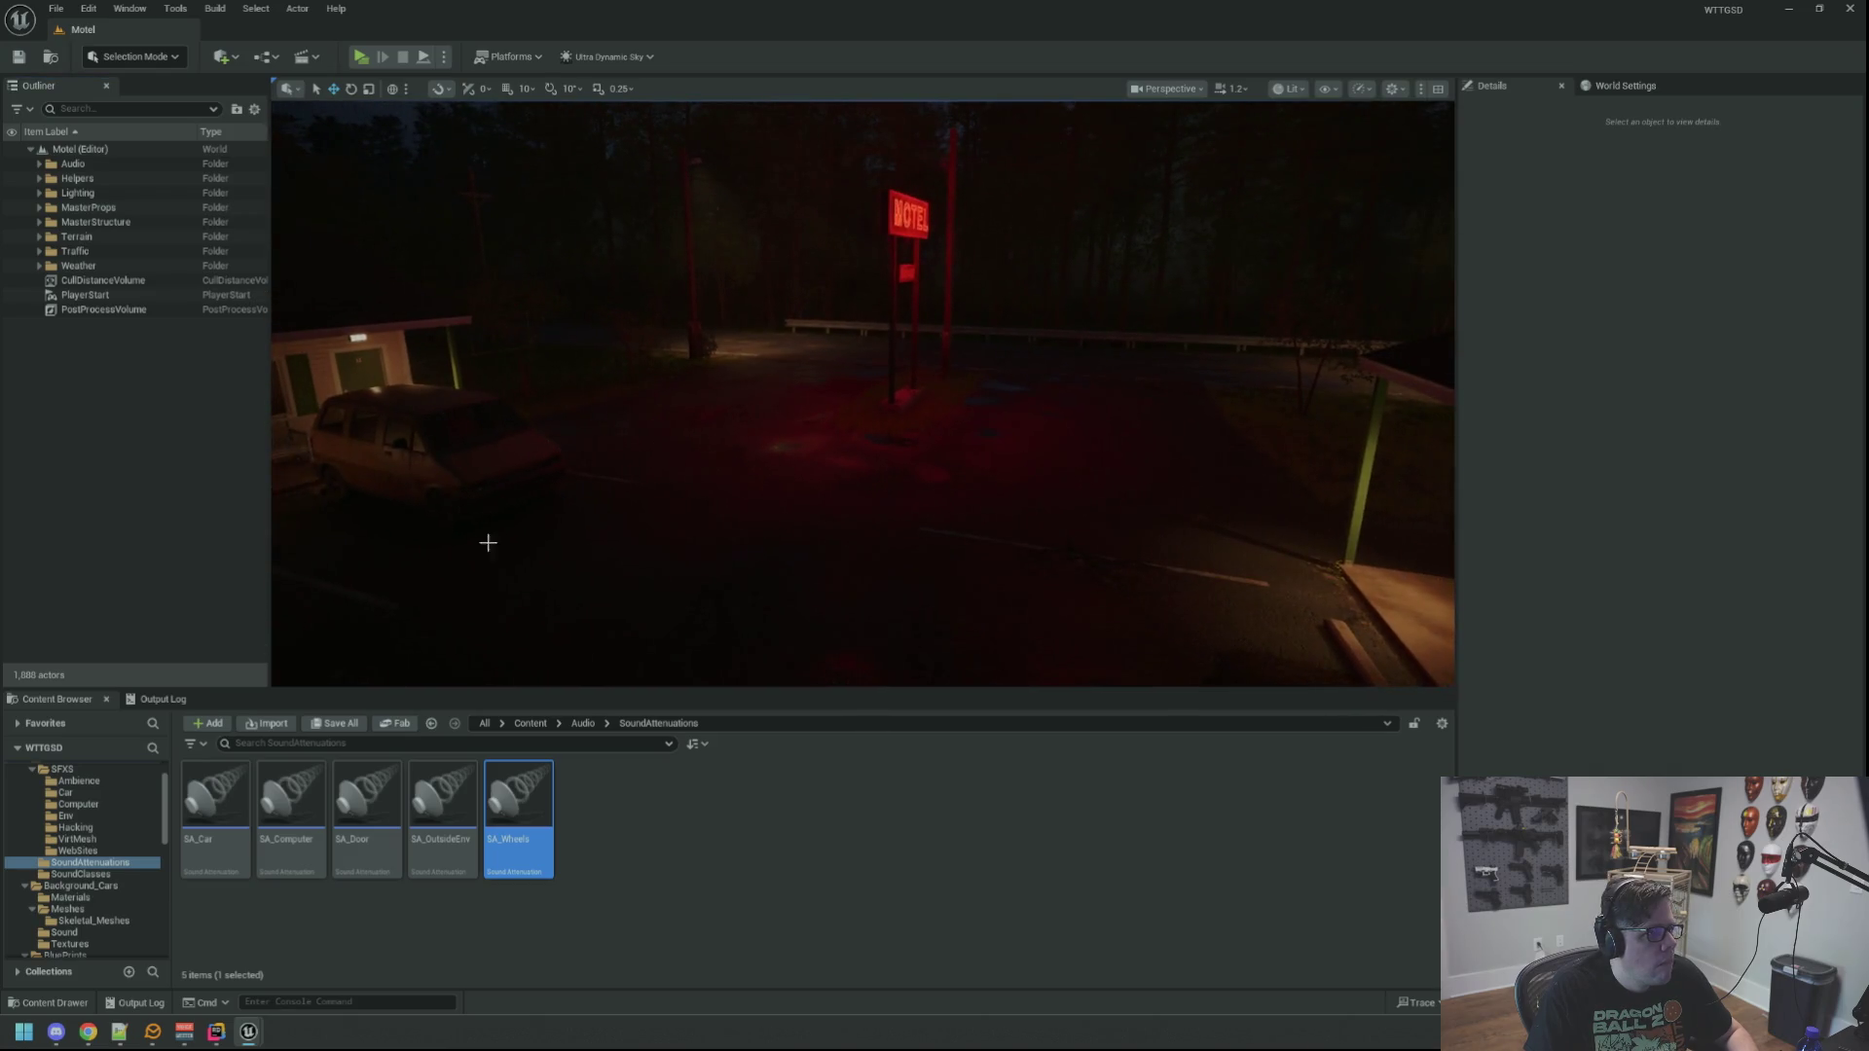
left_click(163, 700)
left_click_drag(379, 321, 415, 261)
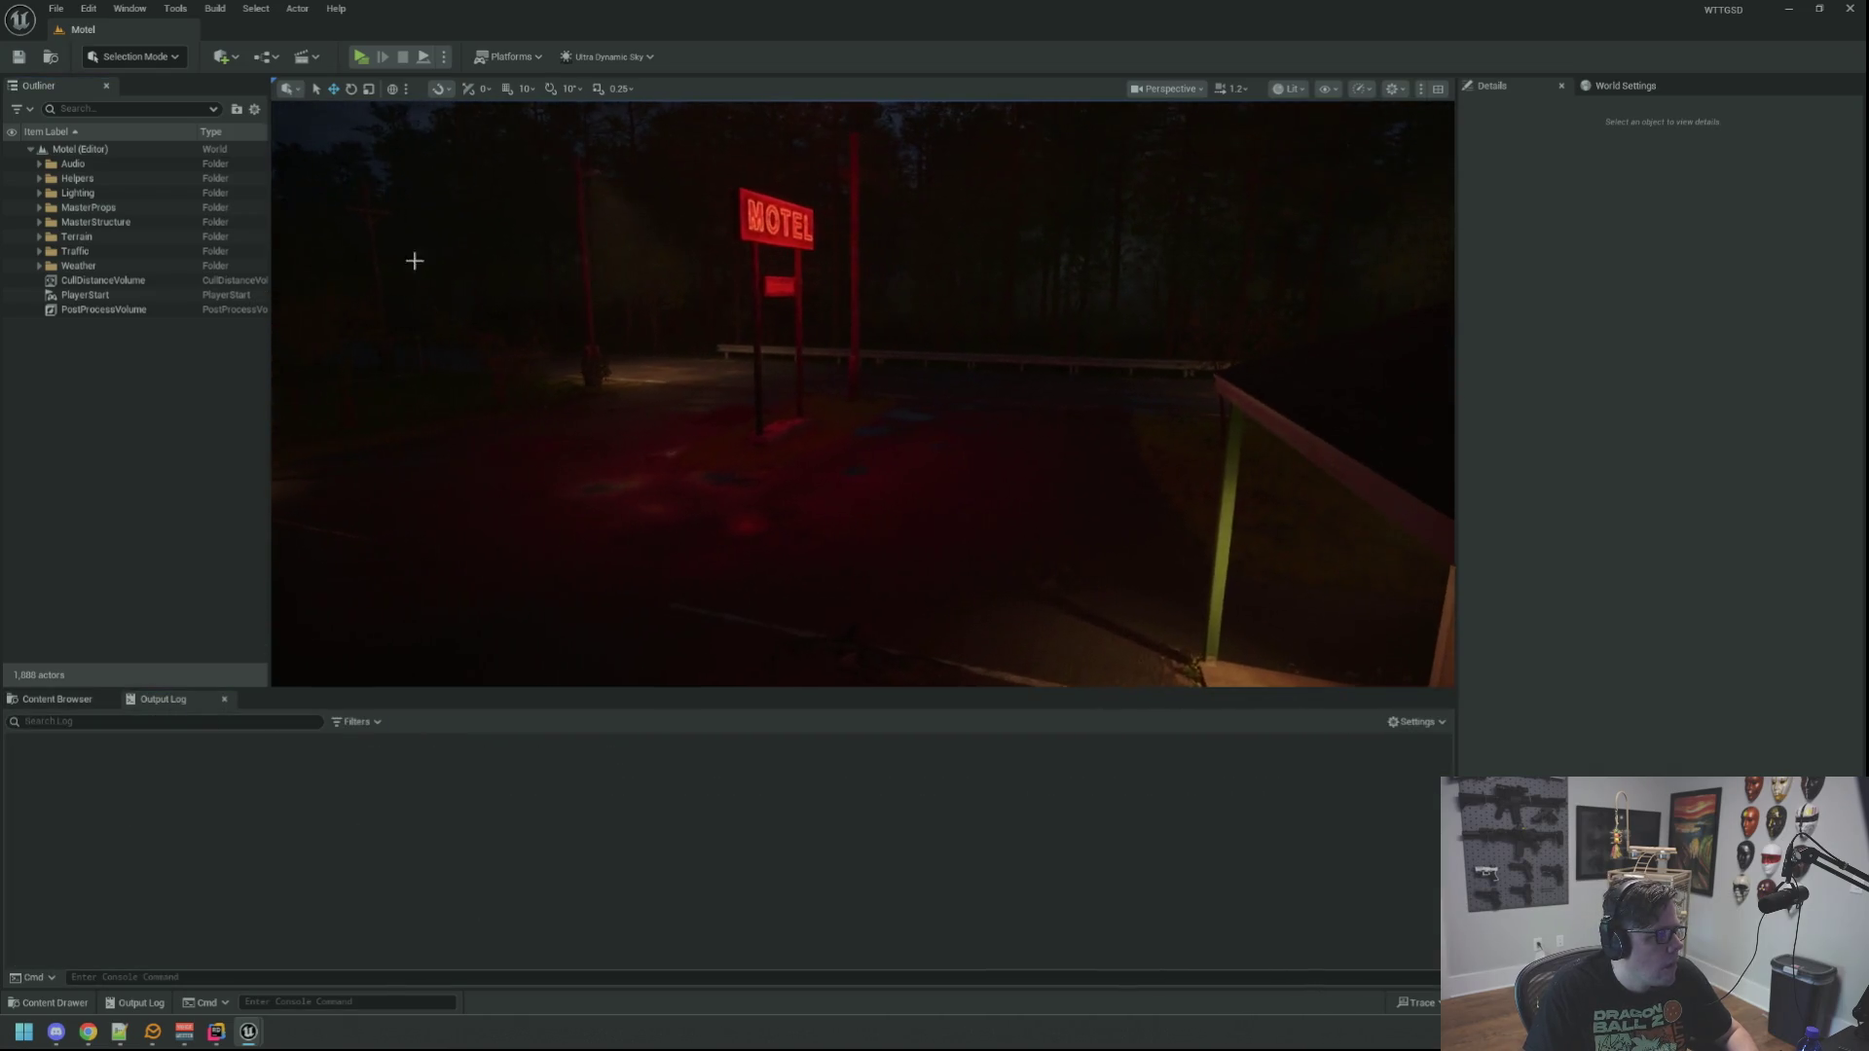
key("alt+p")
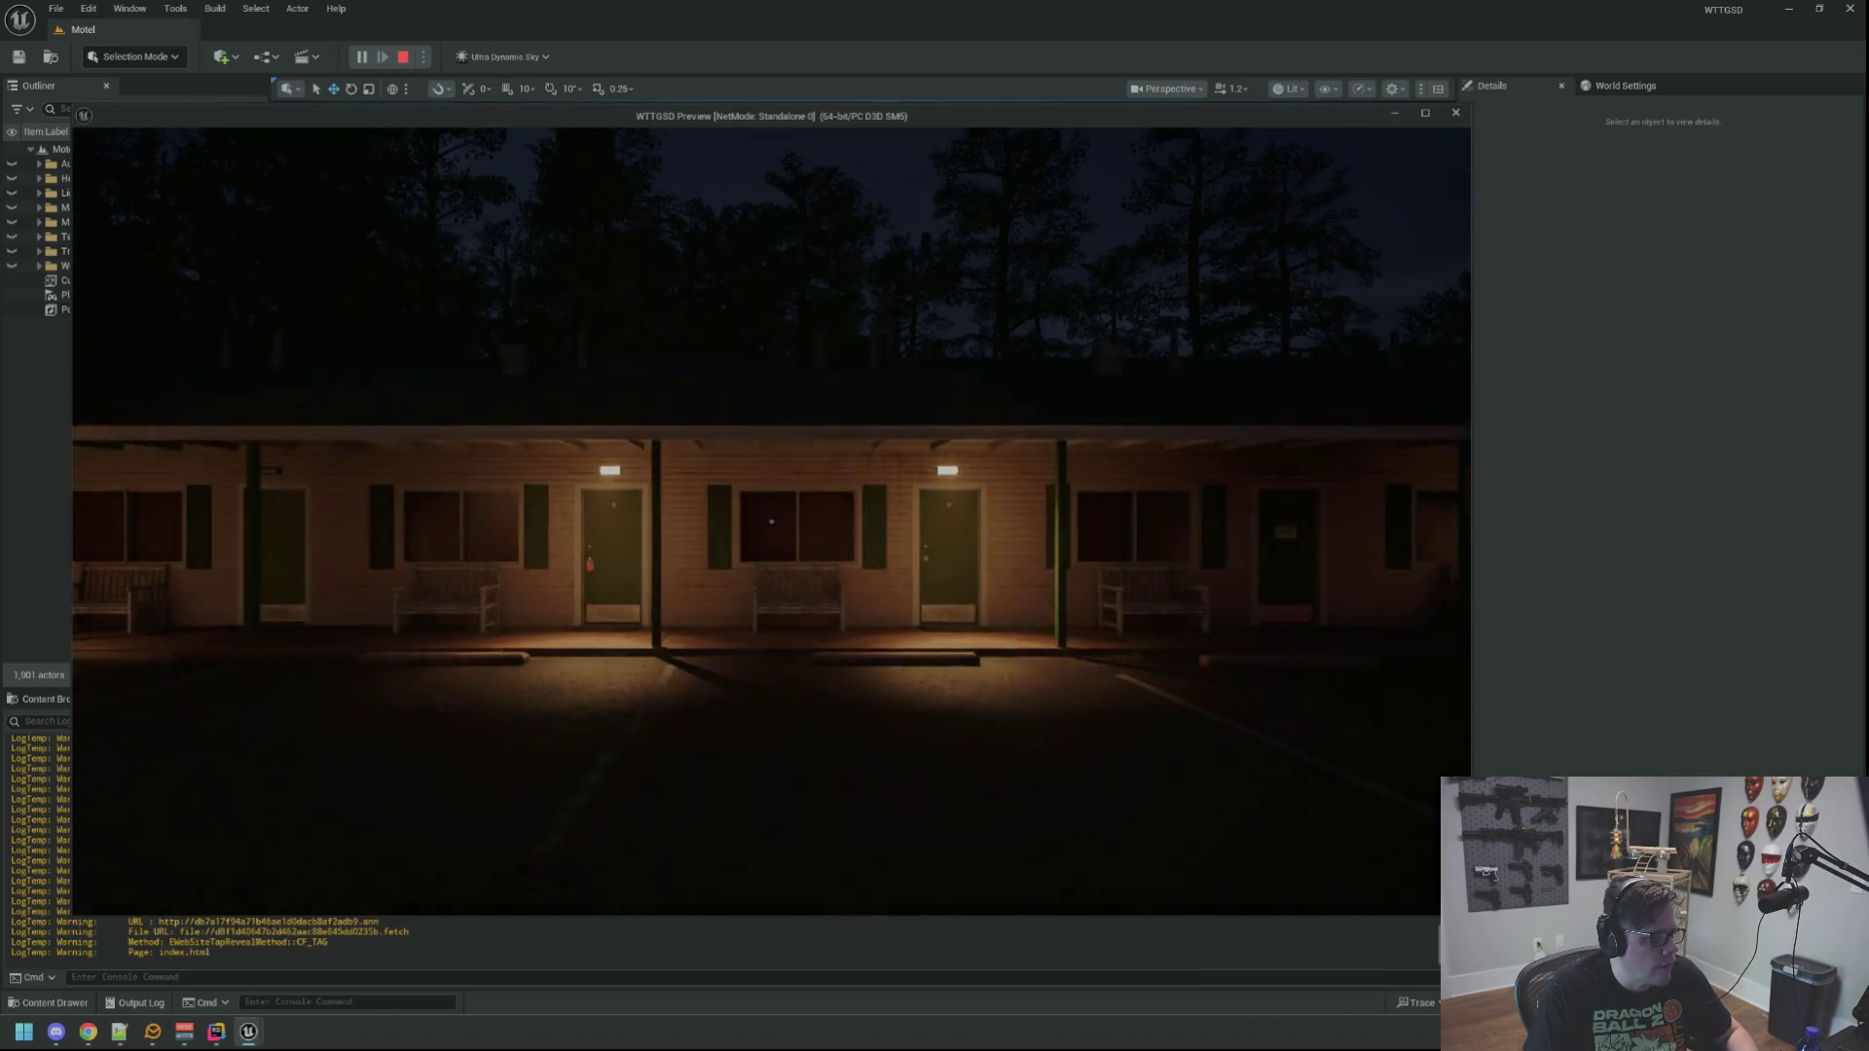
key("w")
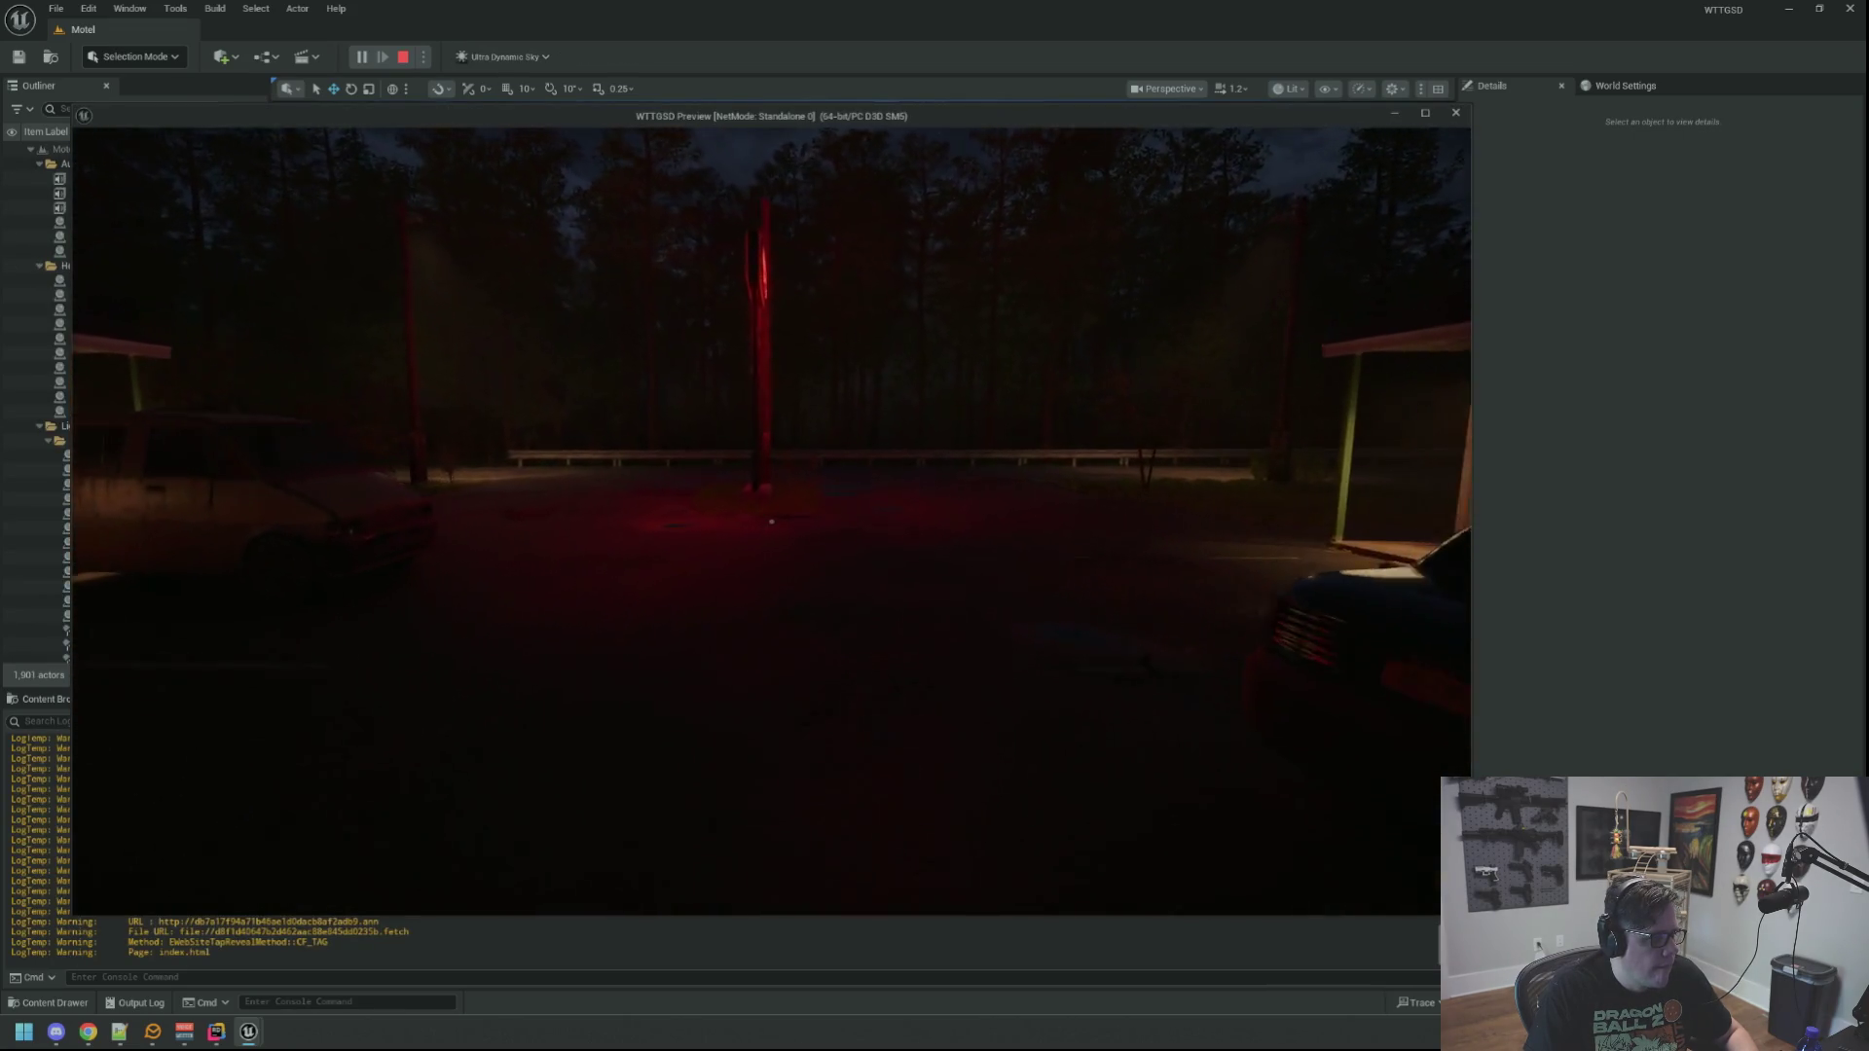
key("w")
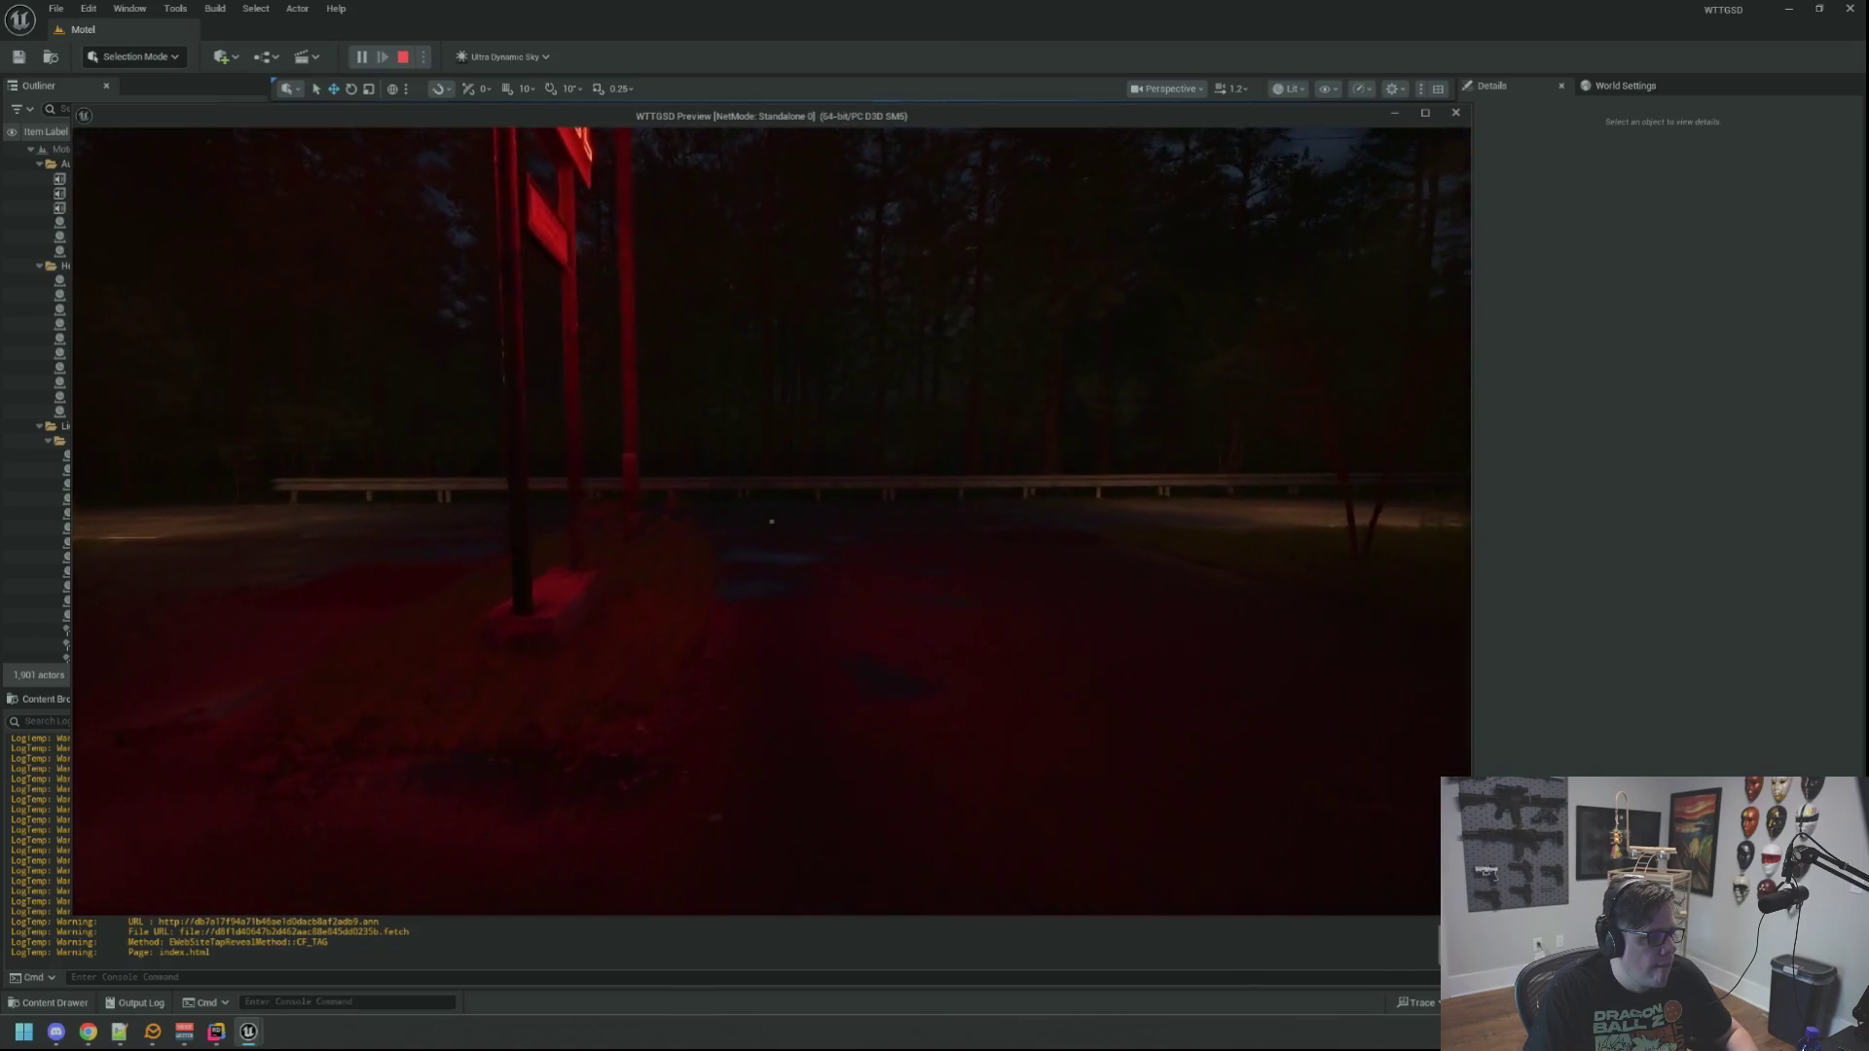
key("w")
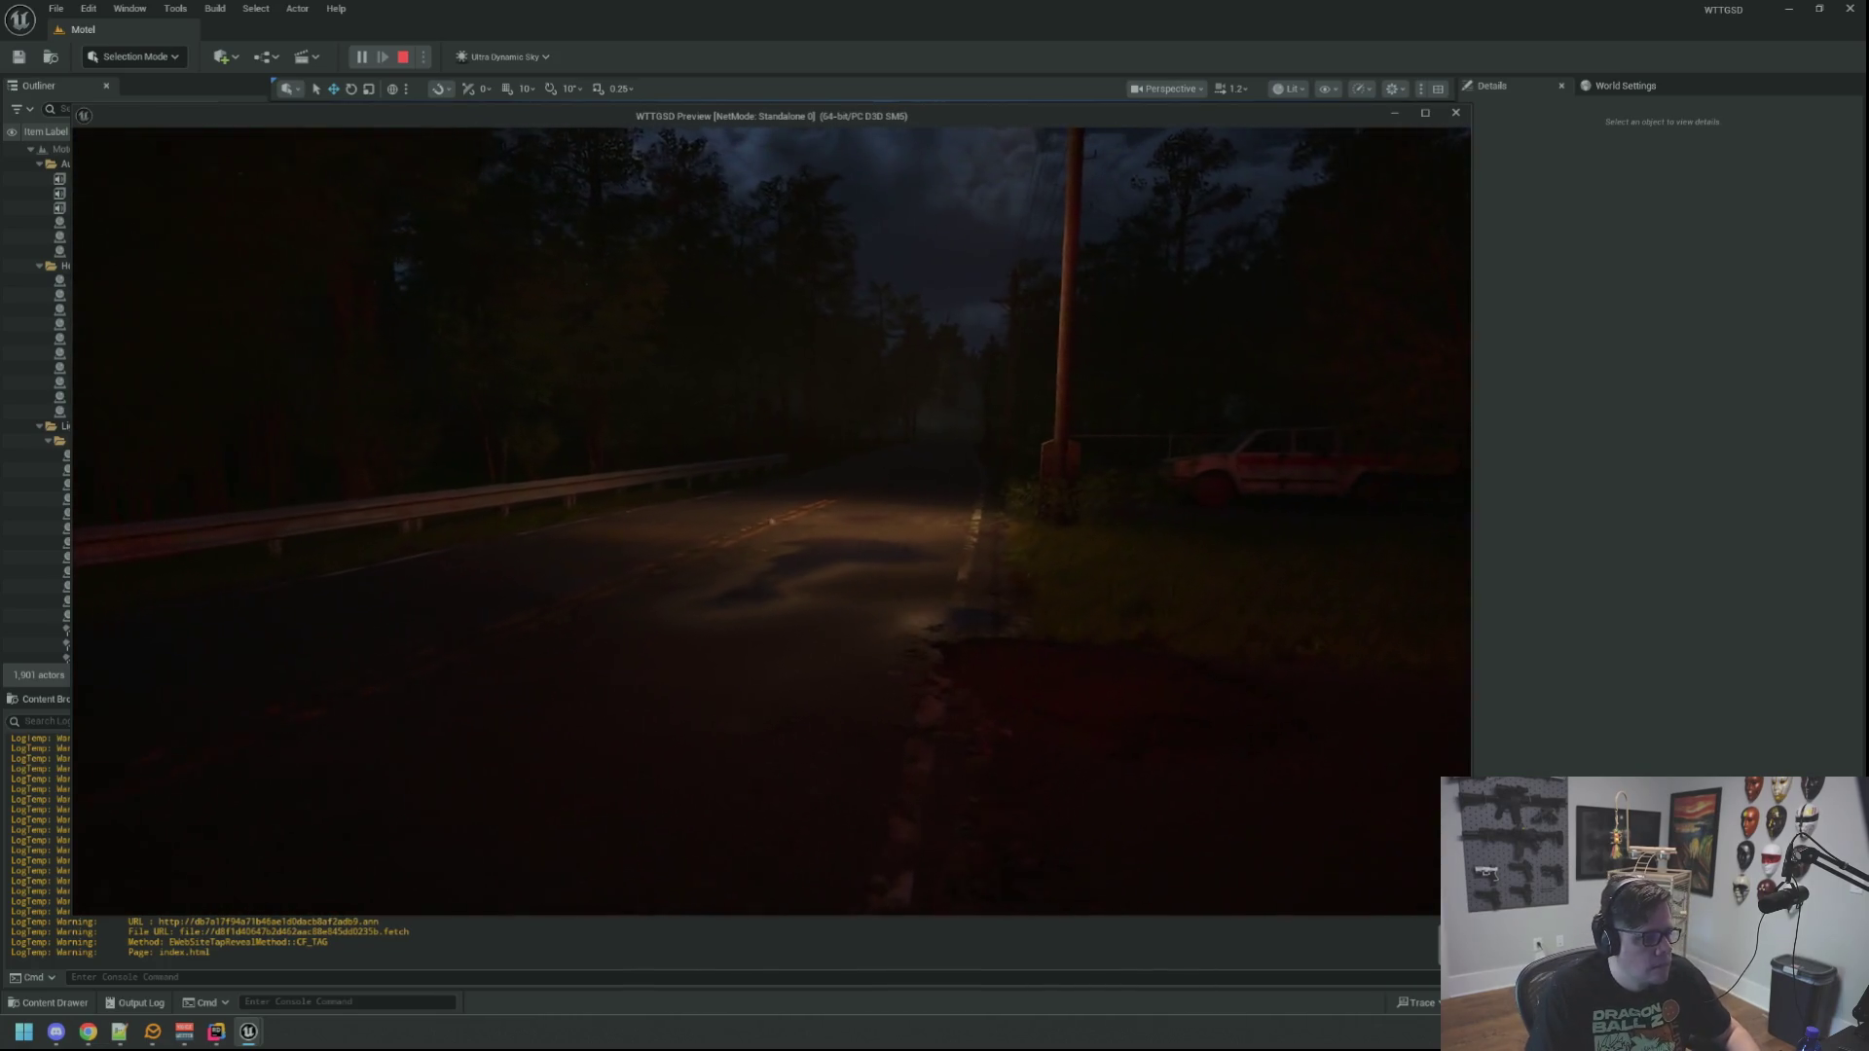
key("w")
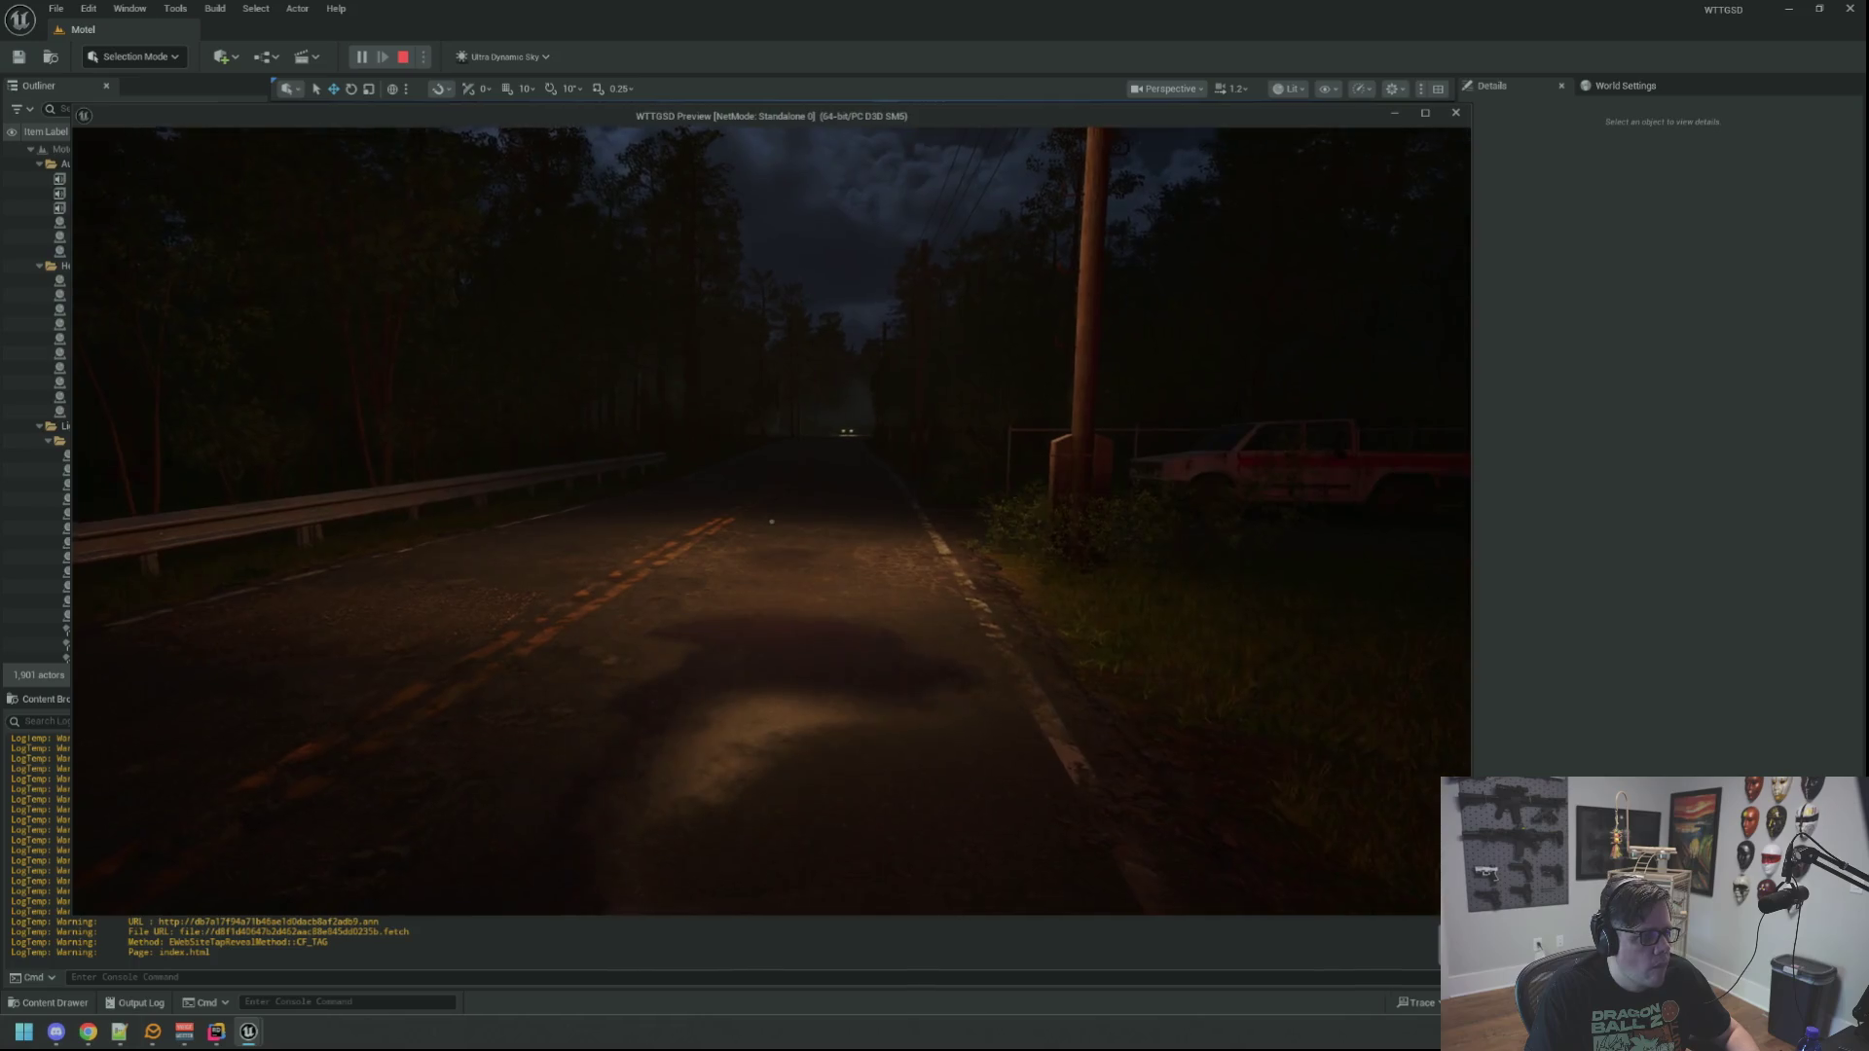
key("w")
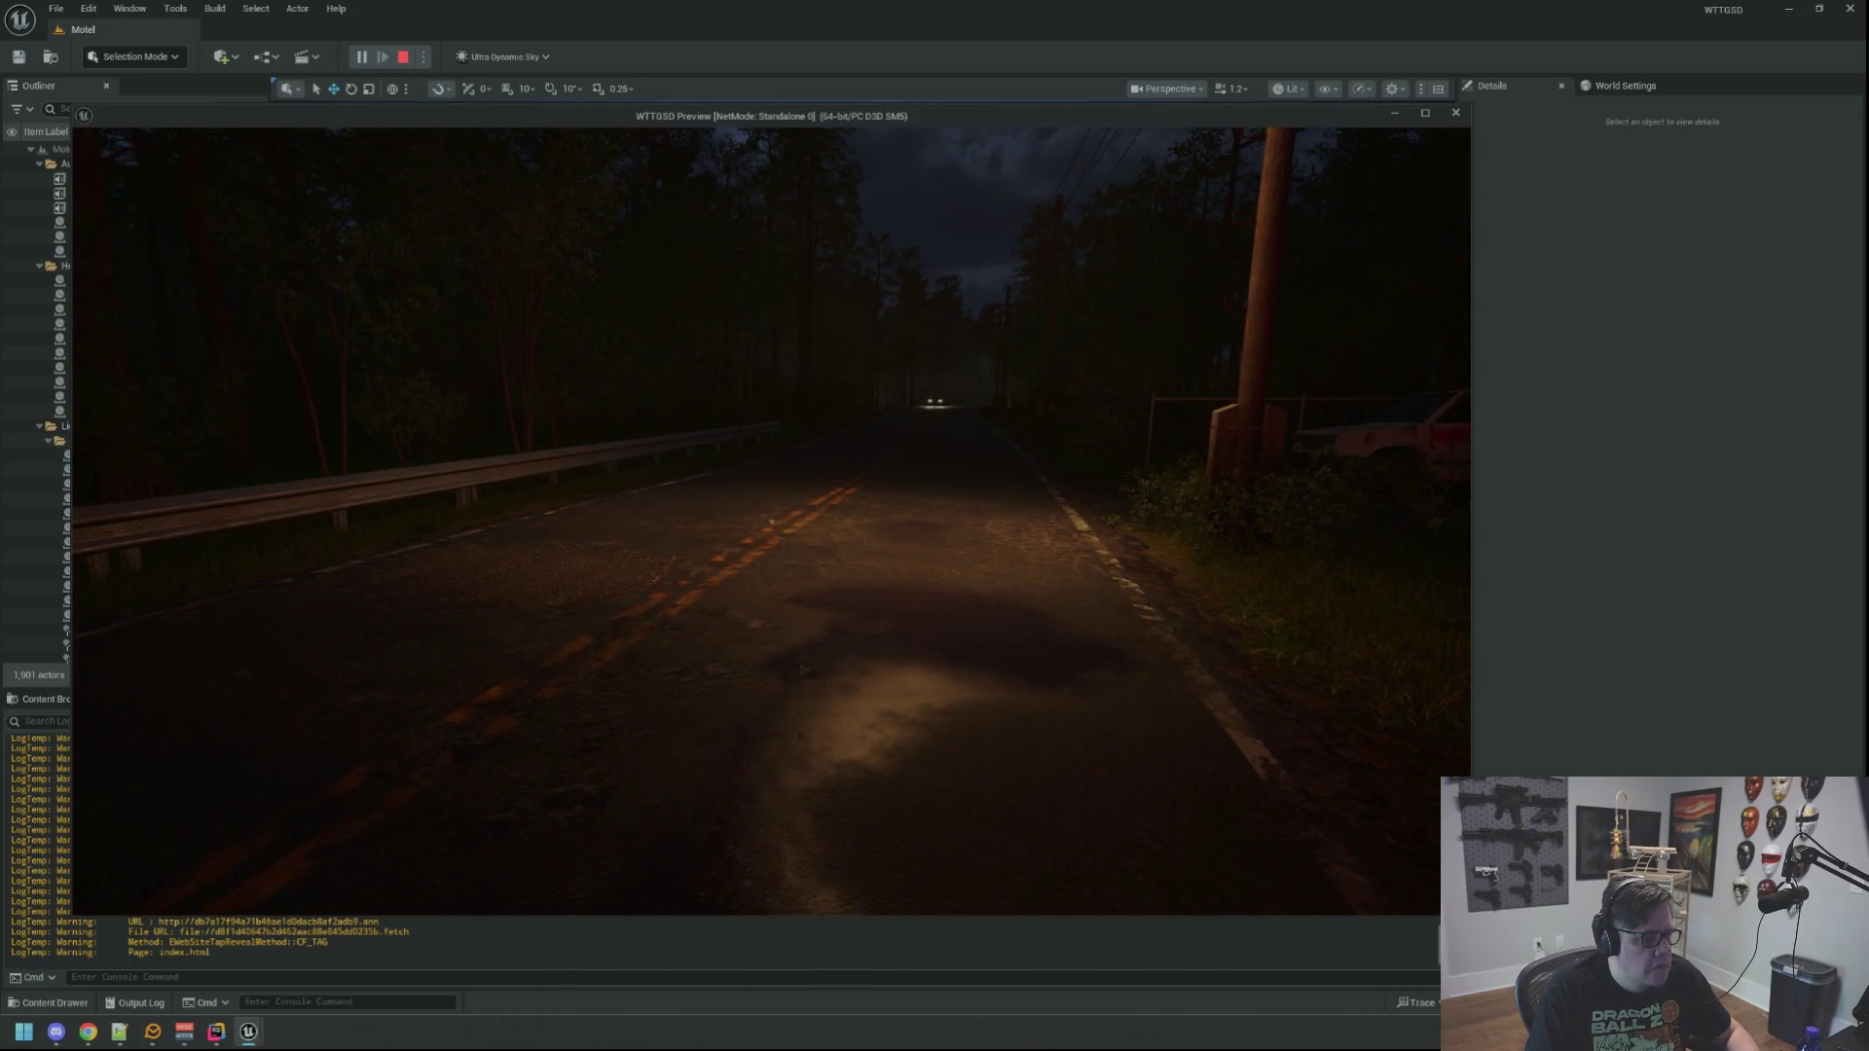
key("w")
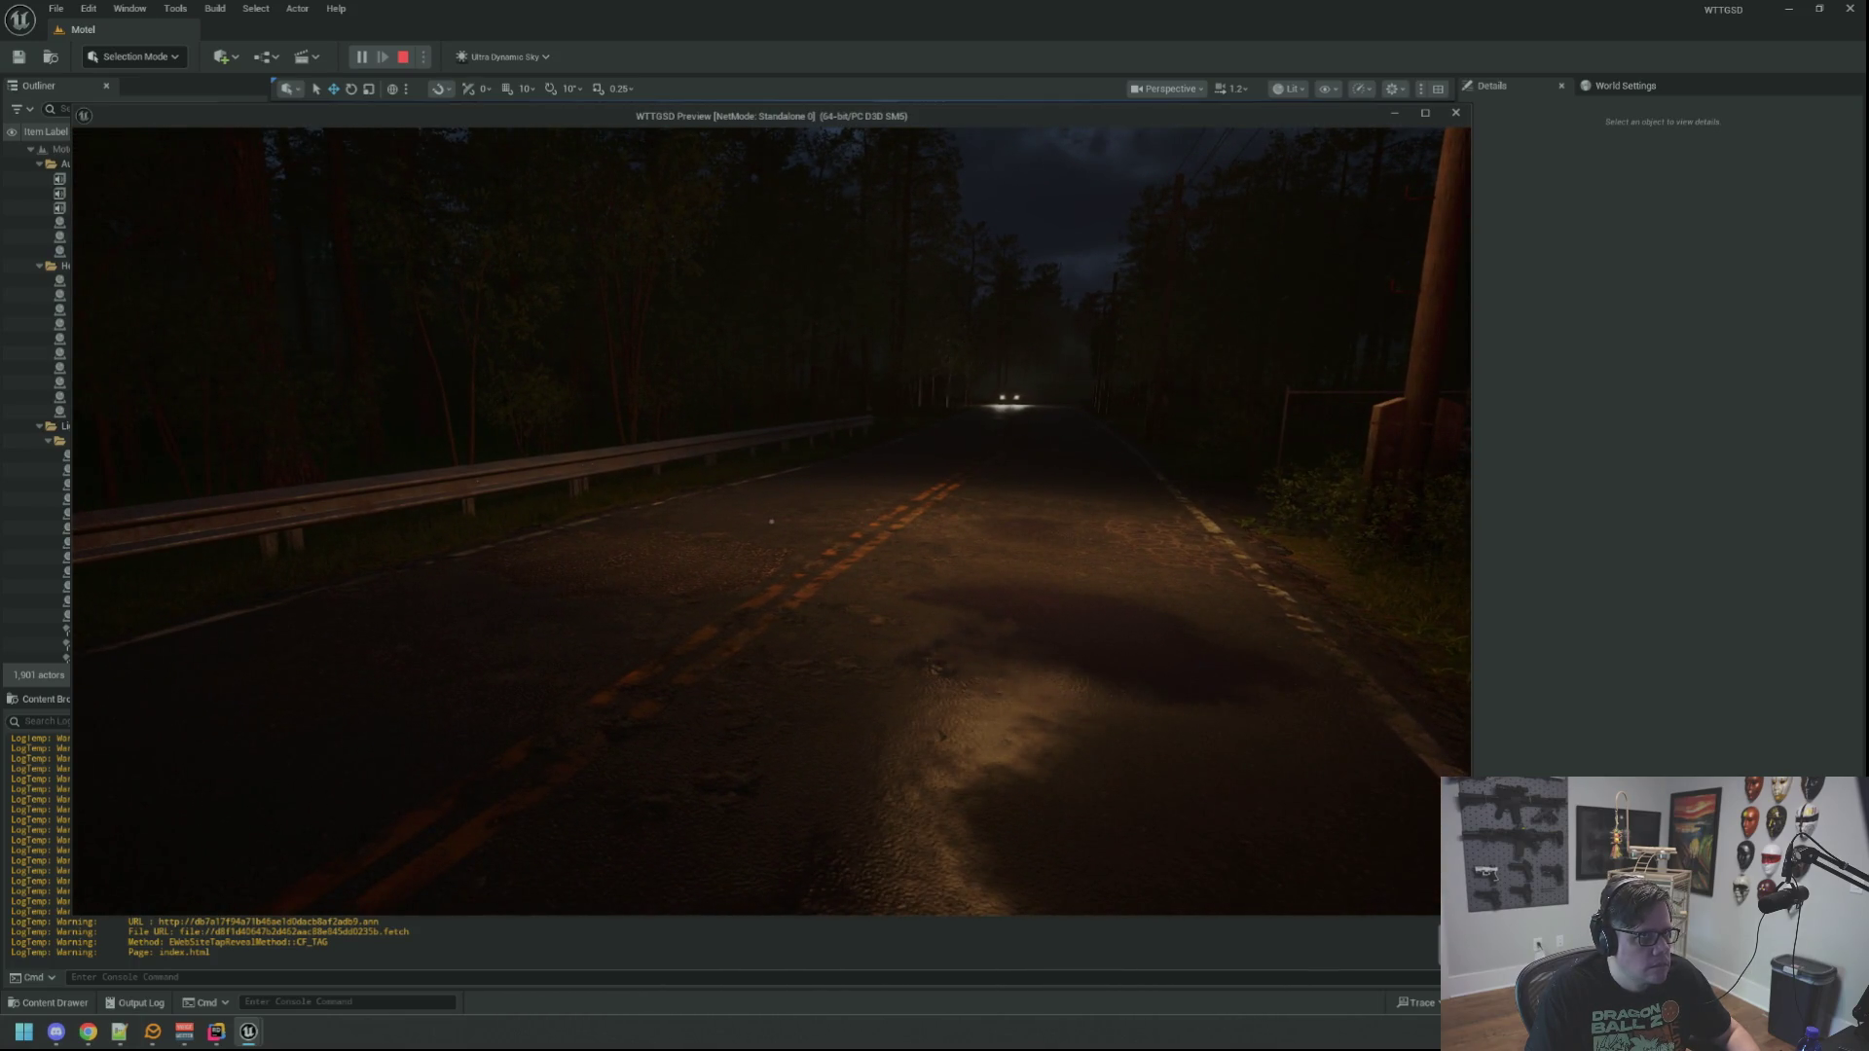
key("w")
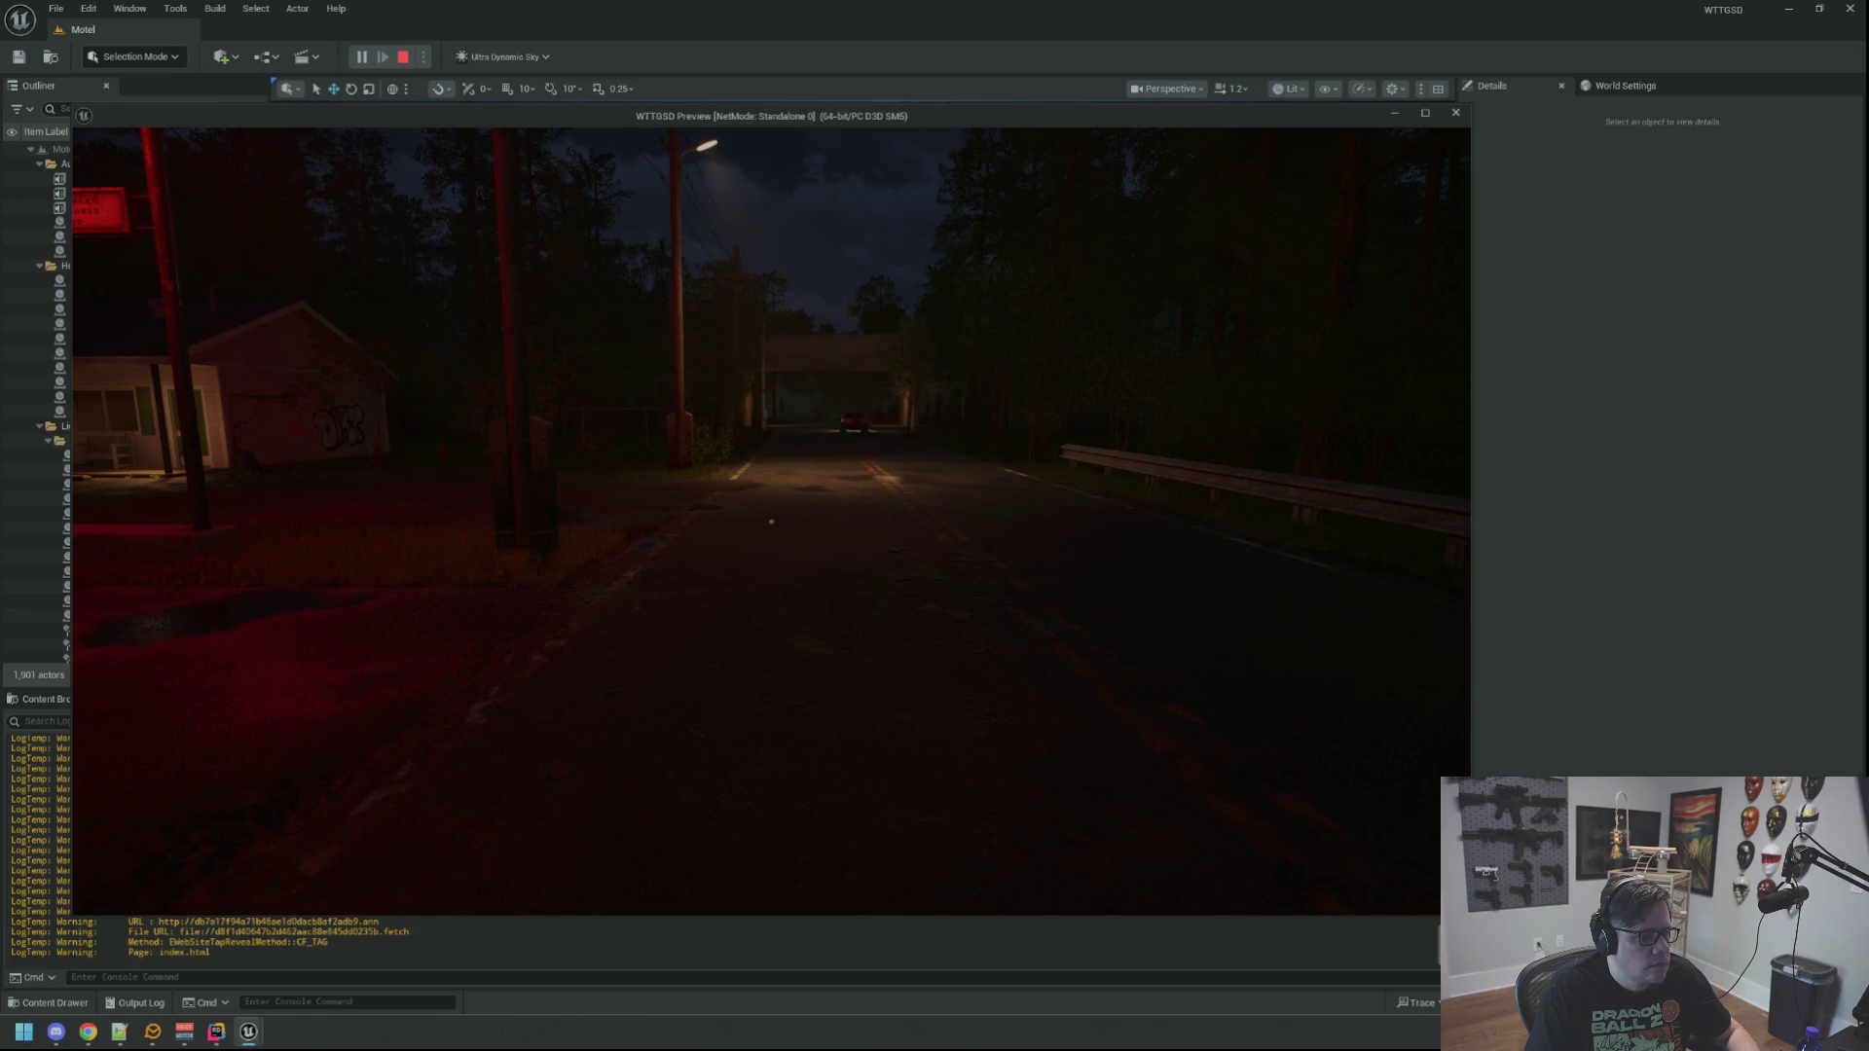
key("Escape")
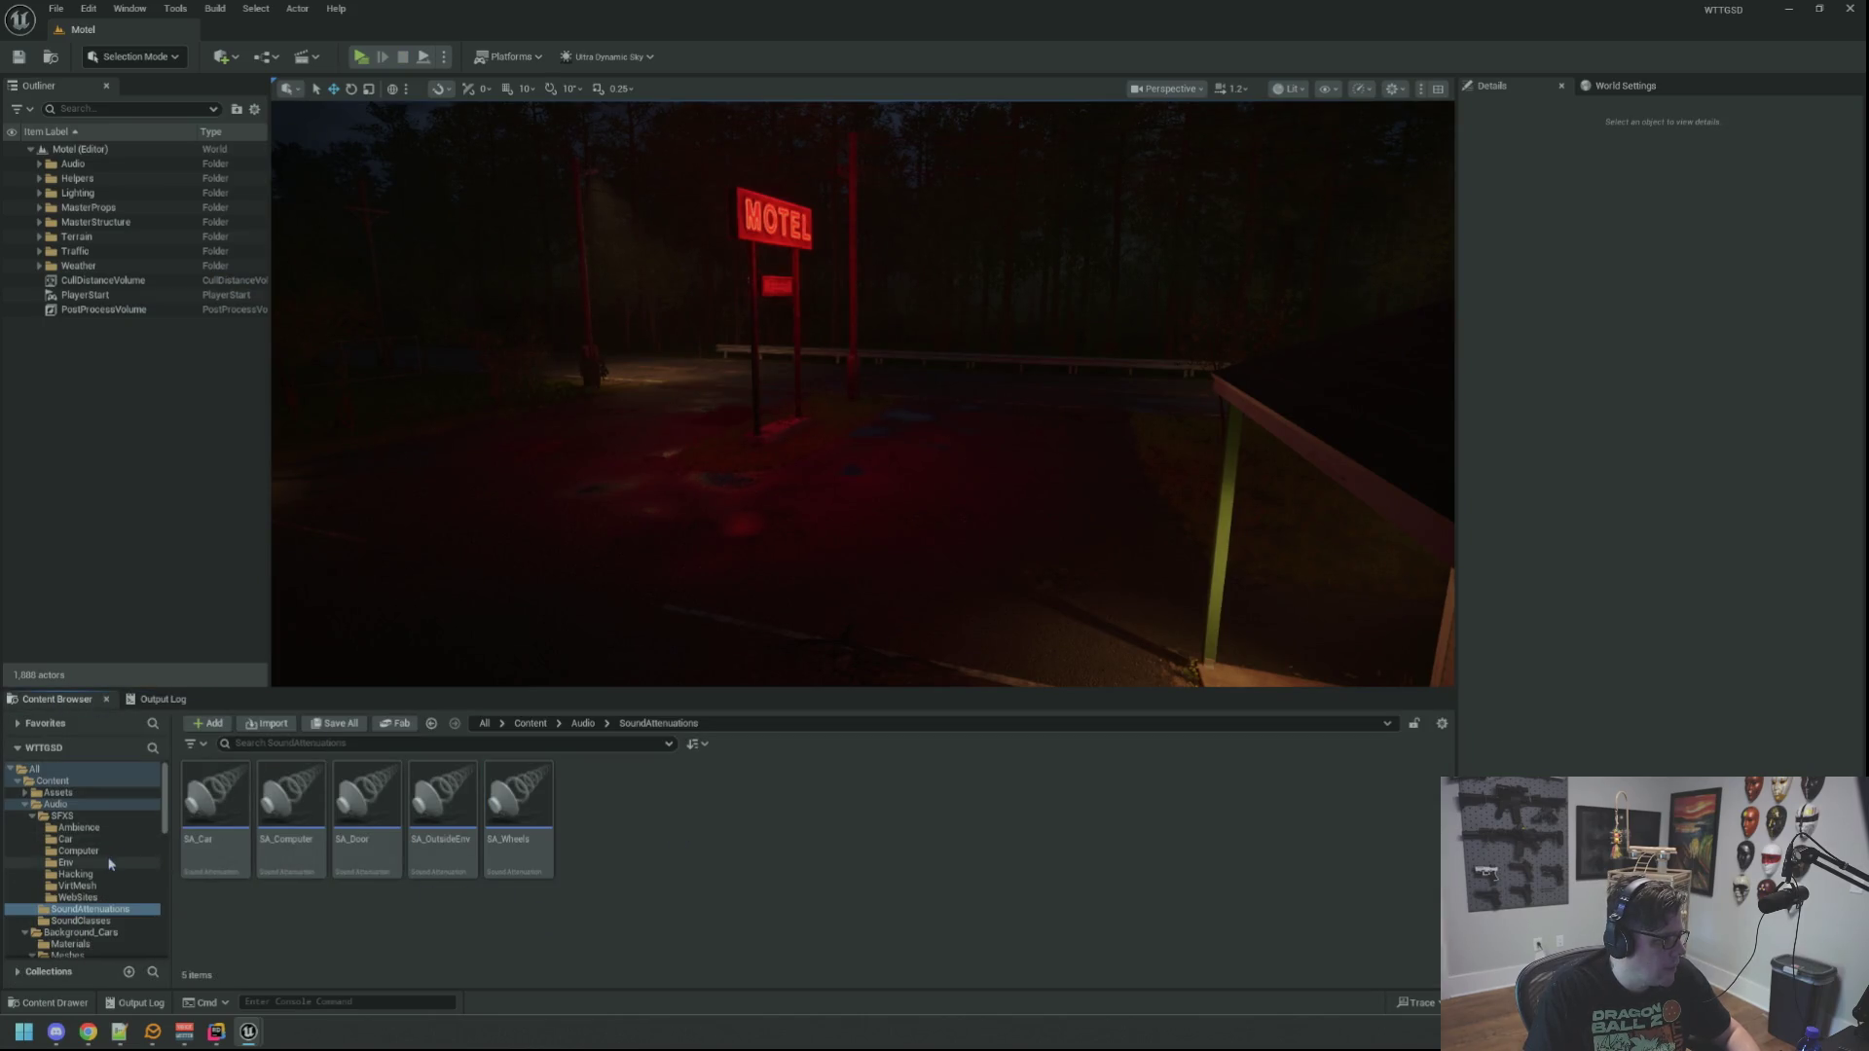
Step: Open the SFX_CarMotor sound asset from the Audio/SFXS/Car folder
left_click(102, 826)
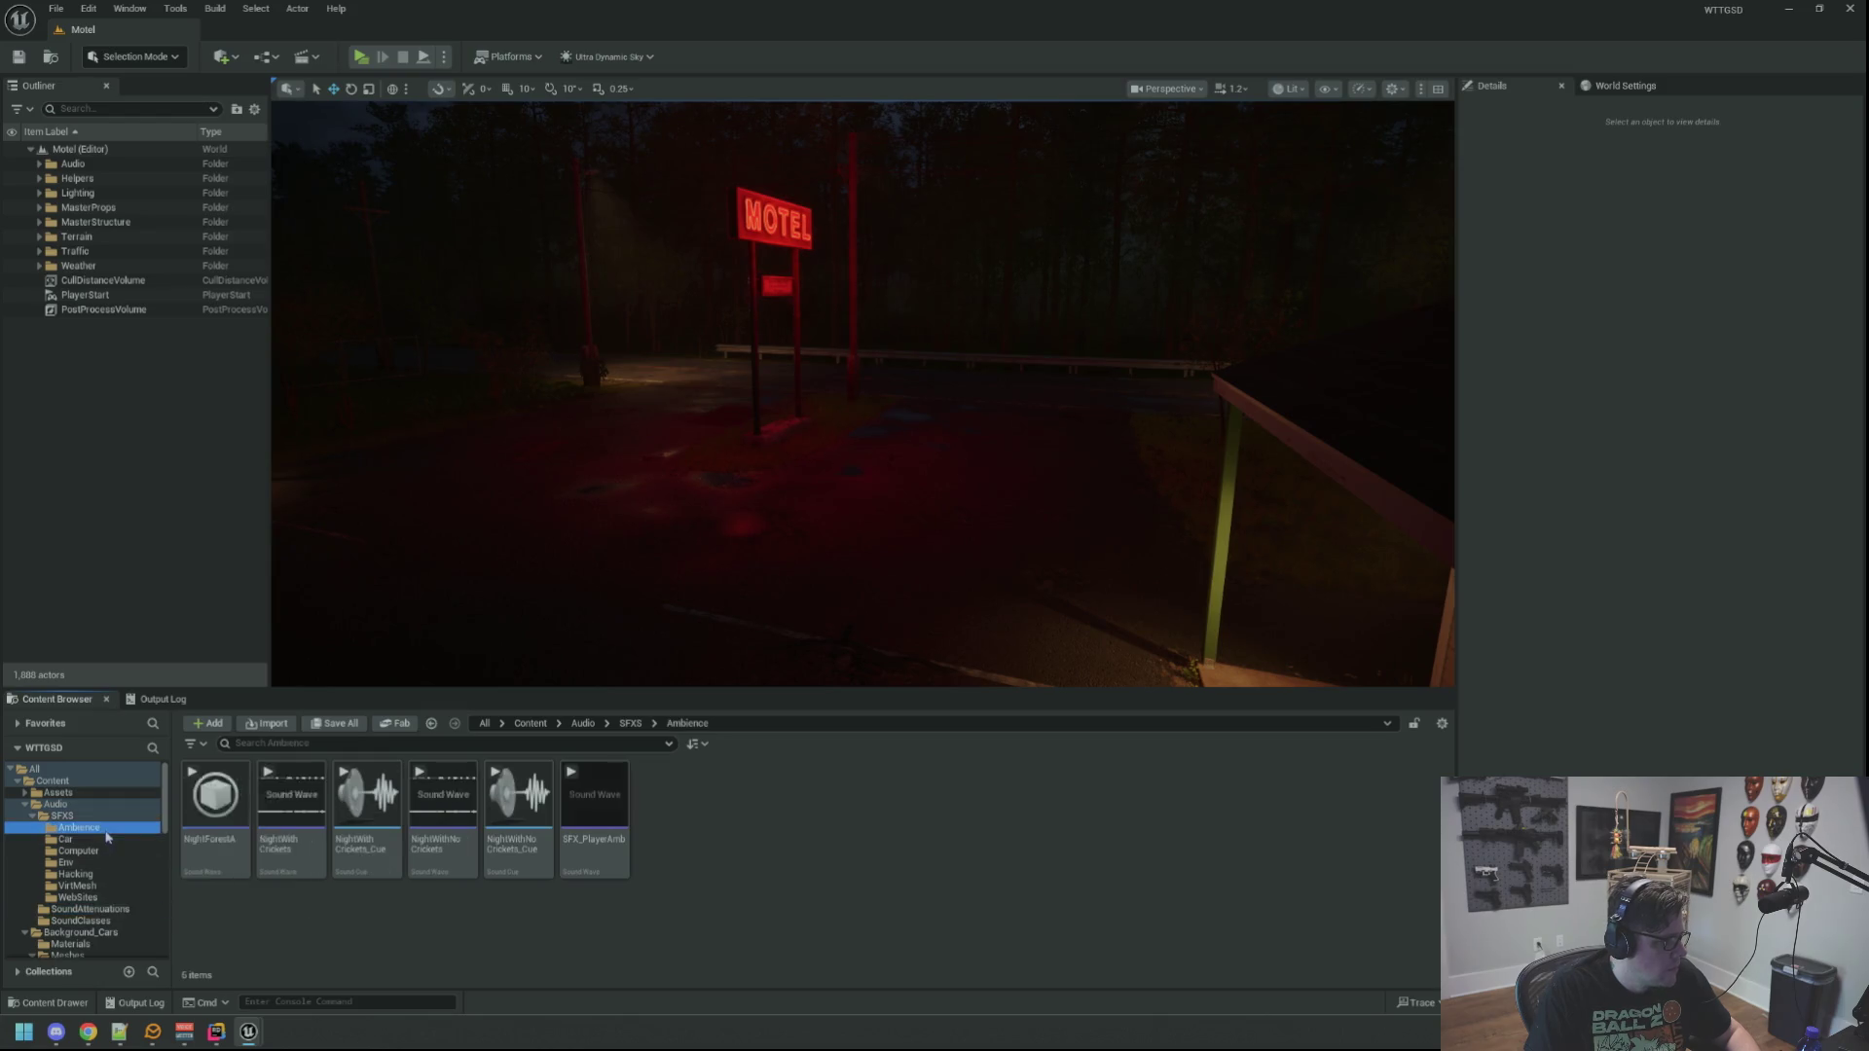
left_click(65, 839)
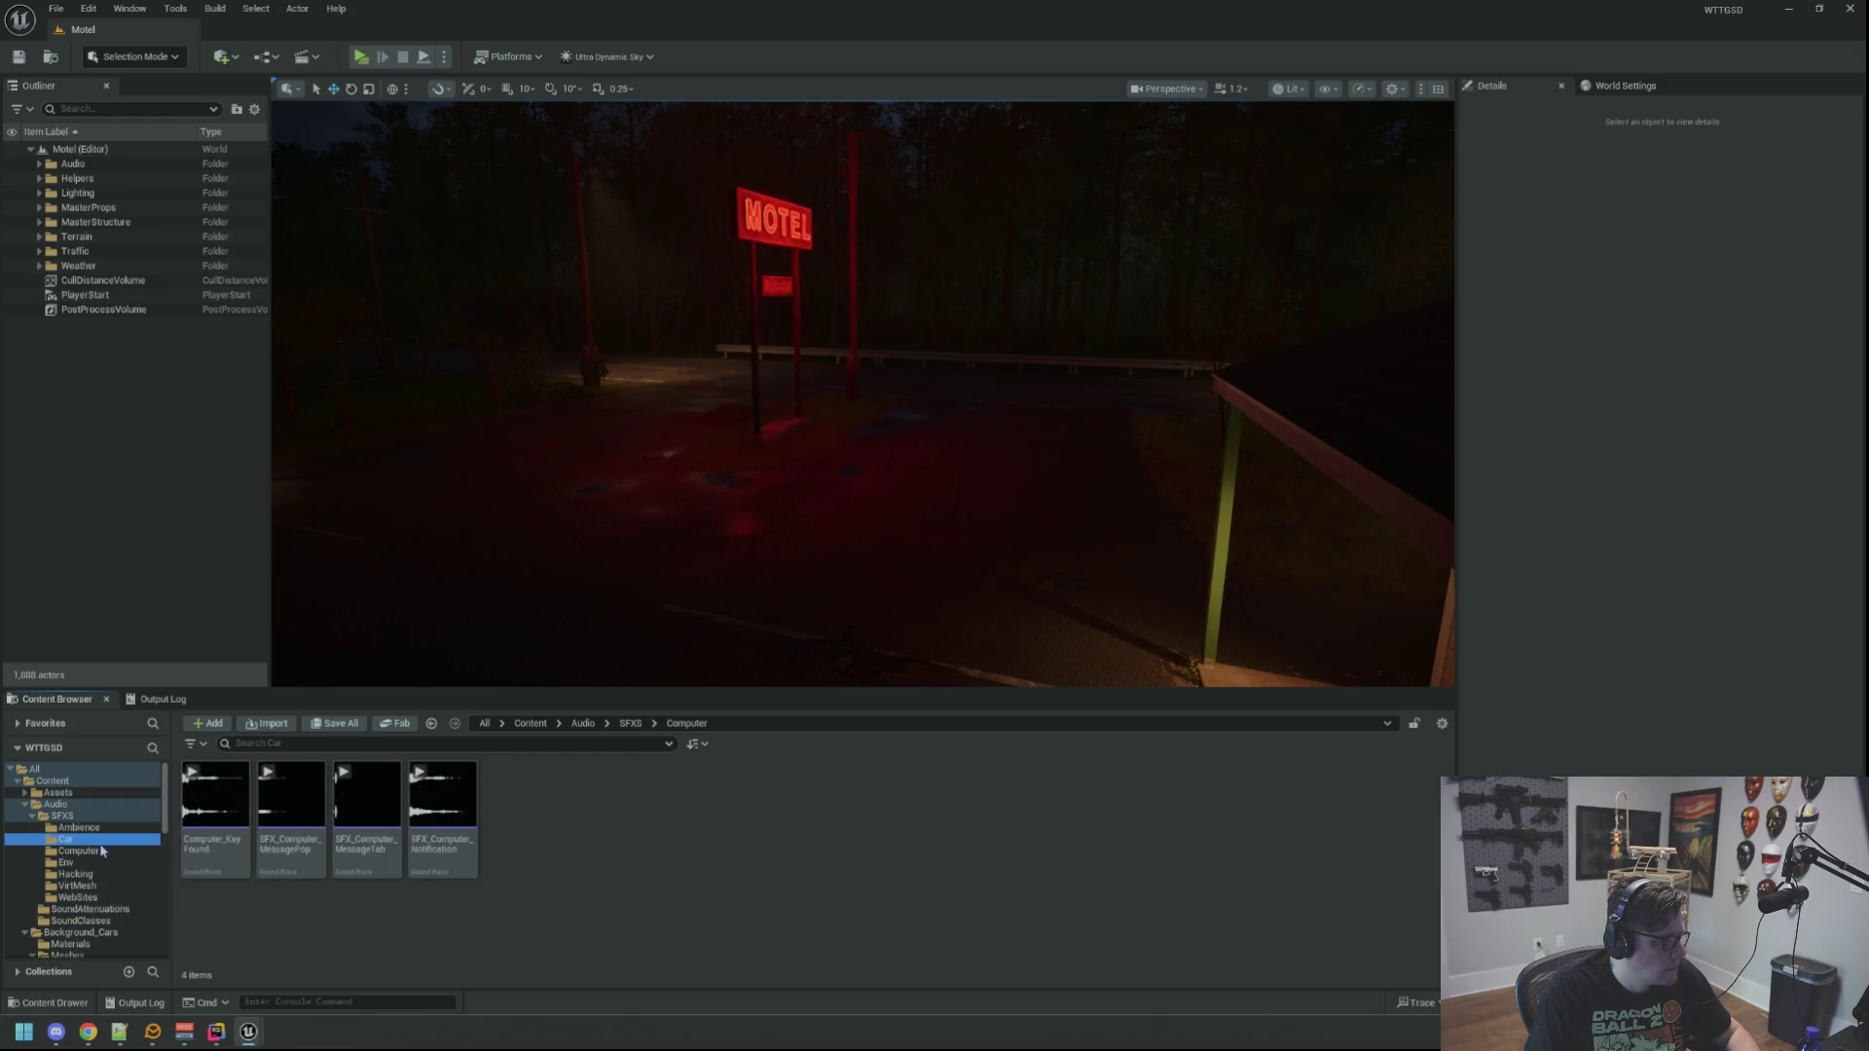
double_click(222, 859)
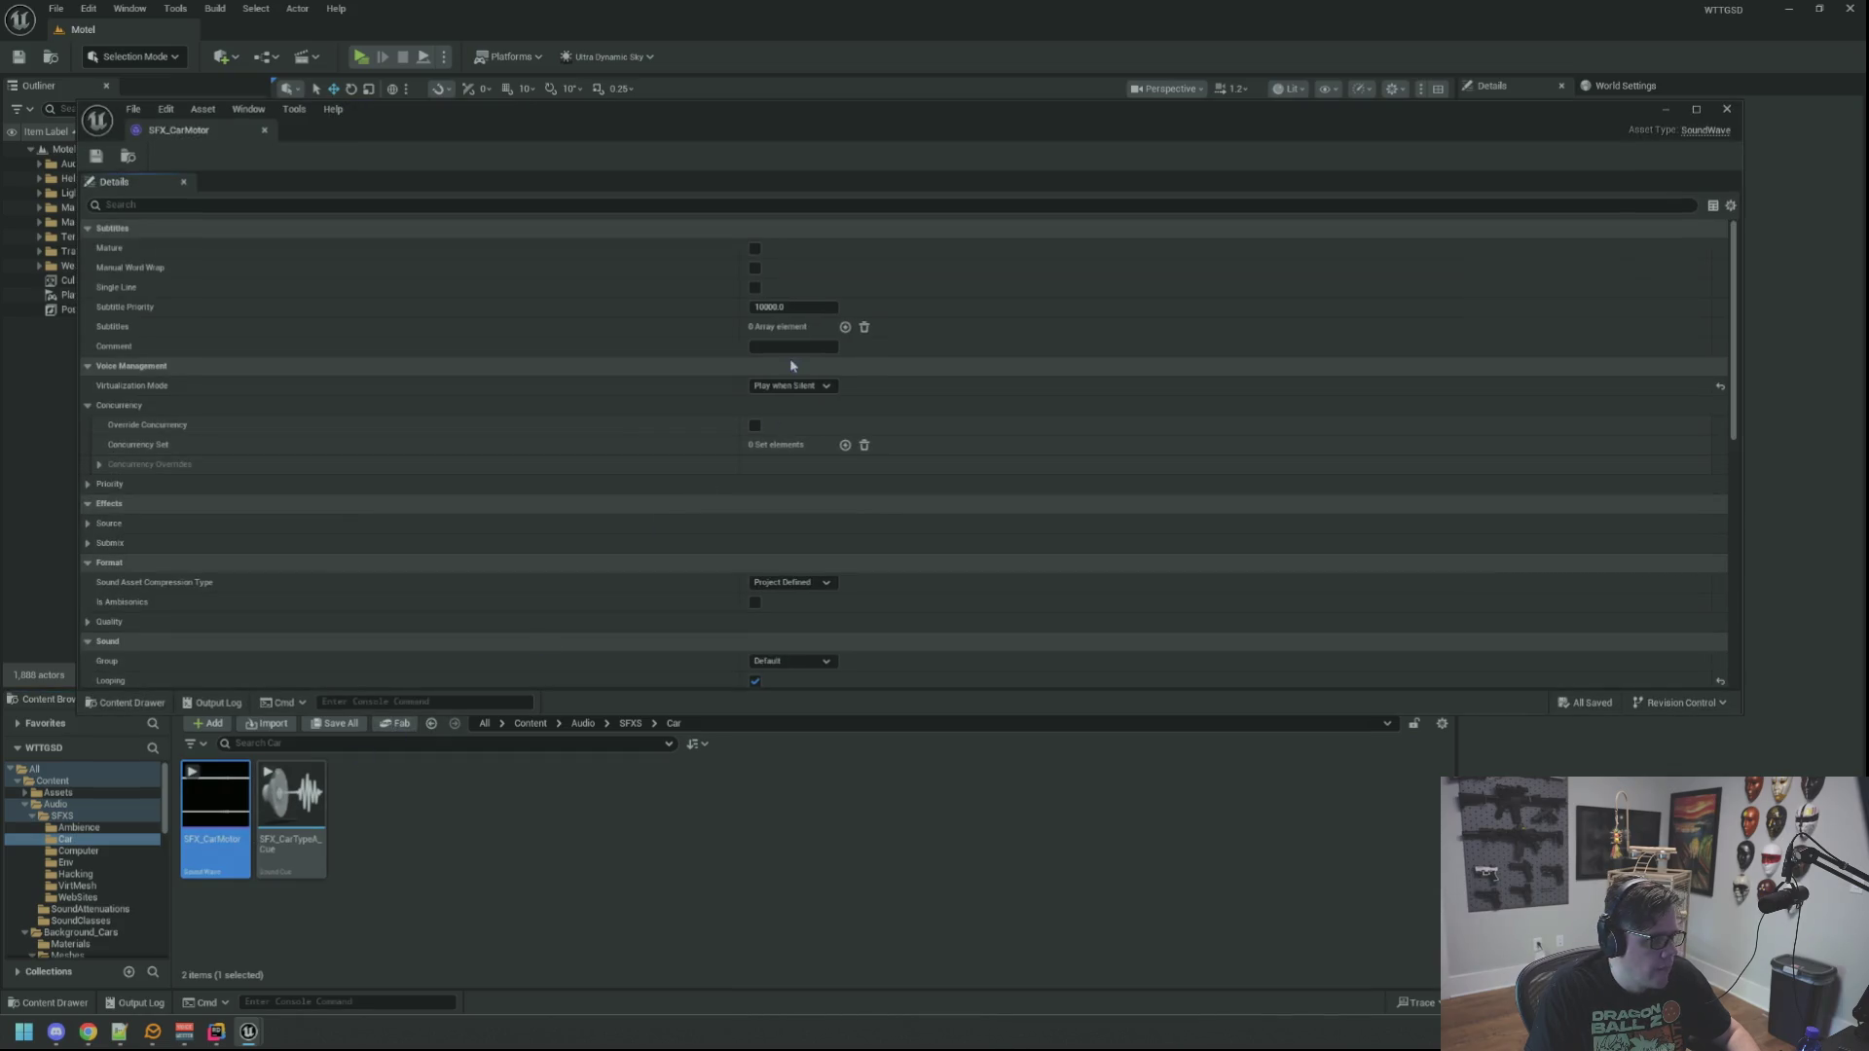
Step: Change SFX_CarMotor's Volume value, close its editor, and show the Output Log
scroll(778, 444, "down", 5)
scroll(779, 446, "down", 2)
left_click(789, 467)
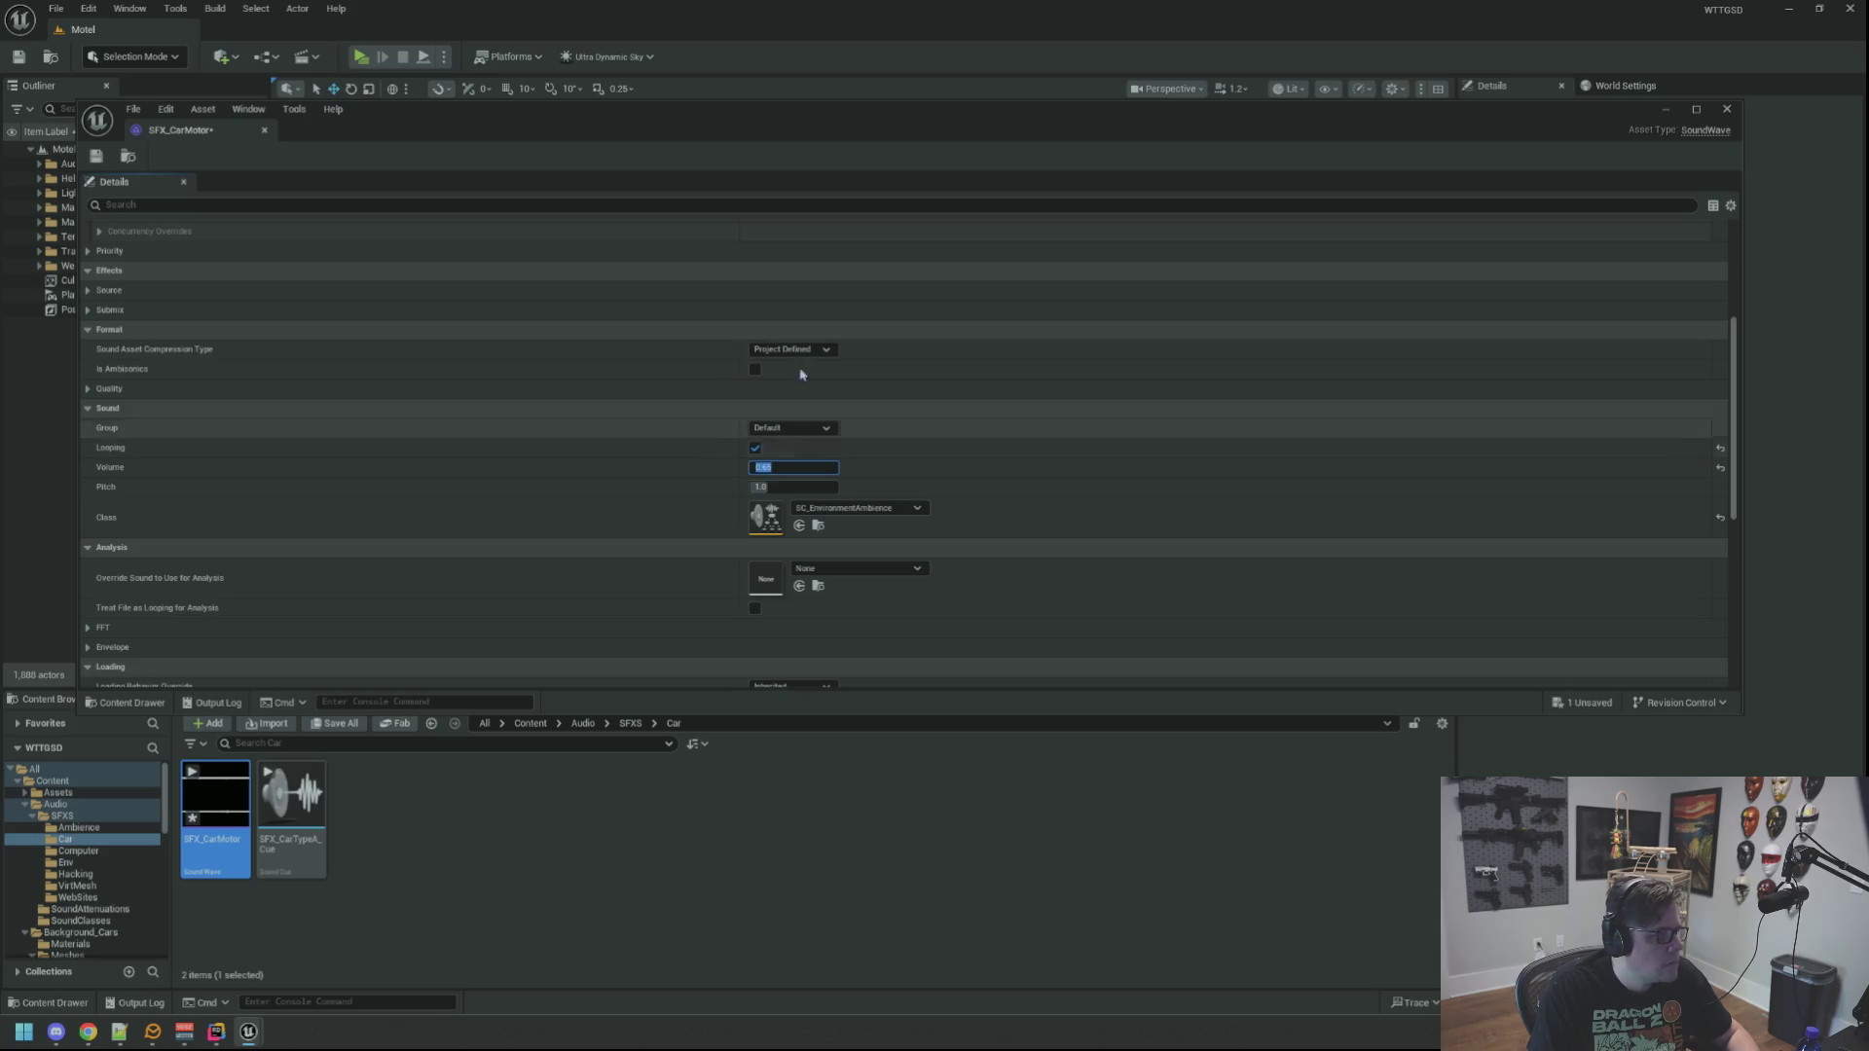
middle_click(180, 138)
left_click(200, 697)
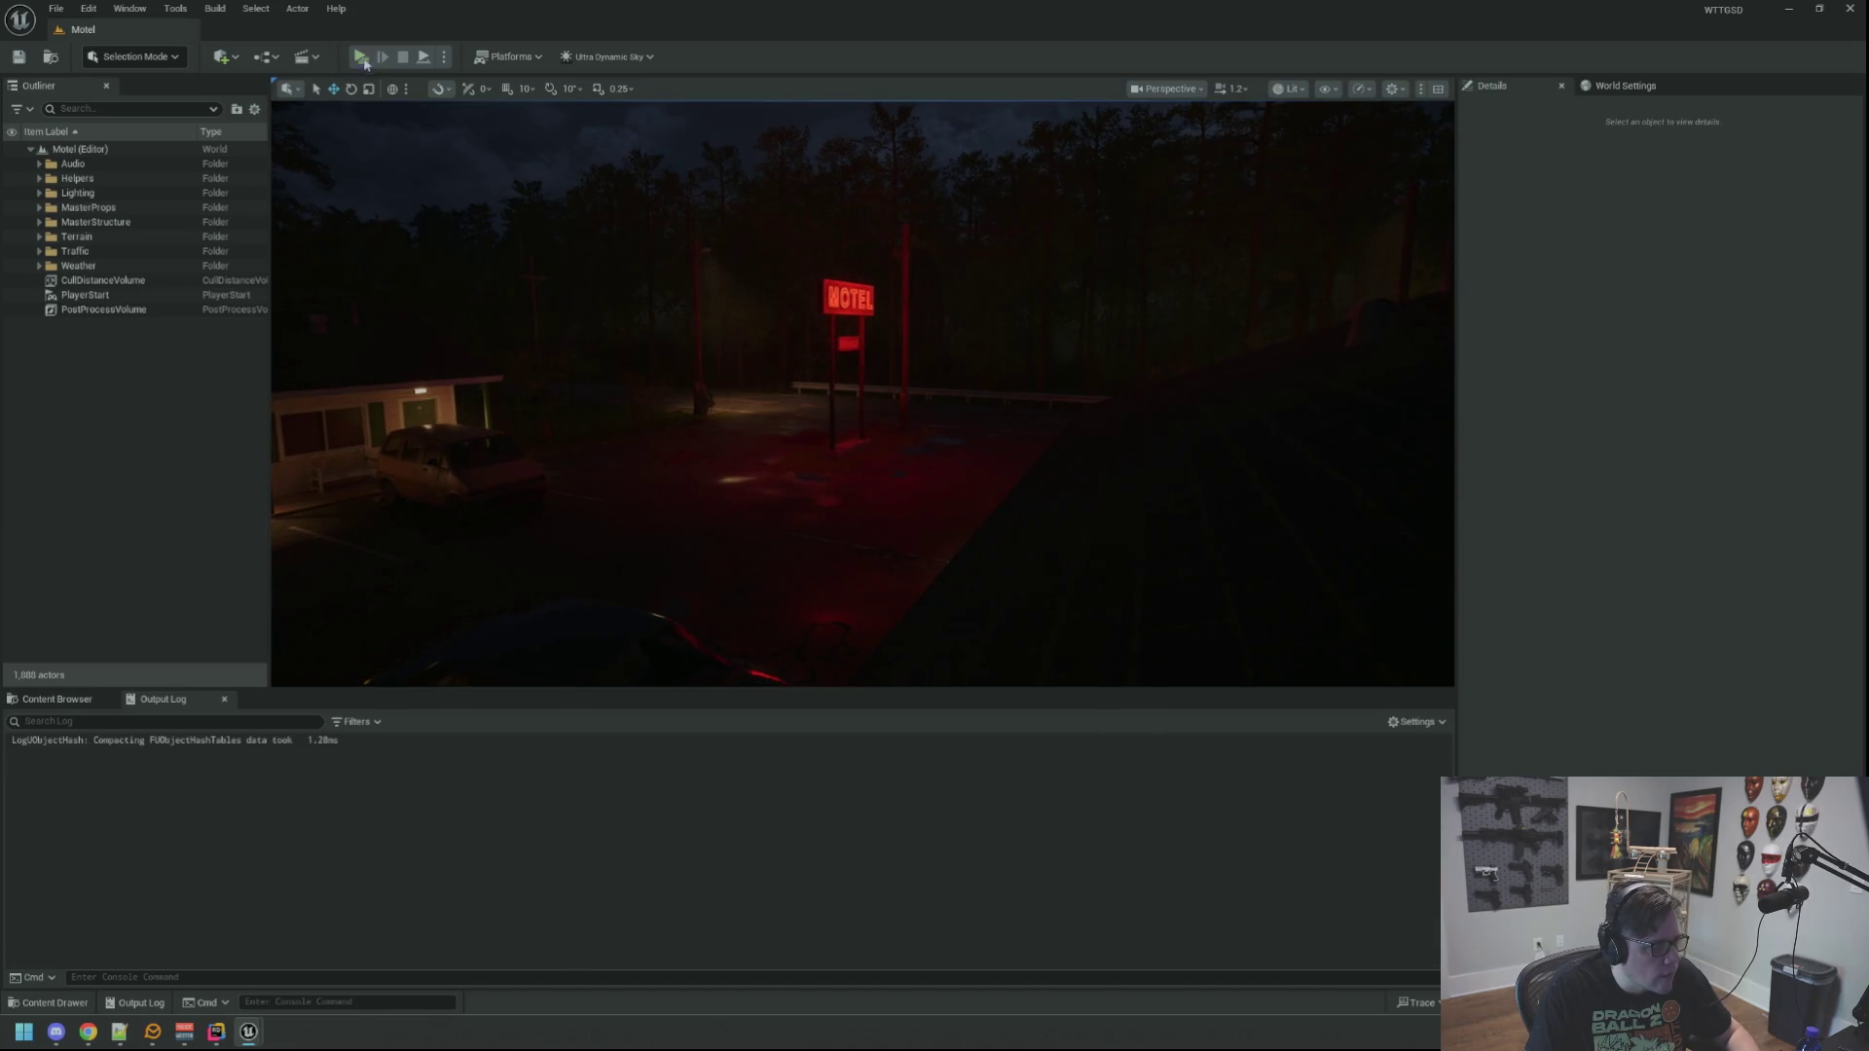
Step: Start a standalone game preview and walk past the red sign post, lighting up the road
key("alt+p")
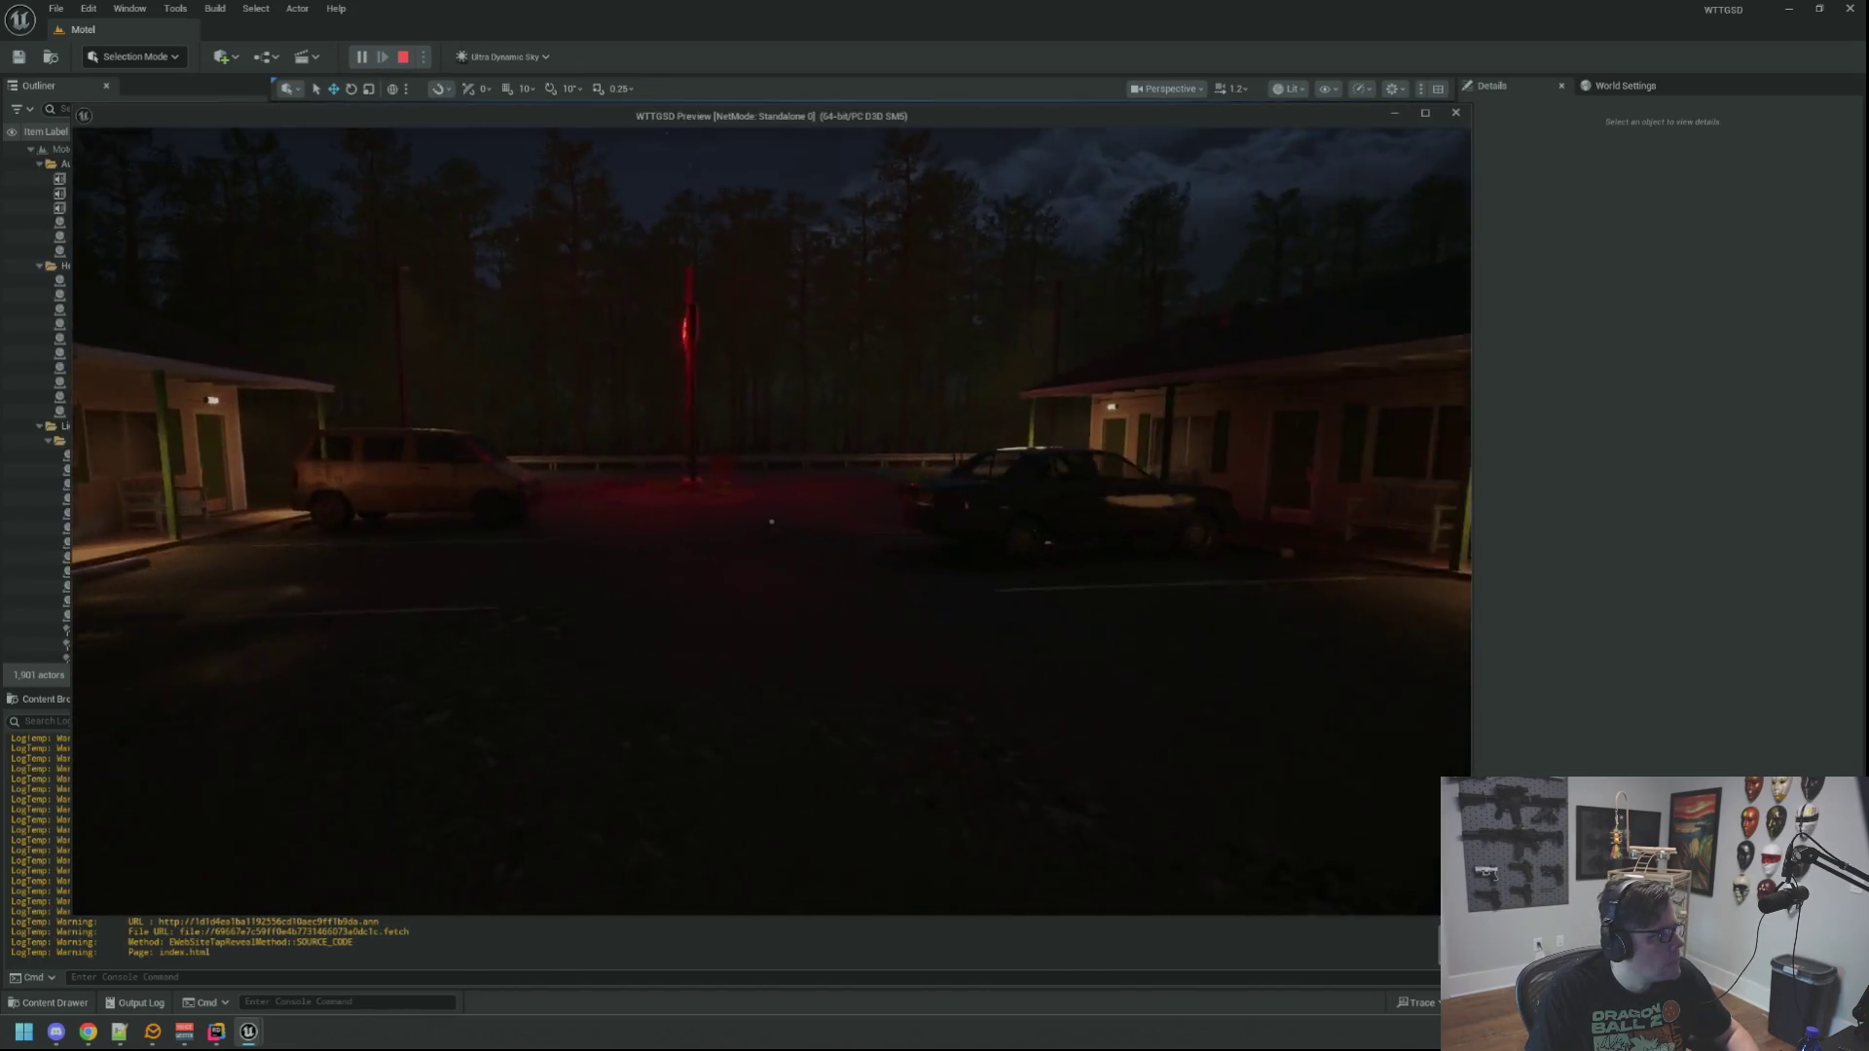
key("w")
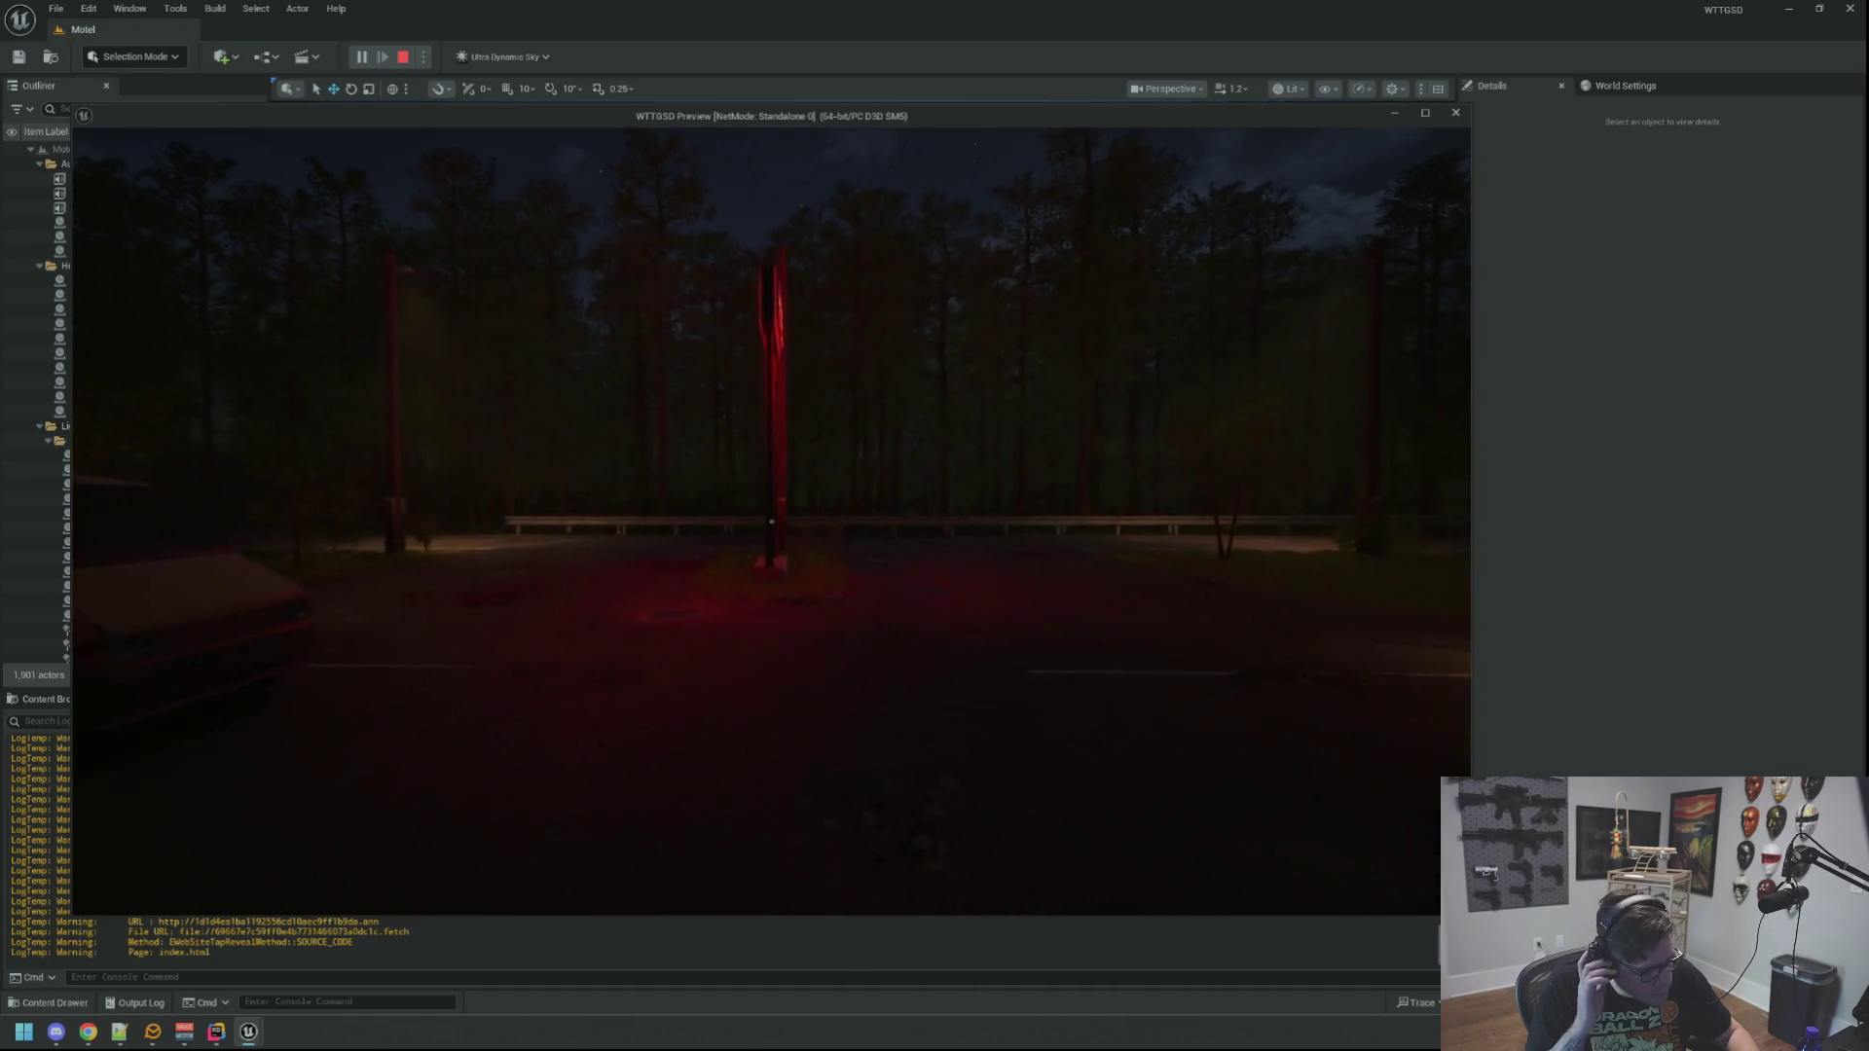
key("w")
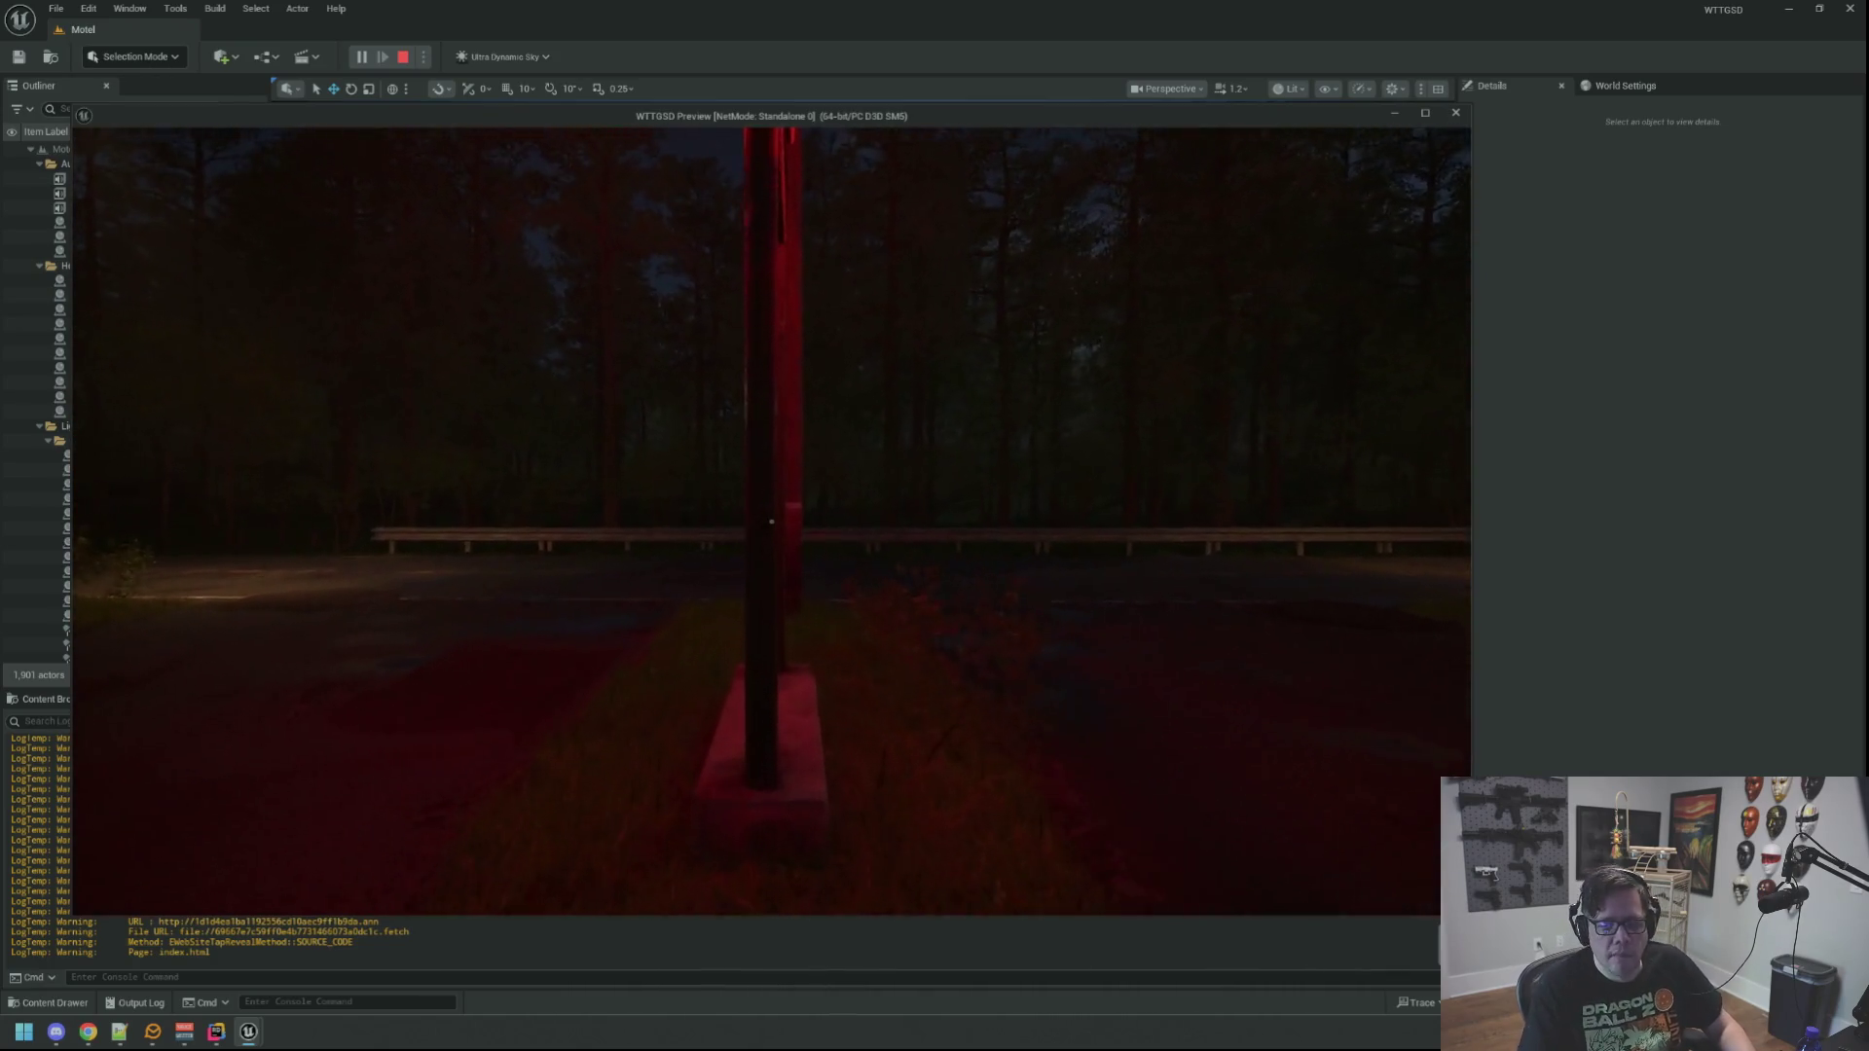
key("s")
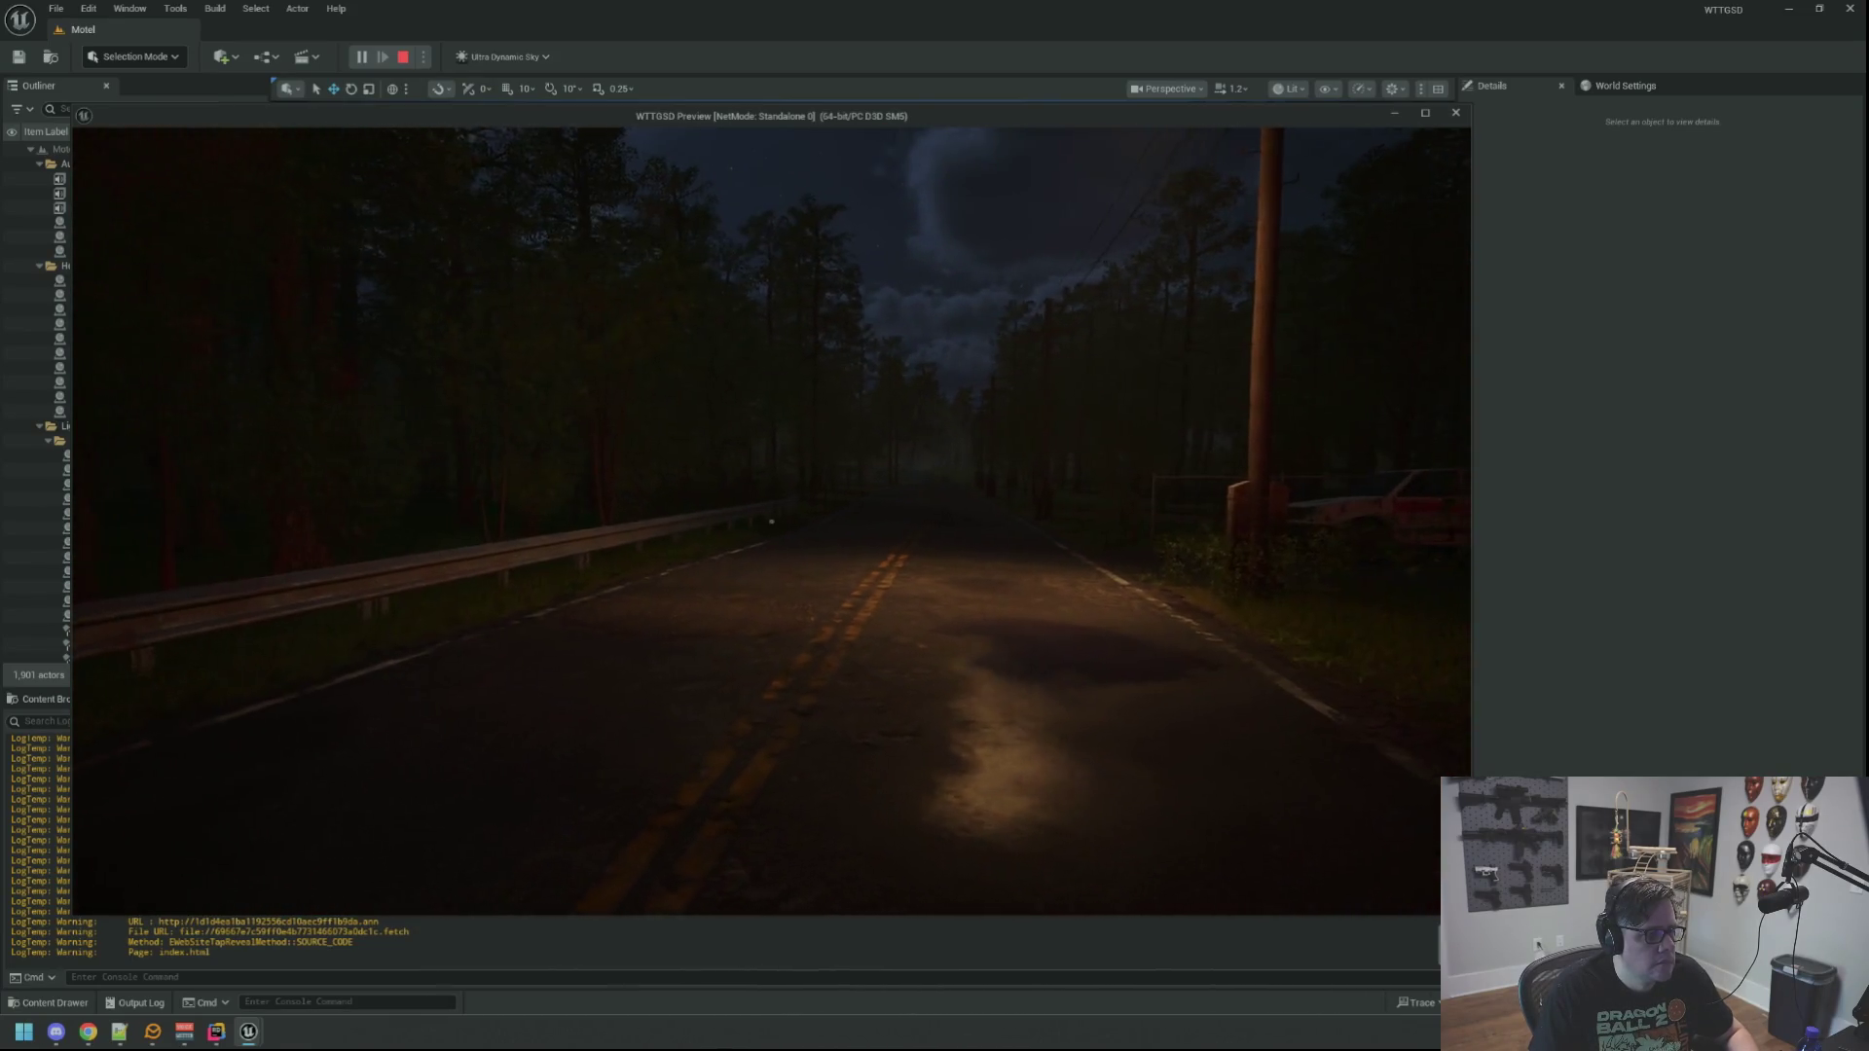
key("w")
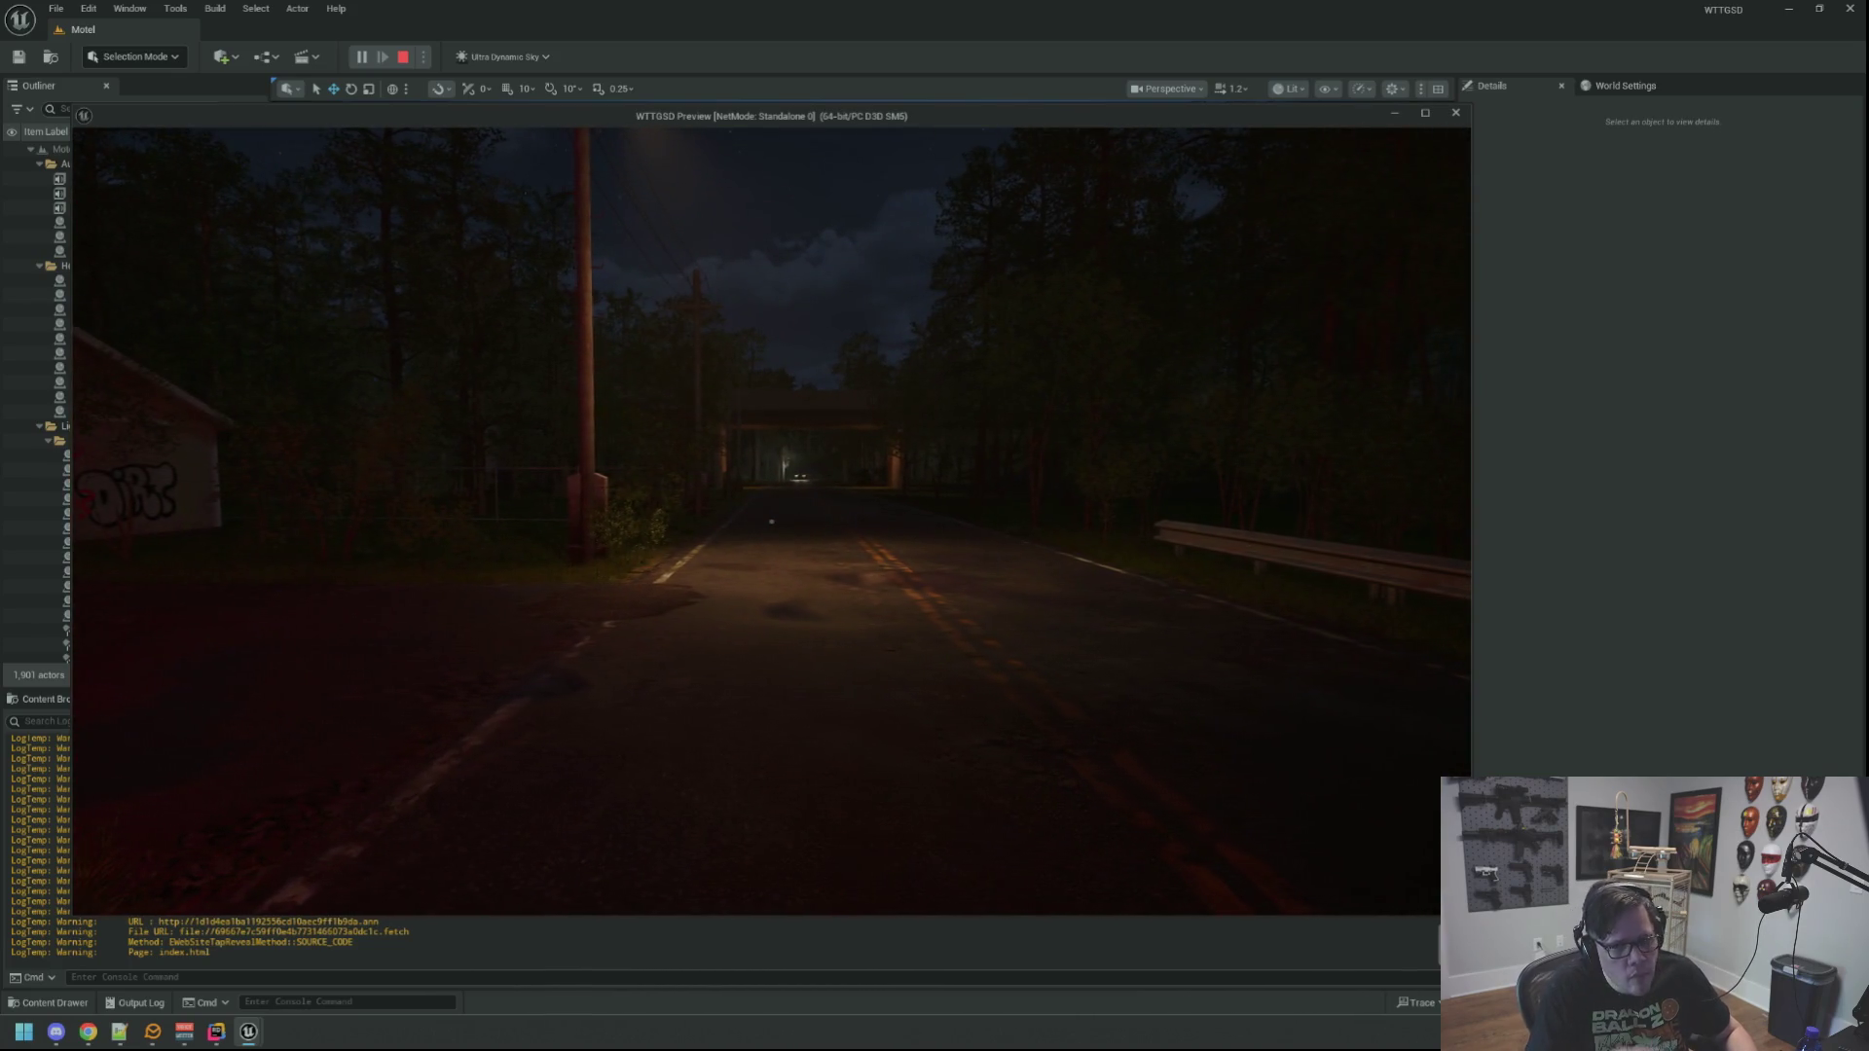
key("f")
Step: Keep walking down the rainy road toward the streetlight and the approaching car
key("w")
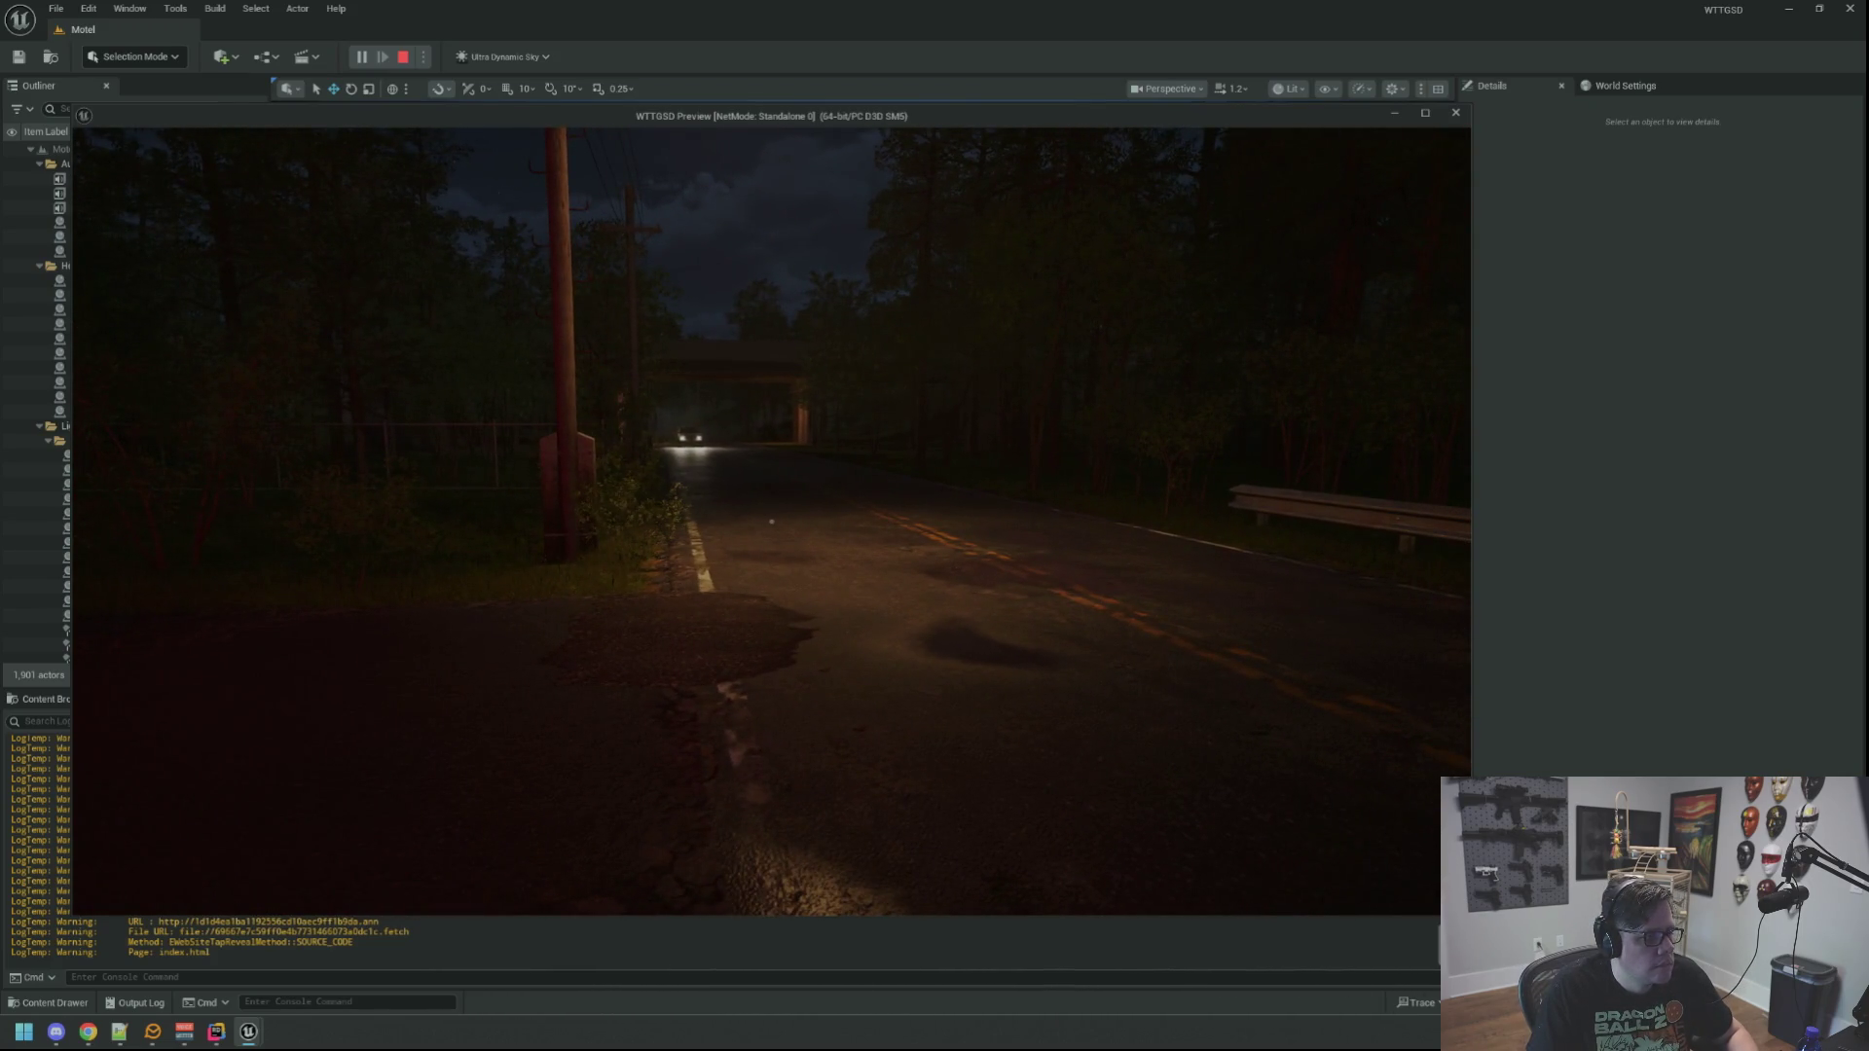
key("w")
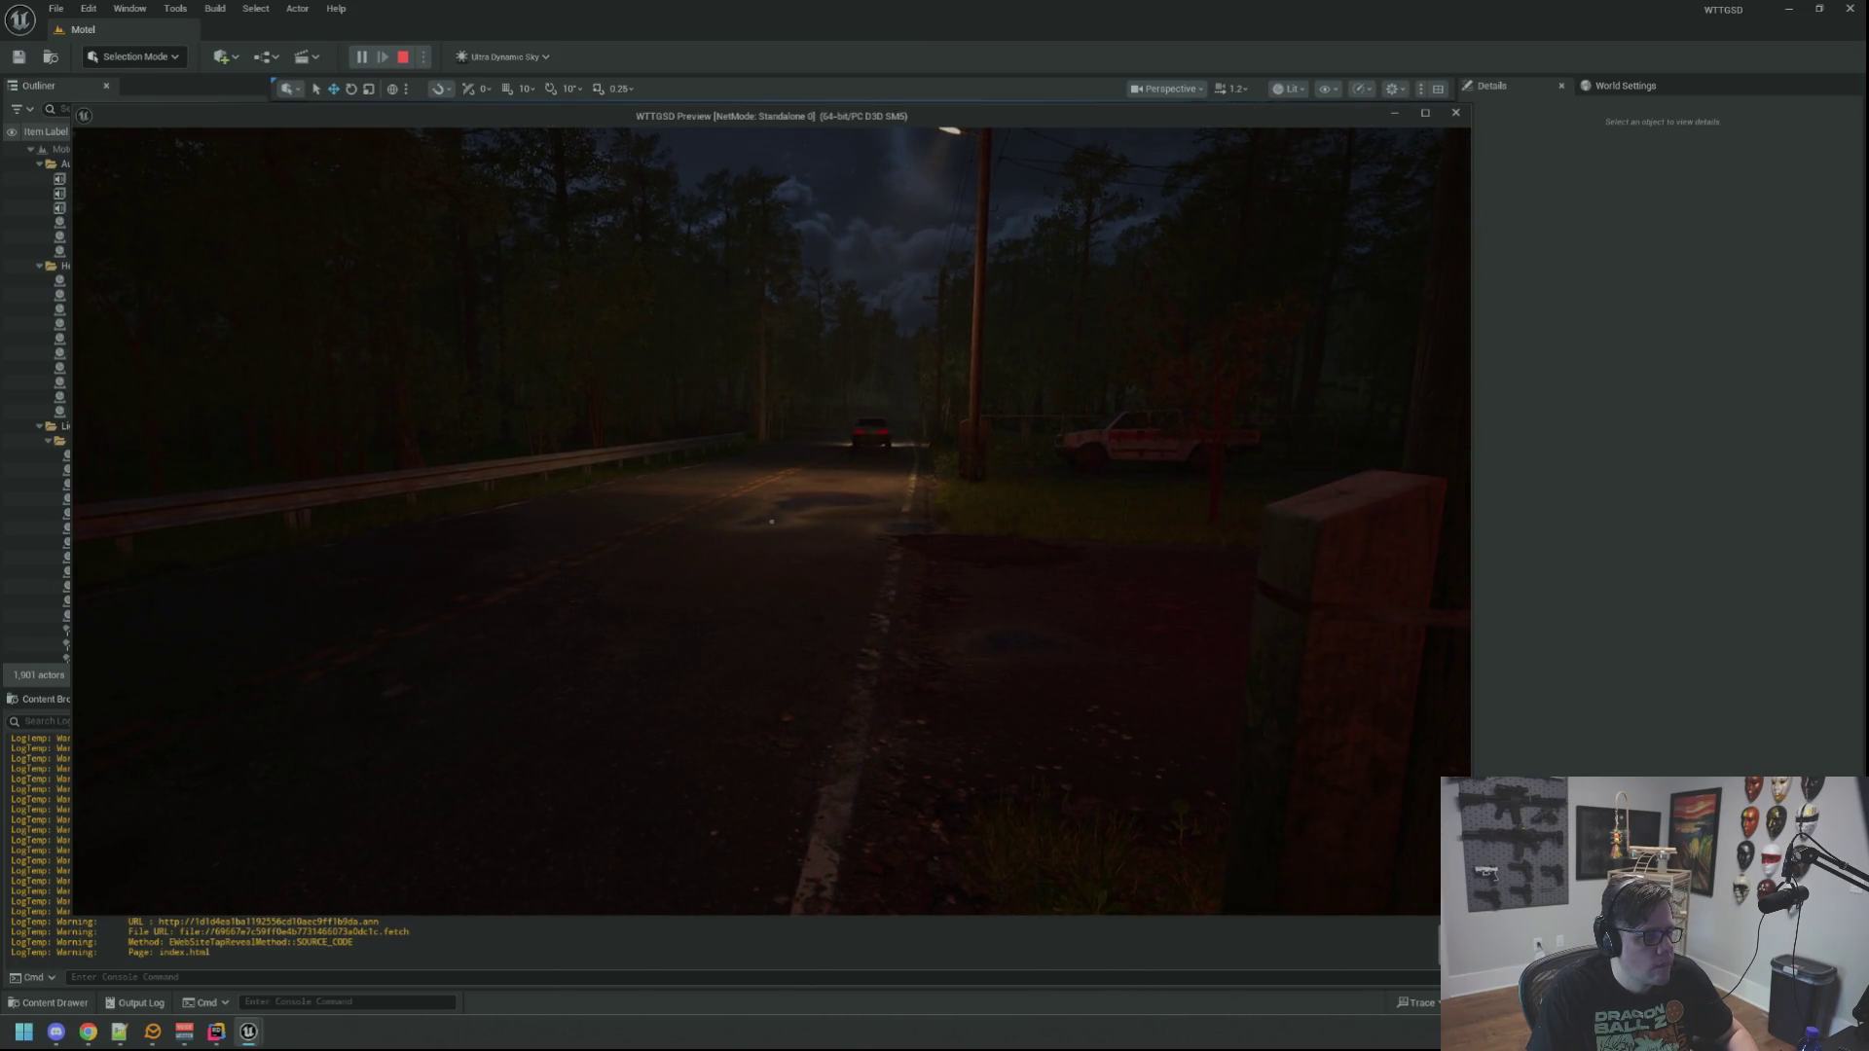
key("w")
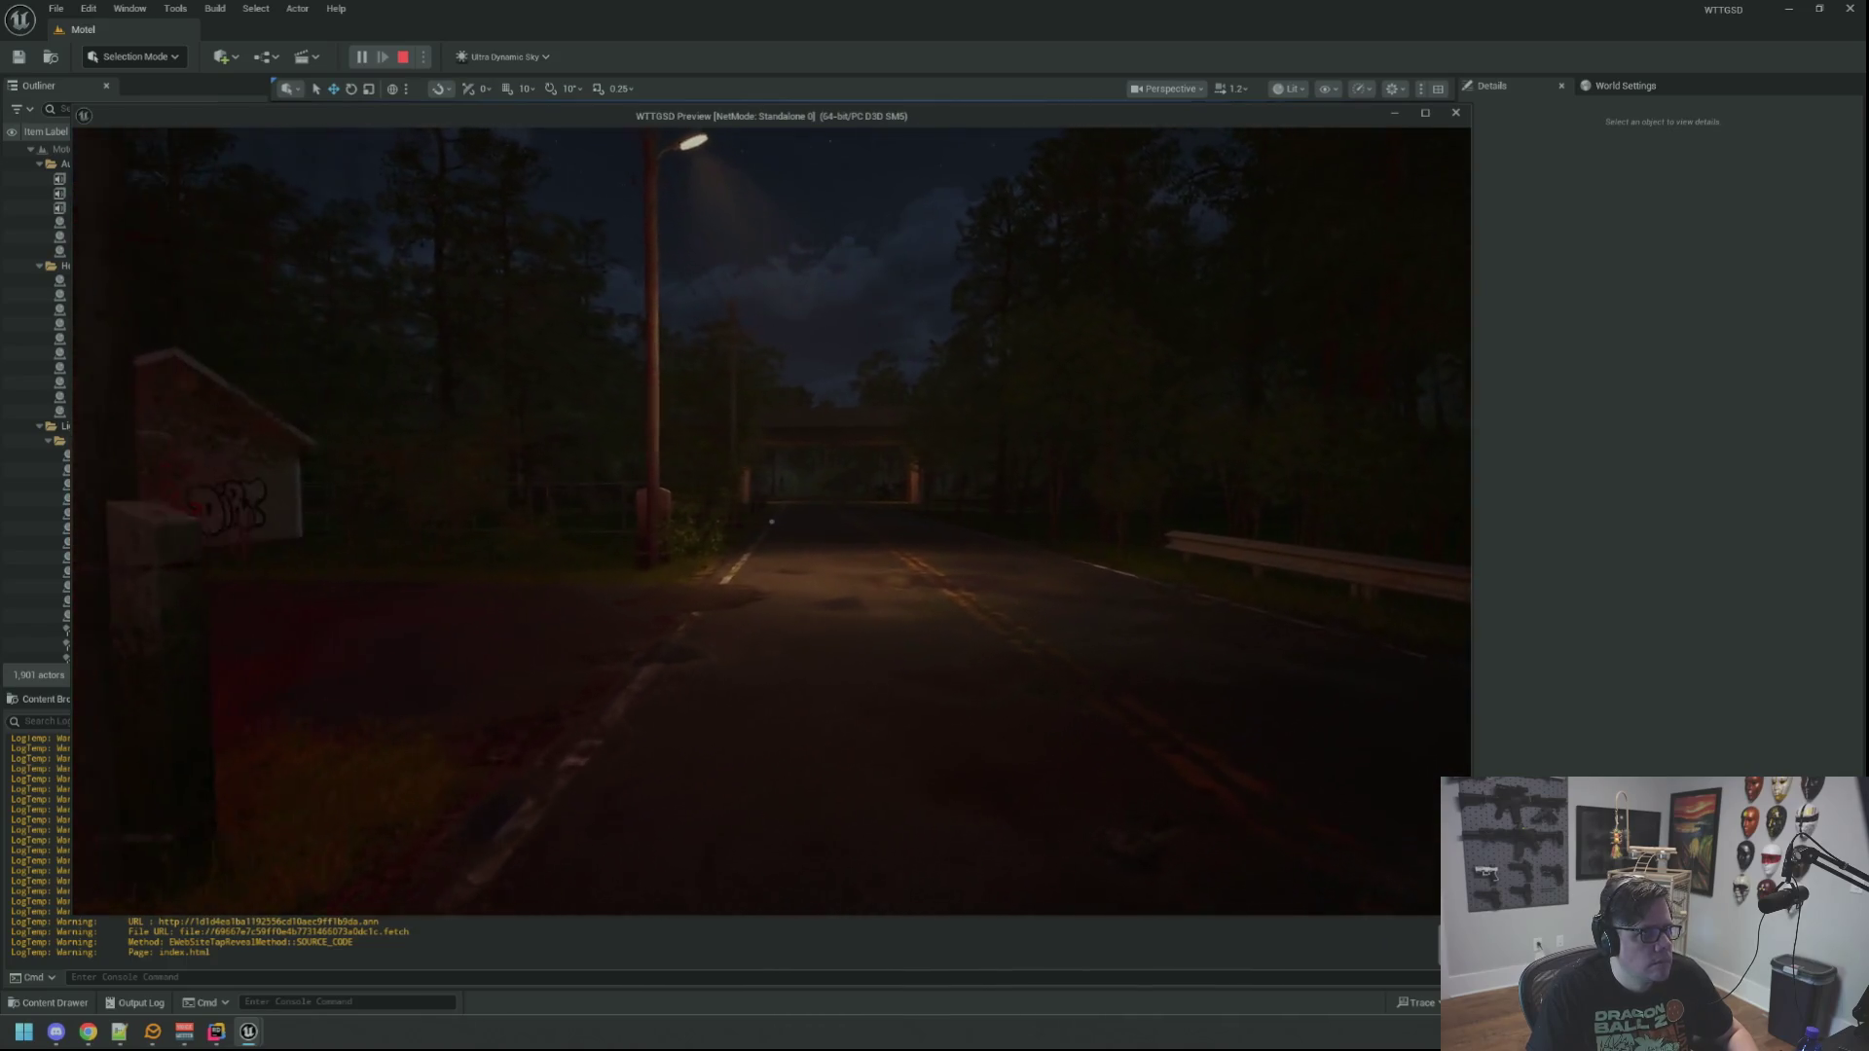
key("w")
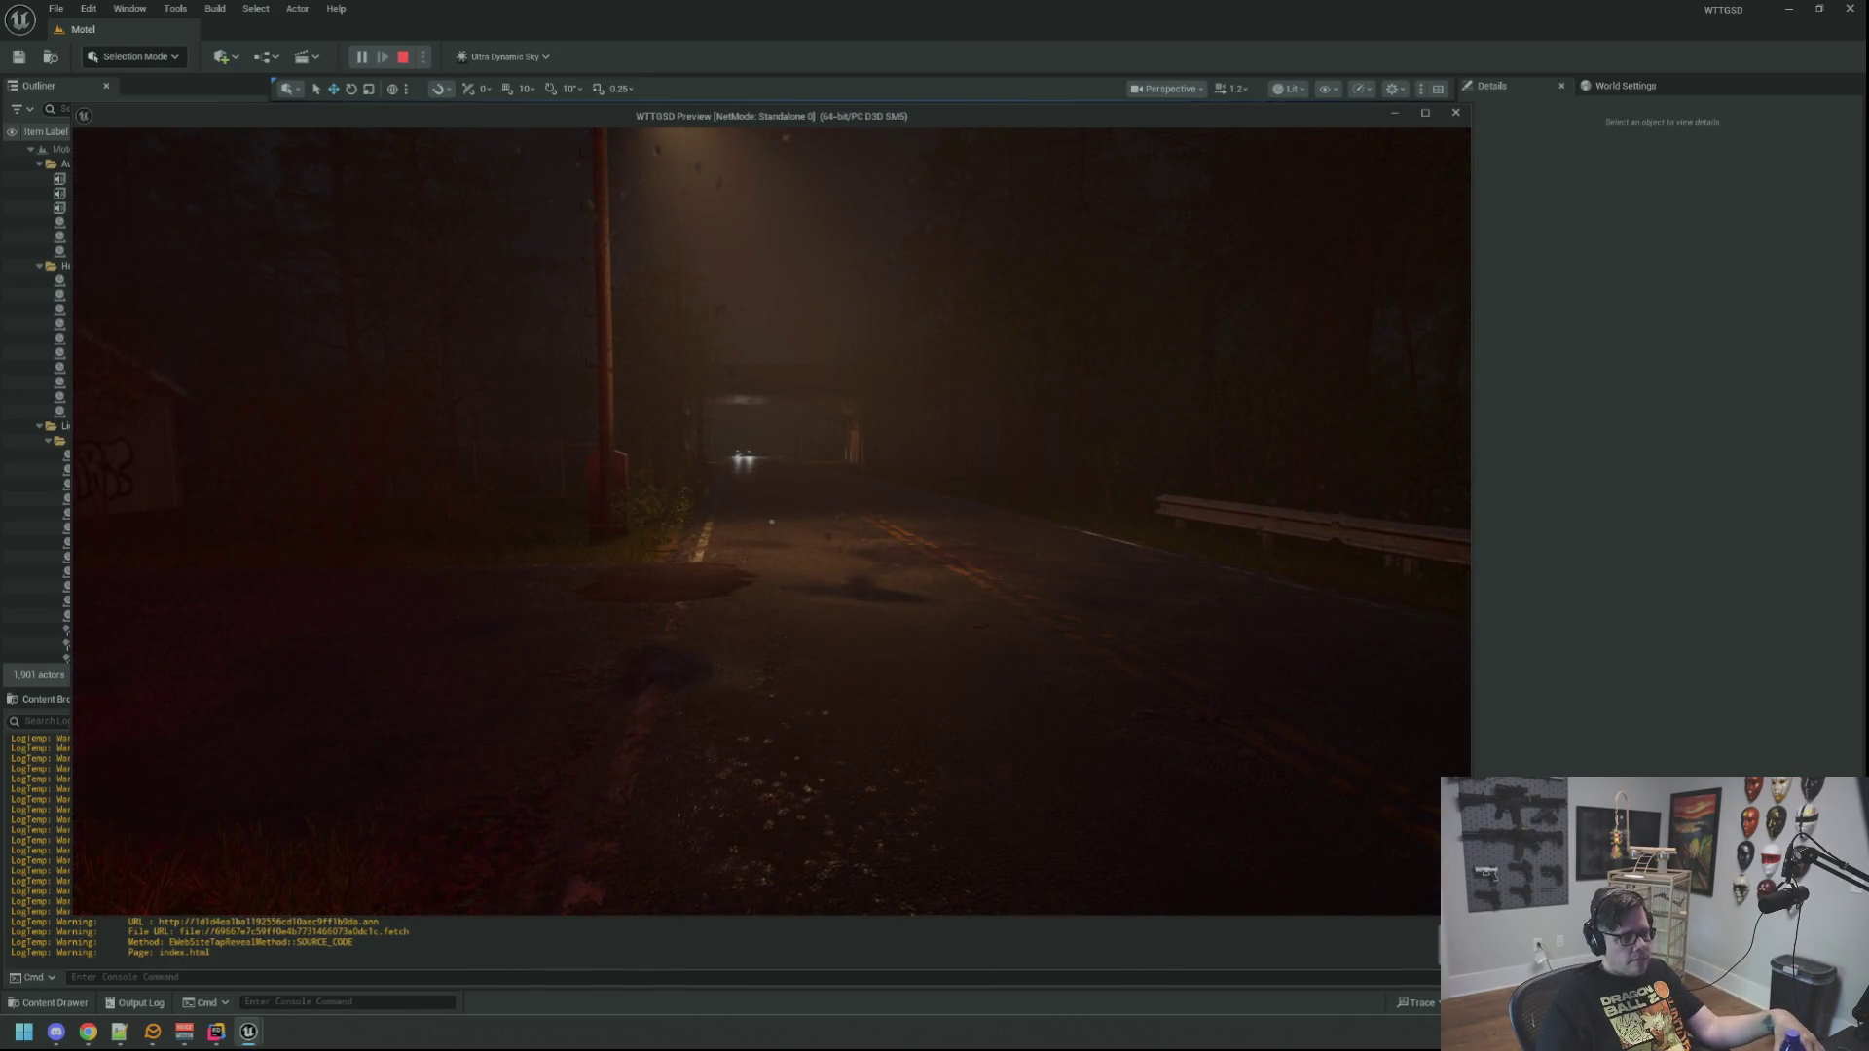
key("w")
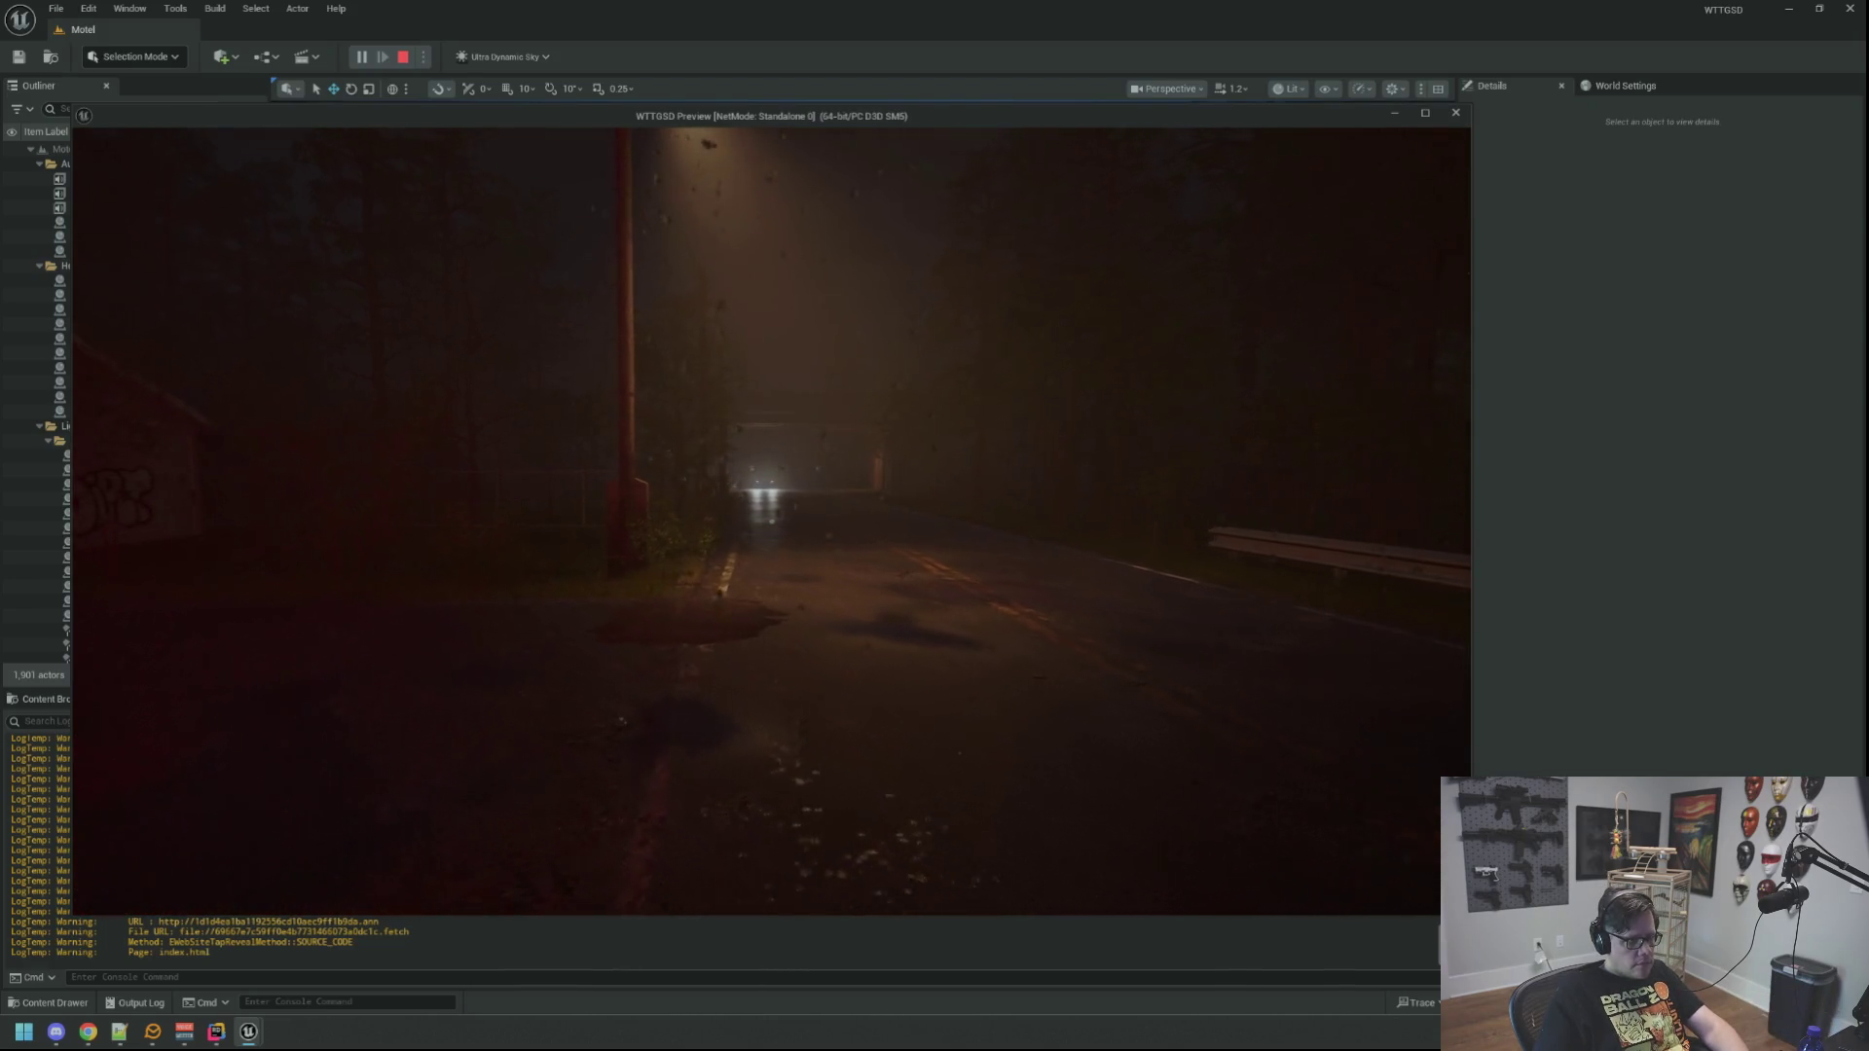
key("w")
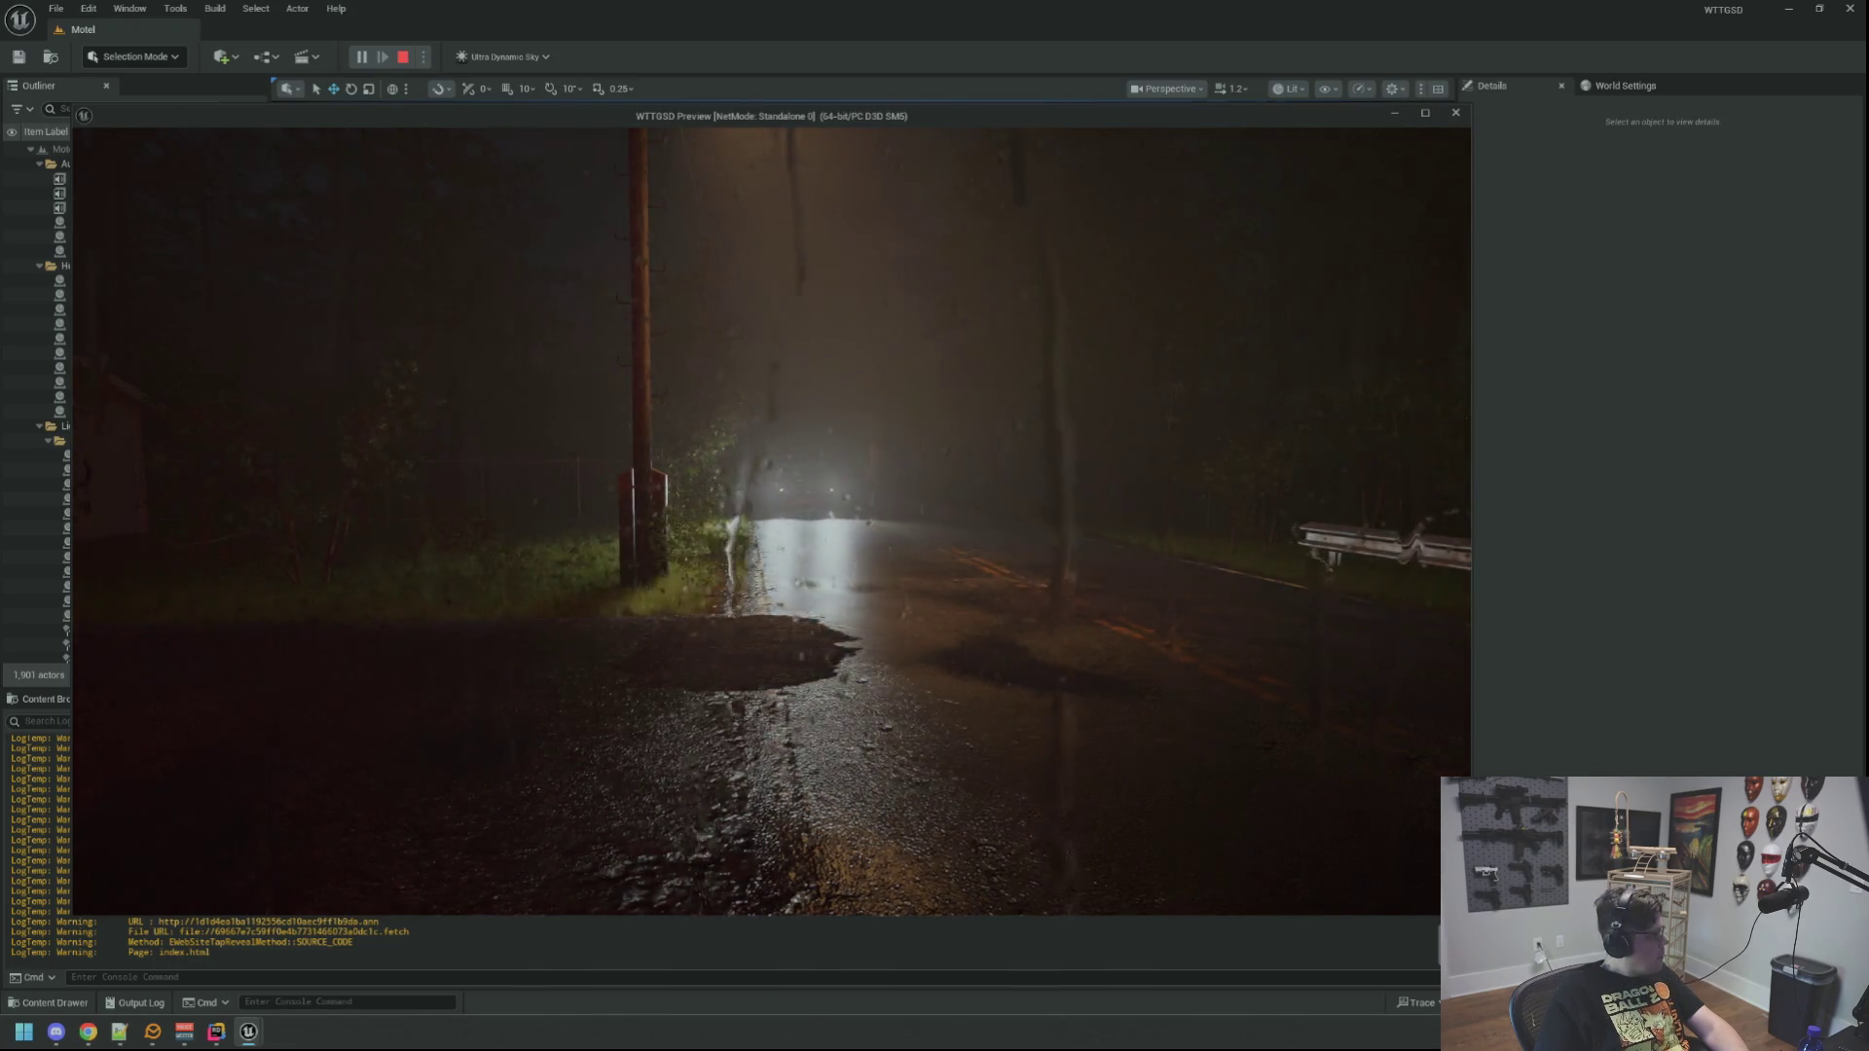
key("w")
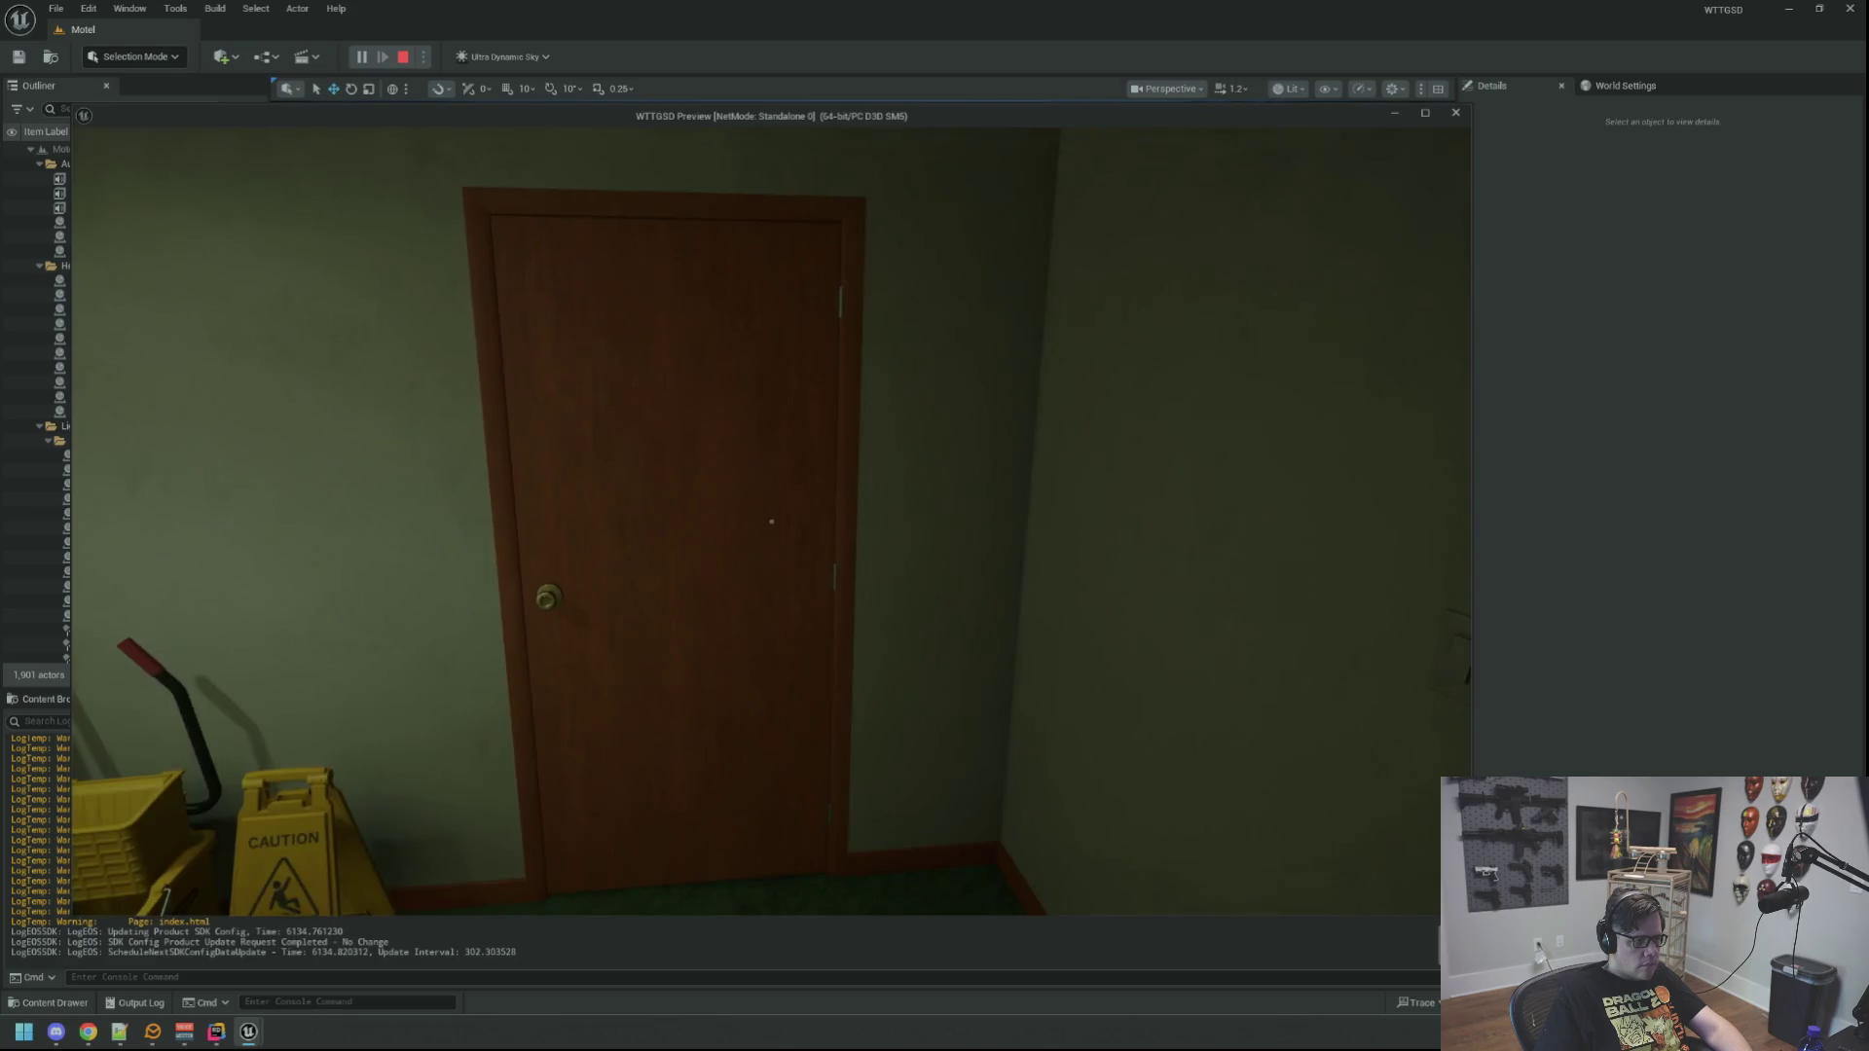
Step: Open the room door, switch off its light, then stop the game preview with Esc
left_click(771, 522)
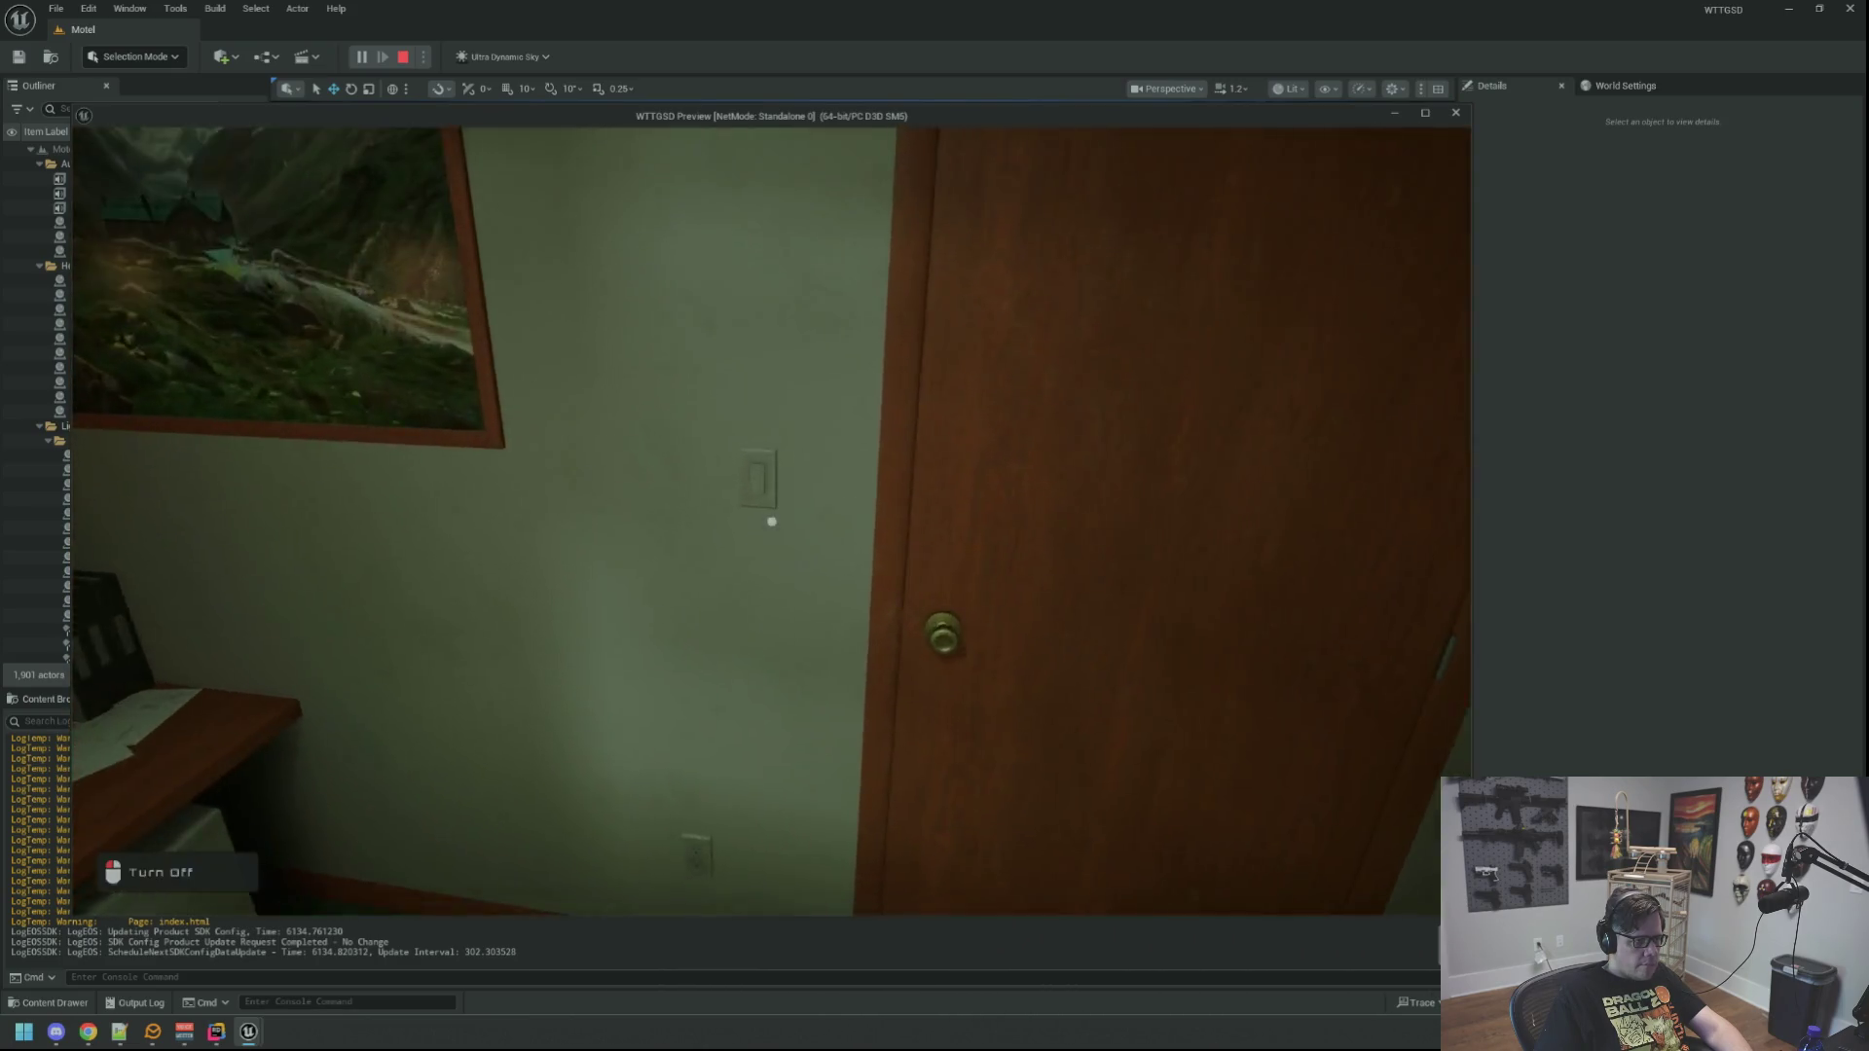
left_click(771, 522)
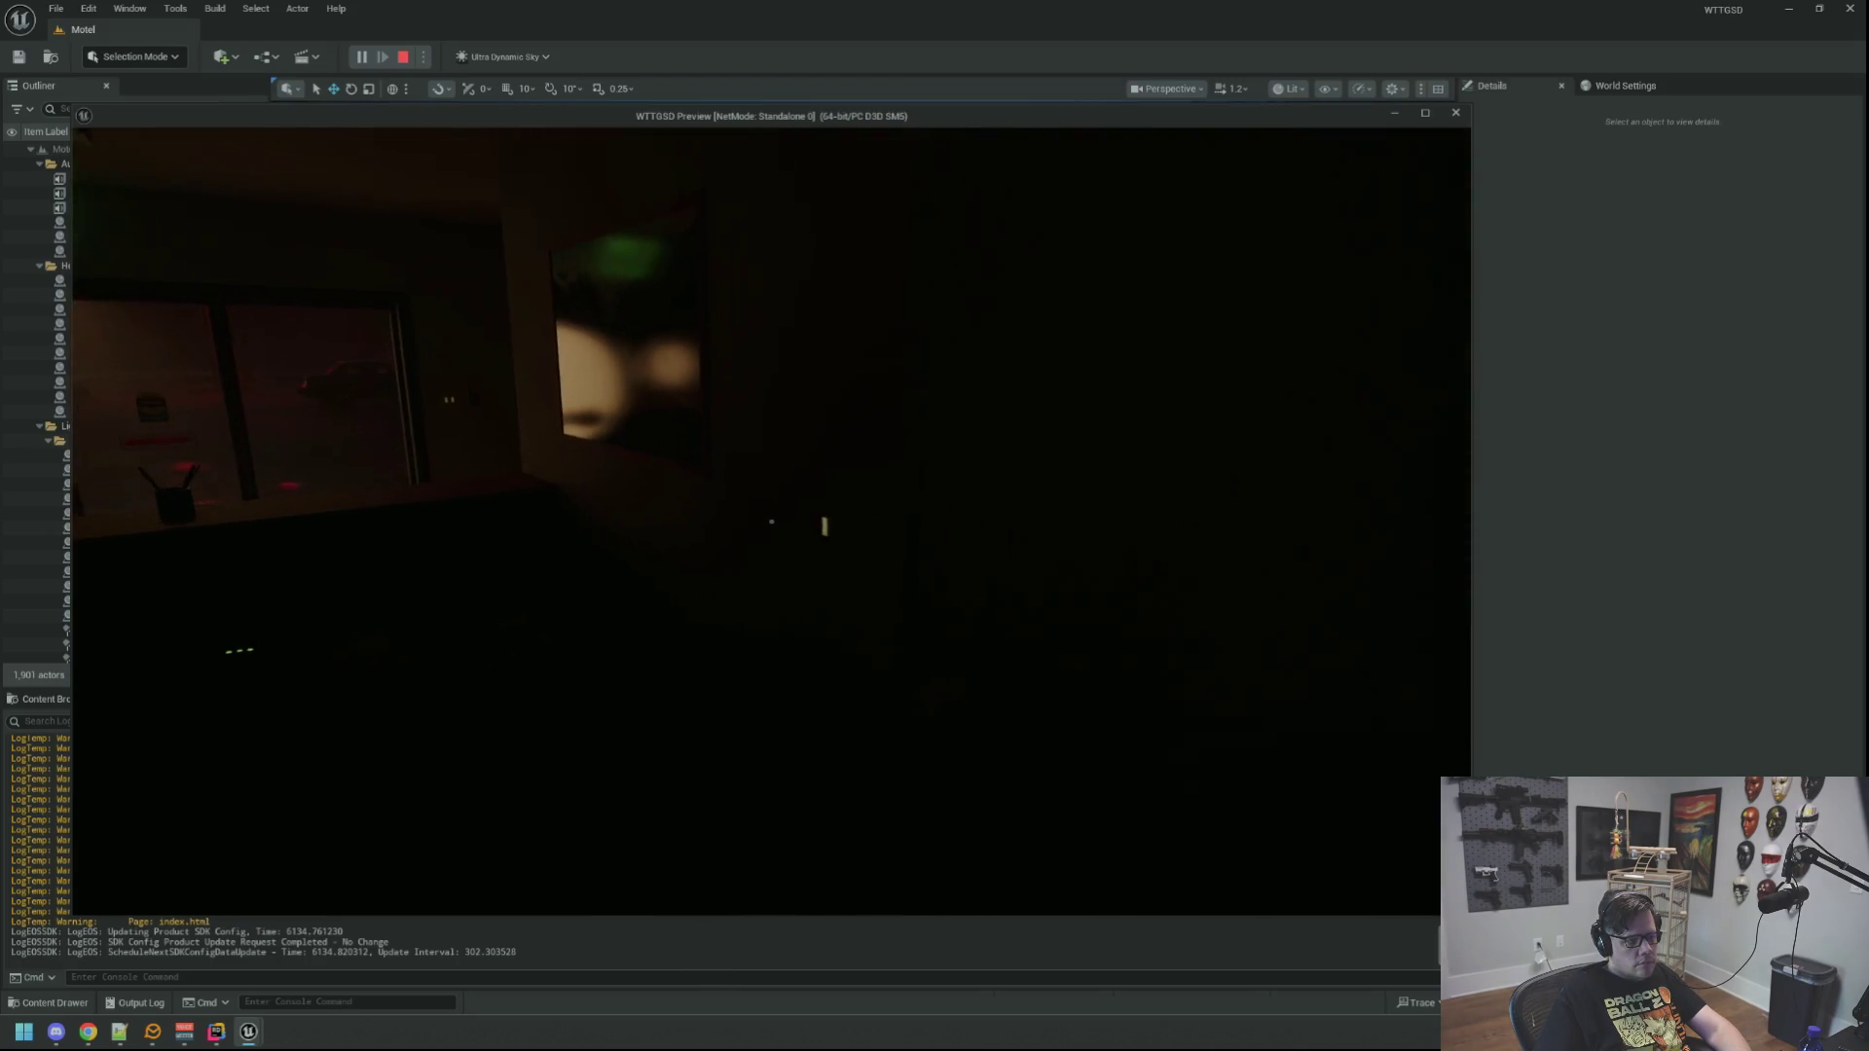
key("Escape")
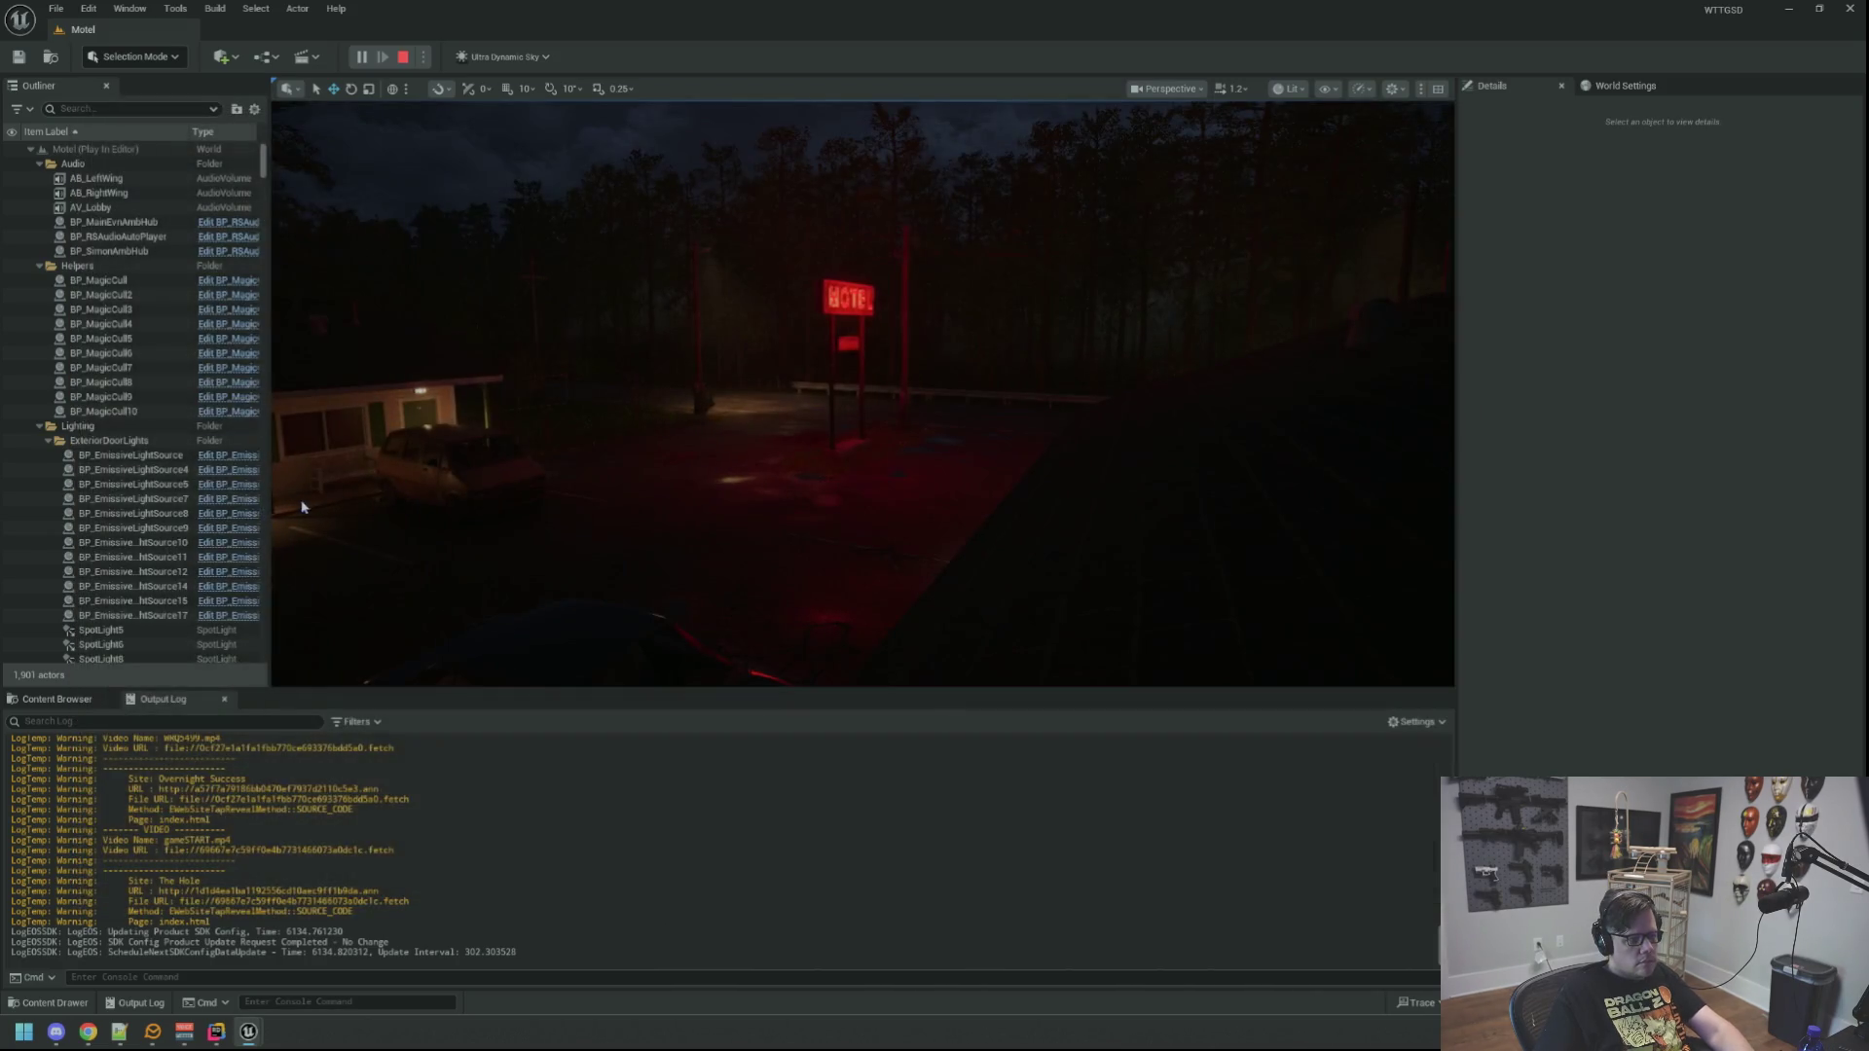
Step: Show the Car sound effects folder, holding its two car audio assets, in the Content Browser
key("alt+Tab")
left_click_drag(1097, 267, 398, 148)
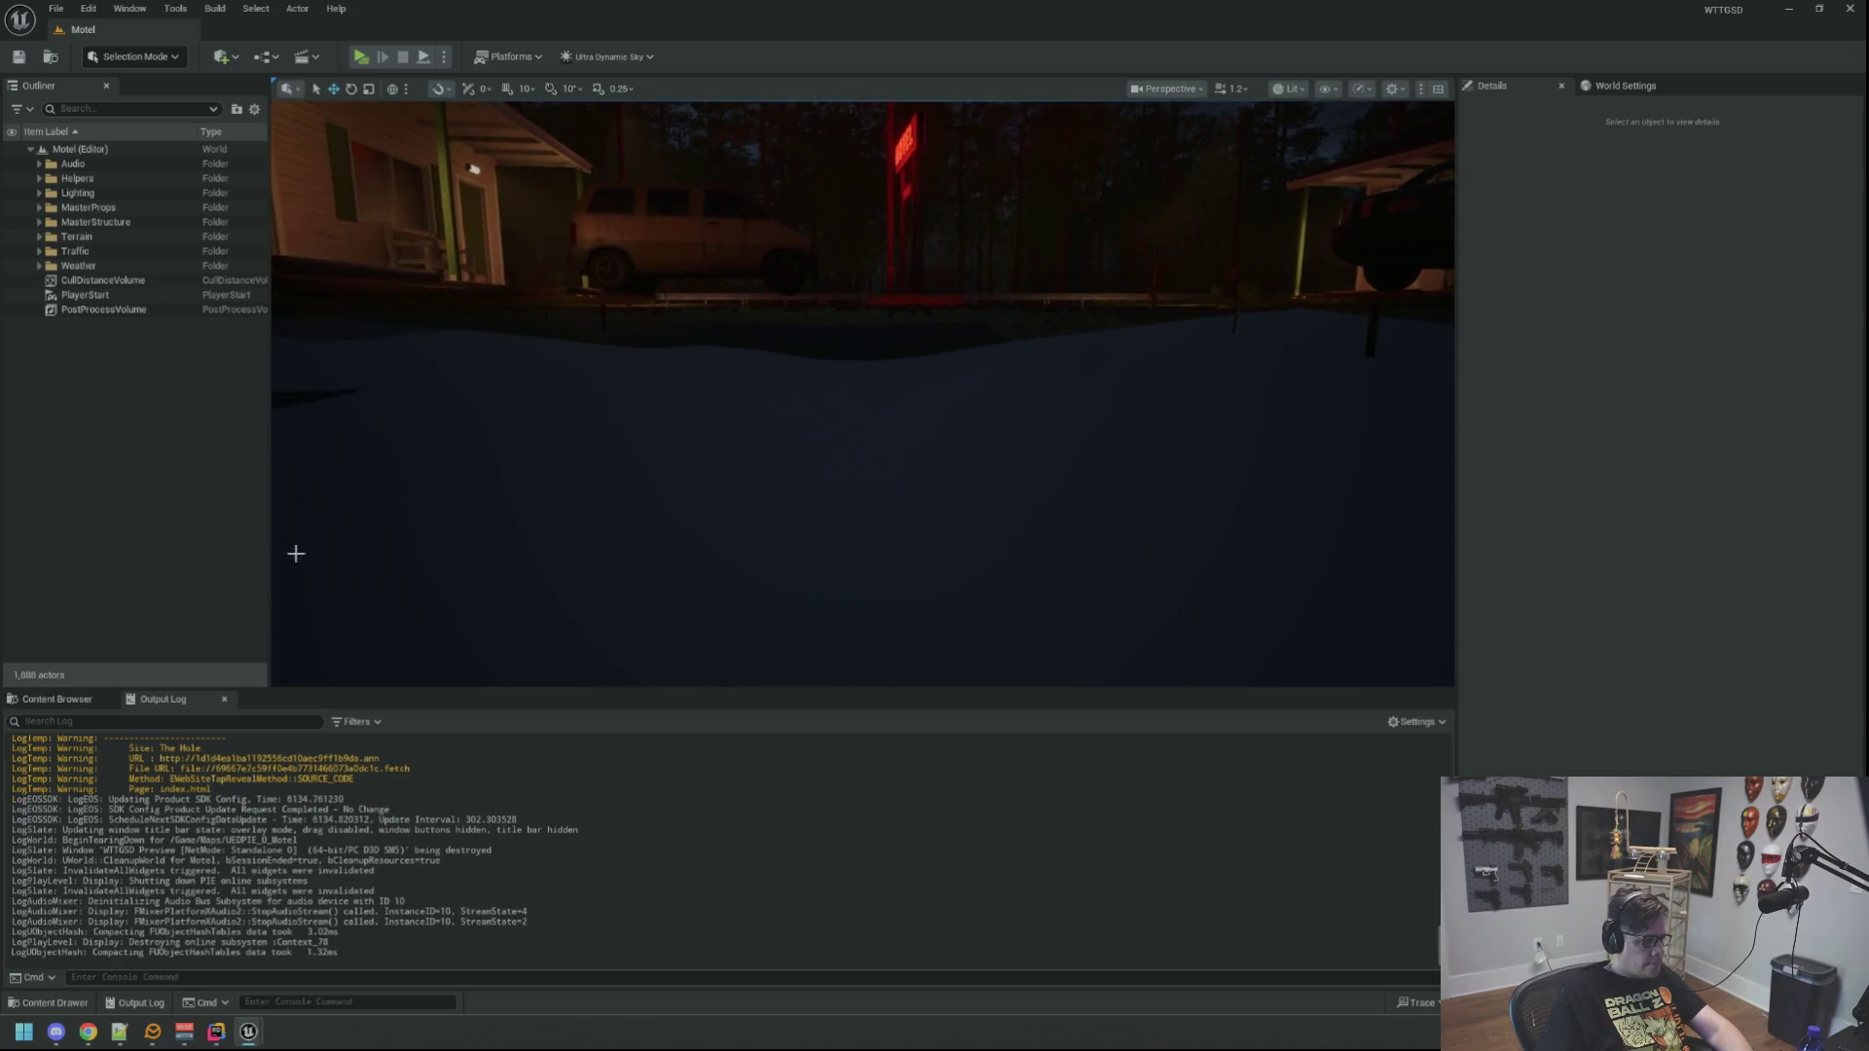
left_click(56, 699)
left_click_drag(862, 438, 886, 380)
key("alt+Tab")
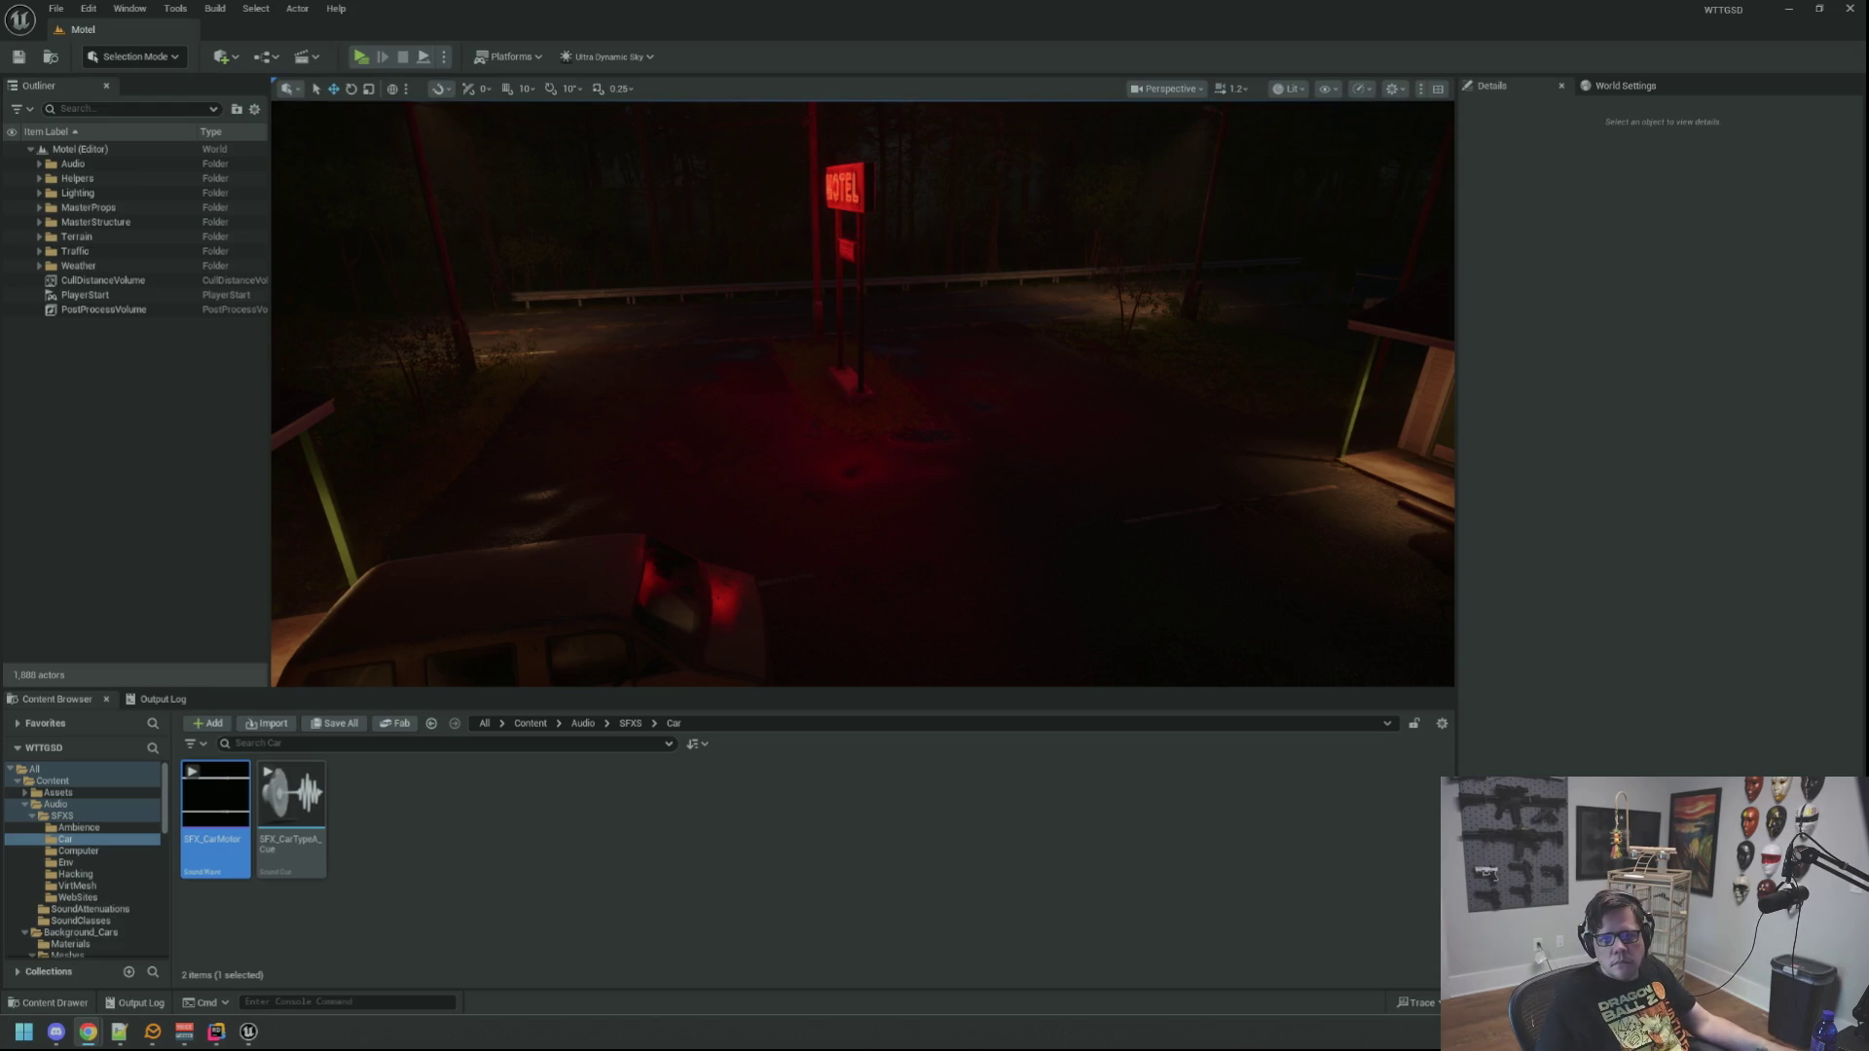
Step: Browse the Background_Cars and GameActors folders and open the BP_CarC blueprint
left_click(590, 810)
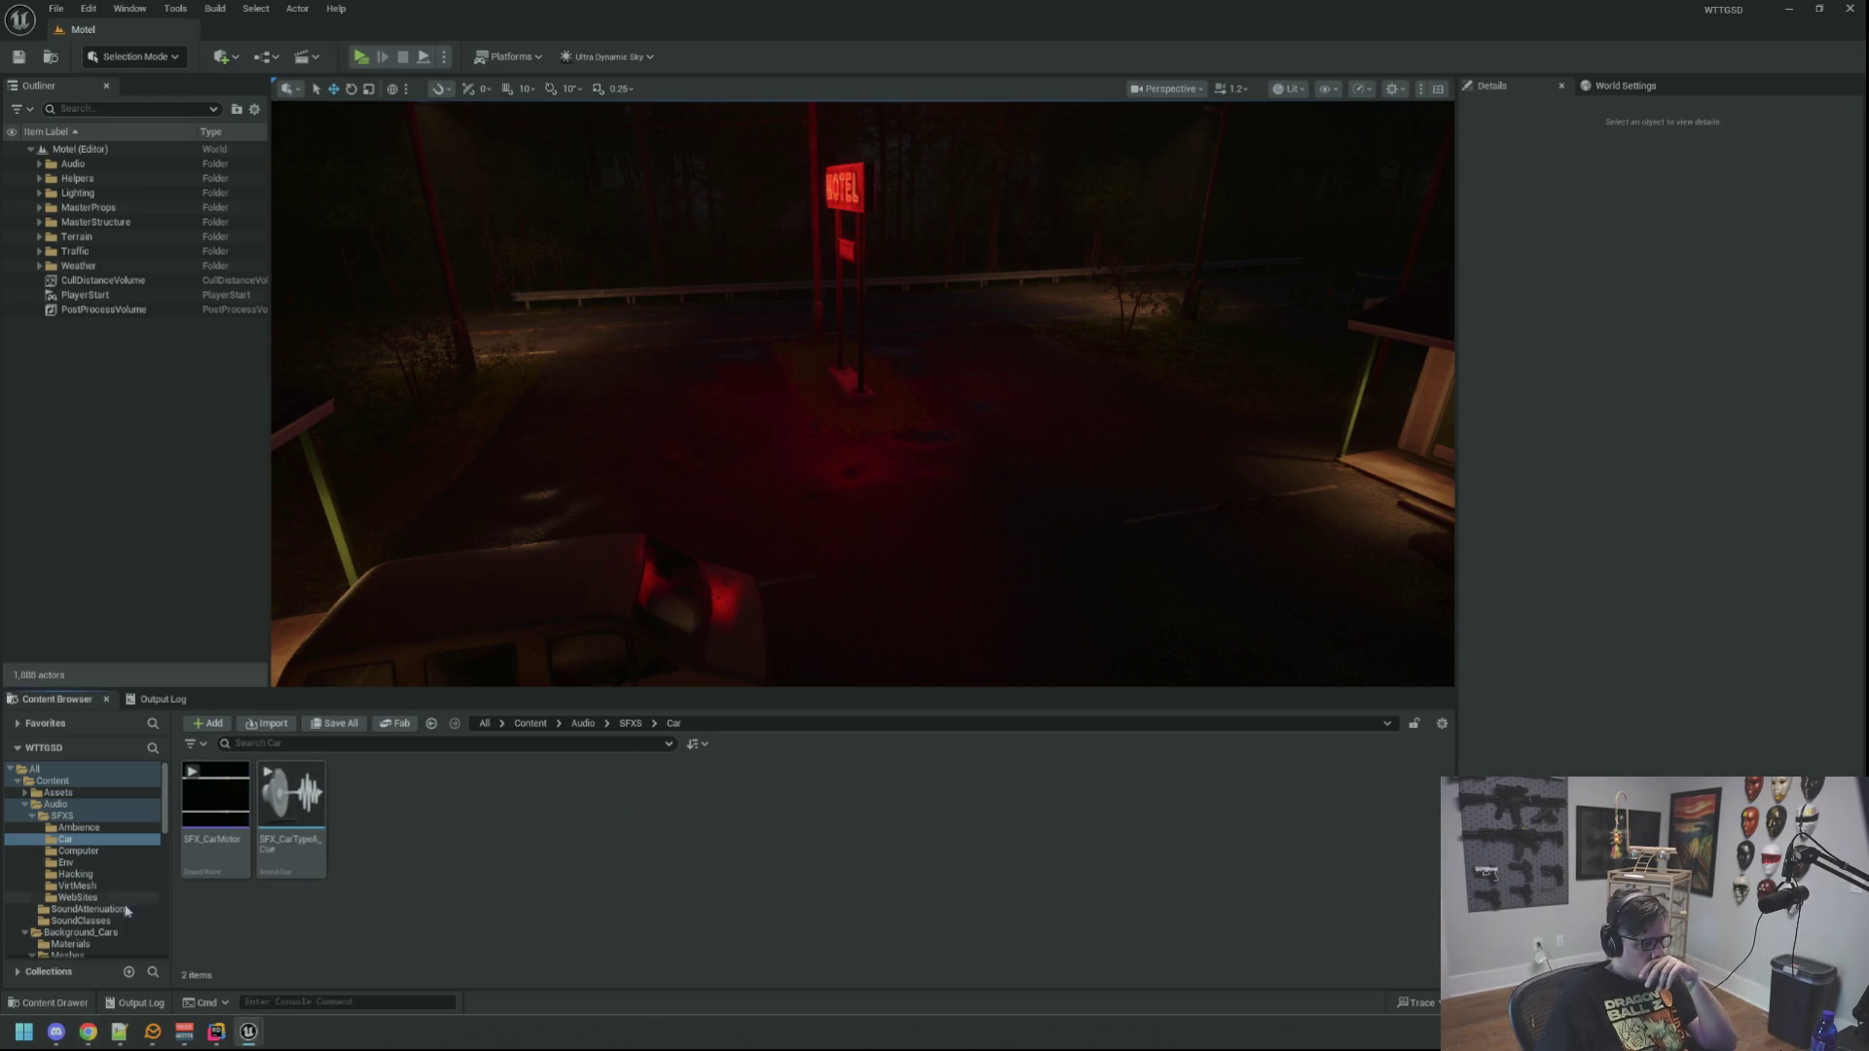
left_click(80, 920)
left_click(35, 933)
scroll(35, 936, "down", 3)
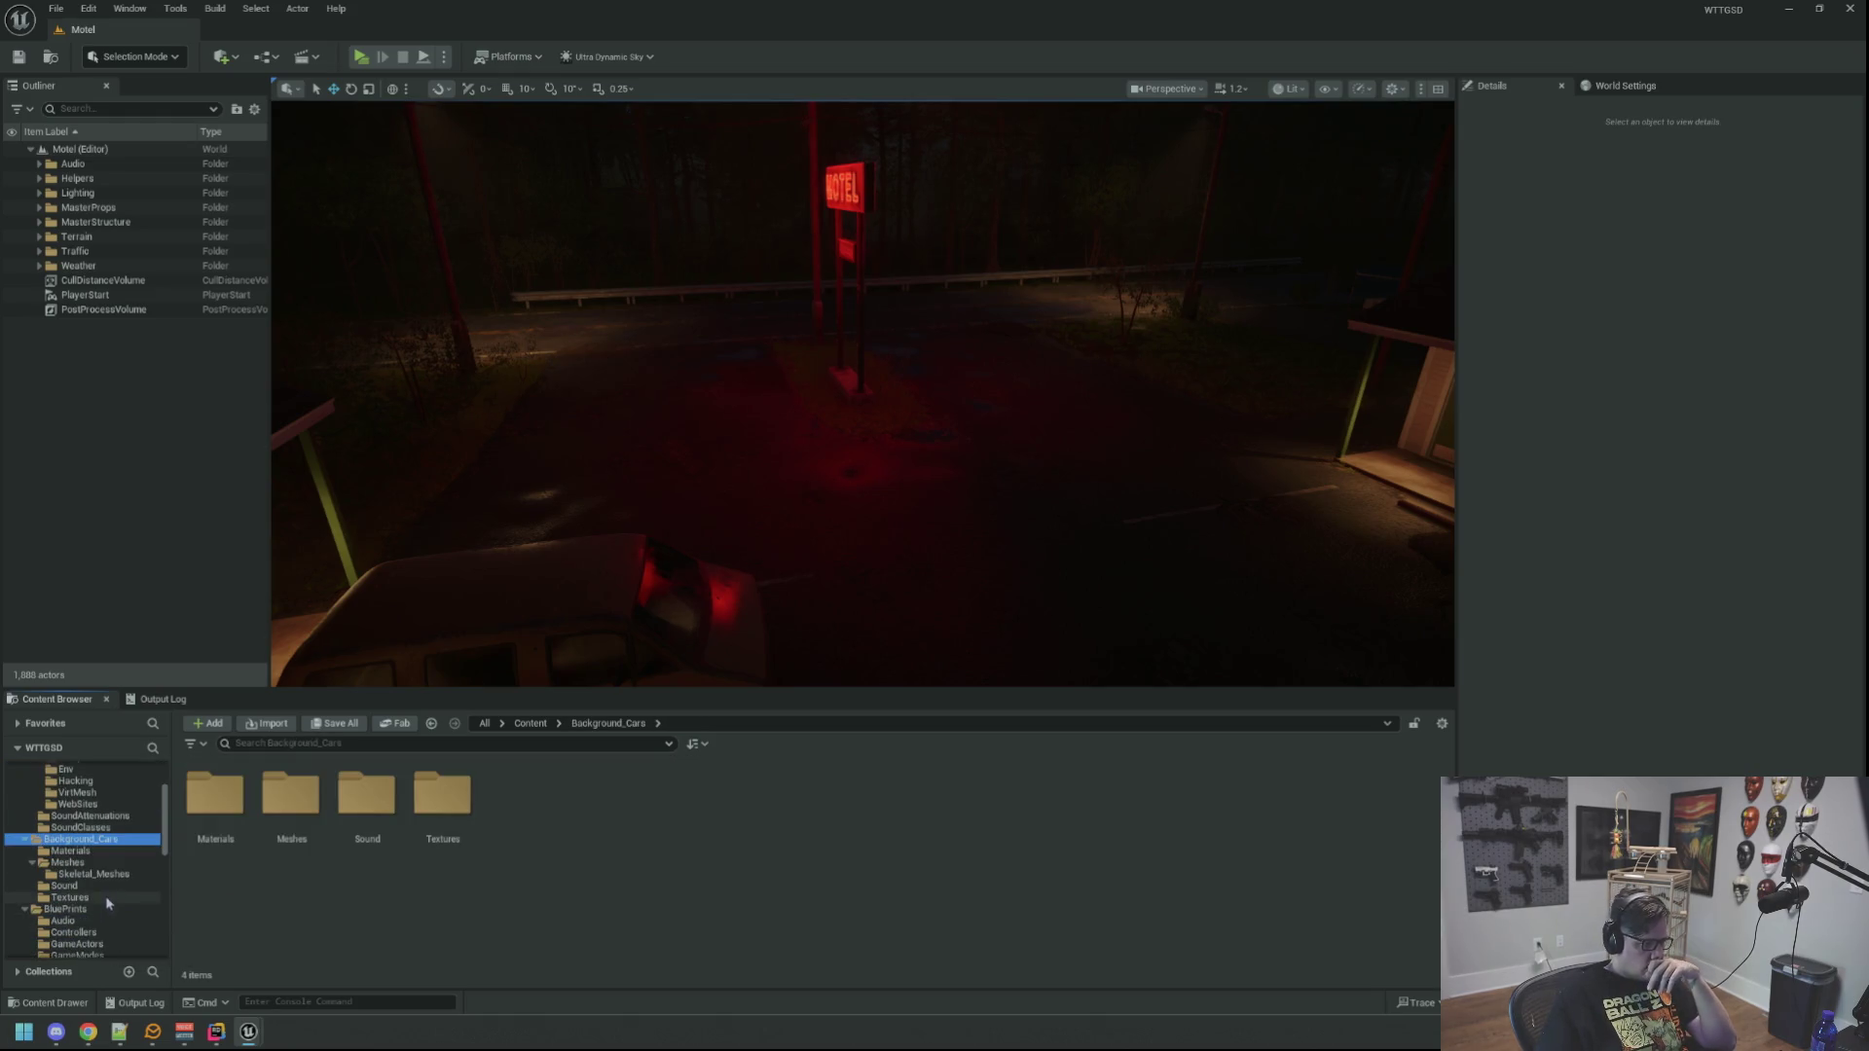
left_click(41, 864)
scroll(41, 863, "down", 2)
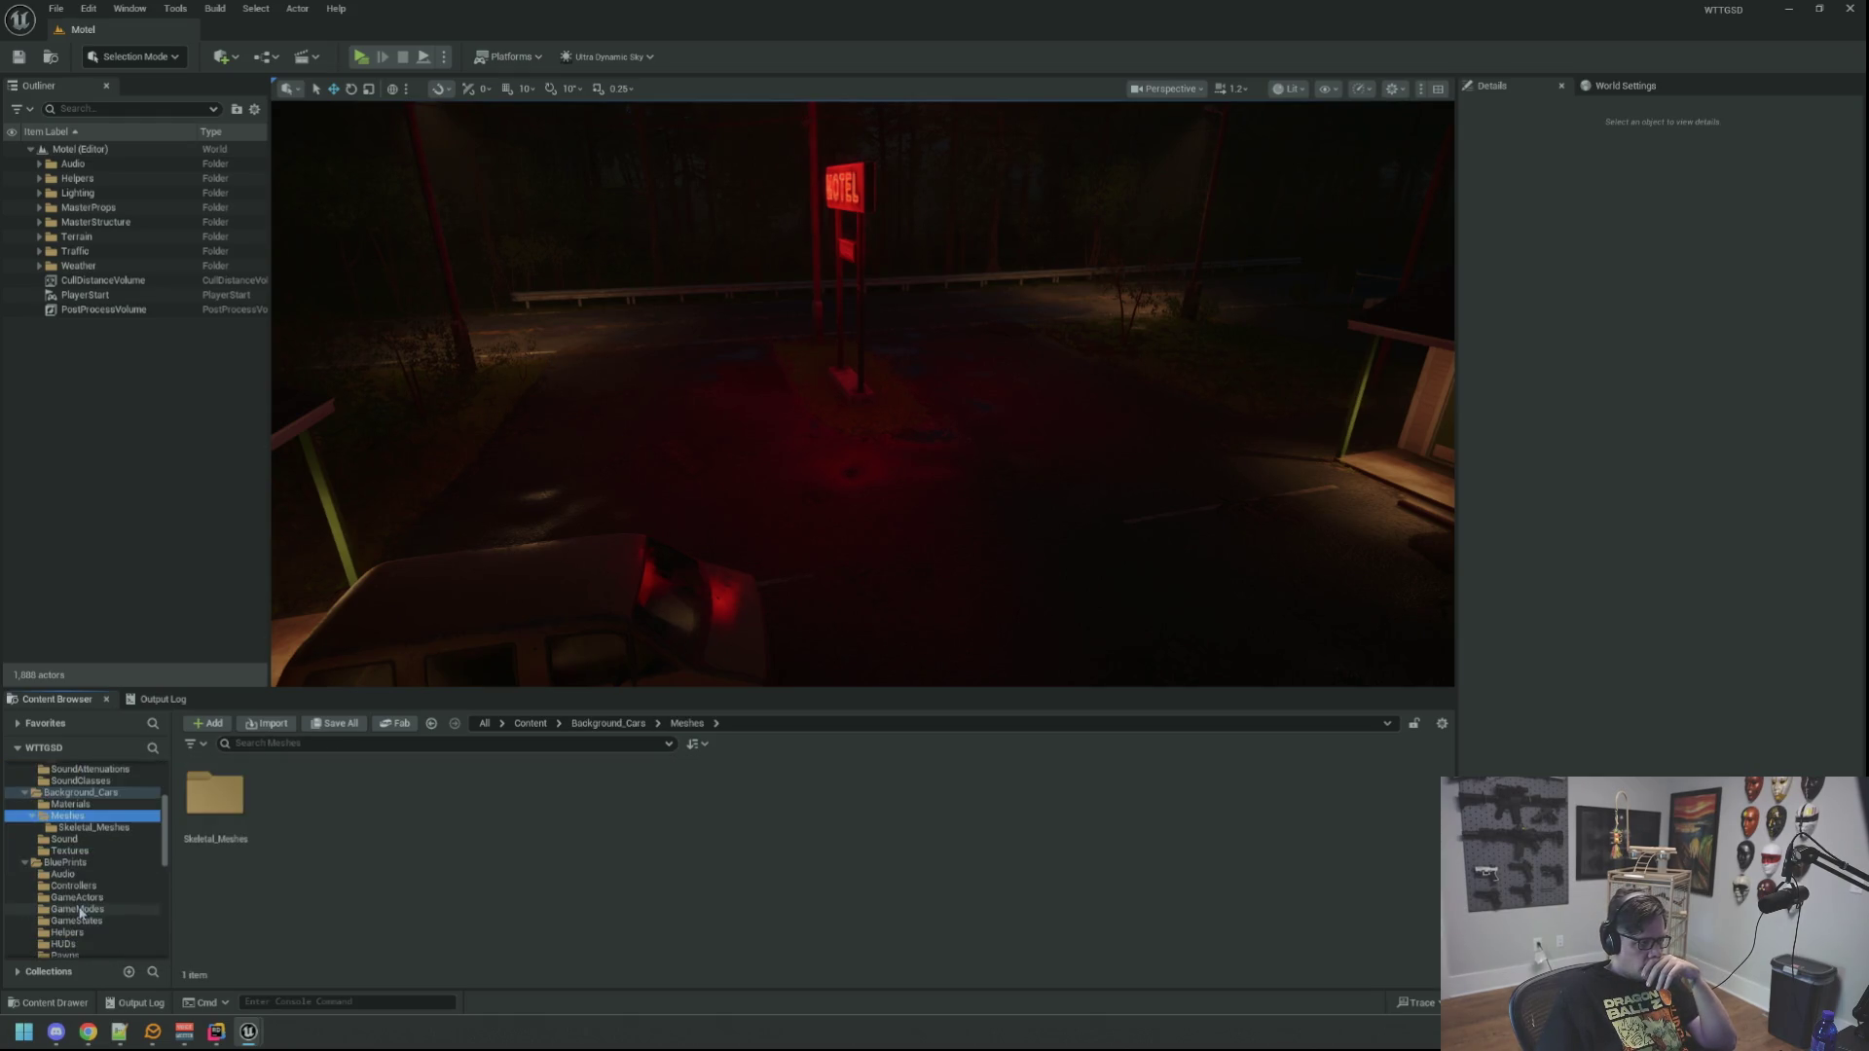
left_click(76, 898)
double_click(444, 800)
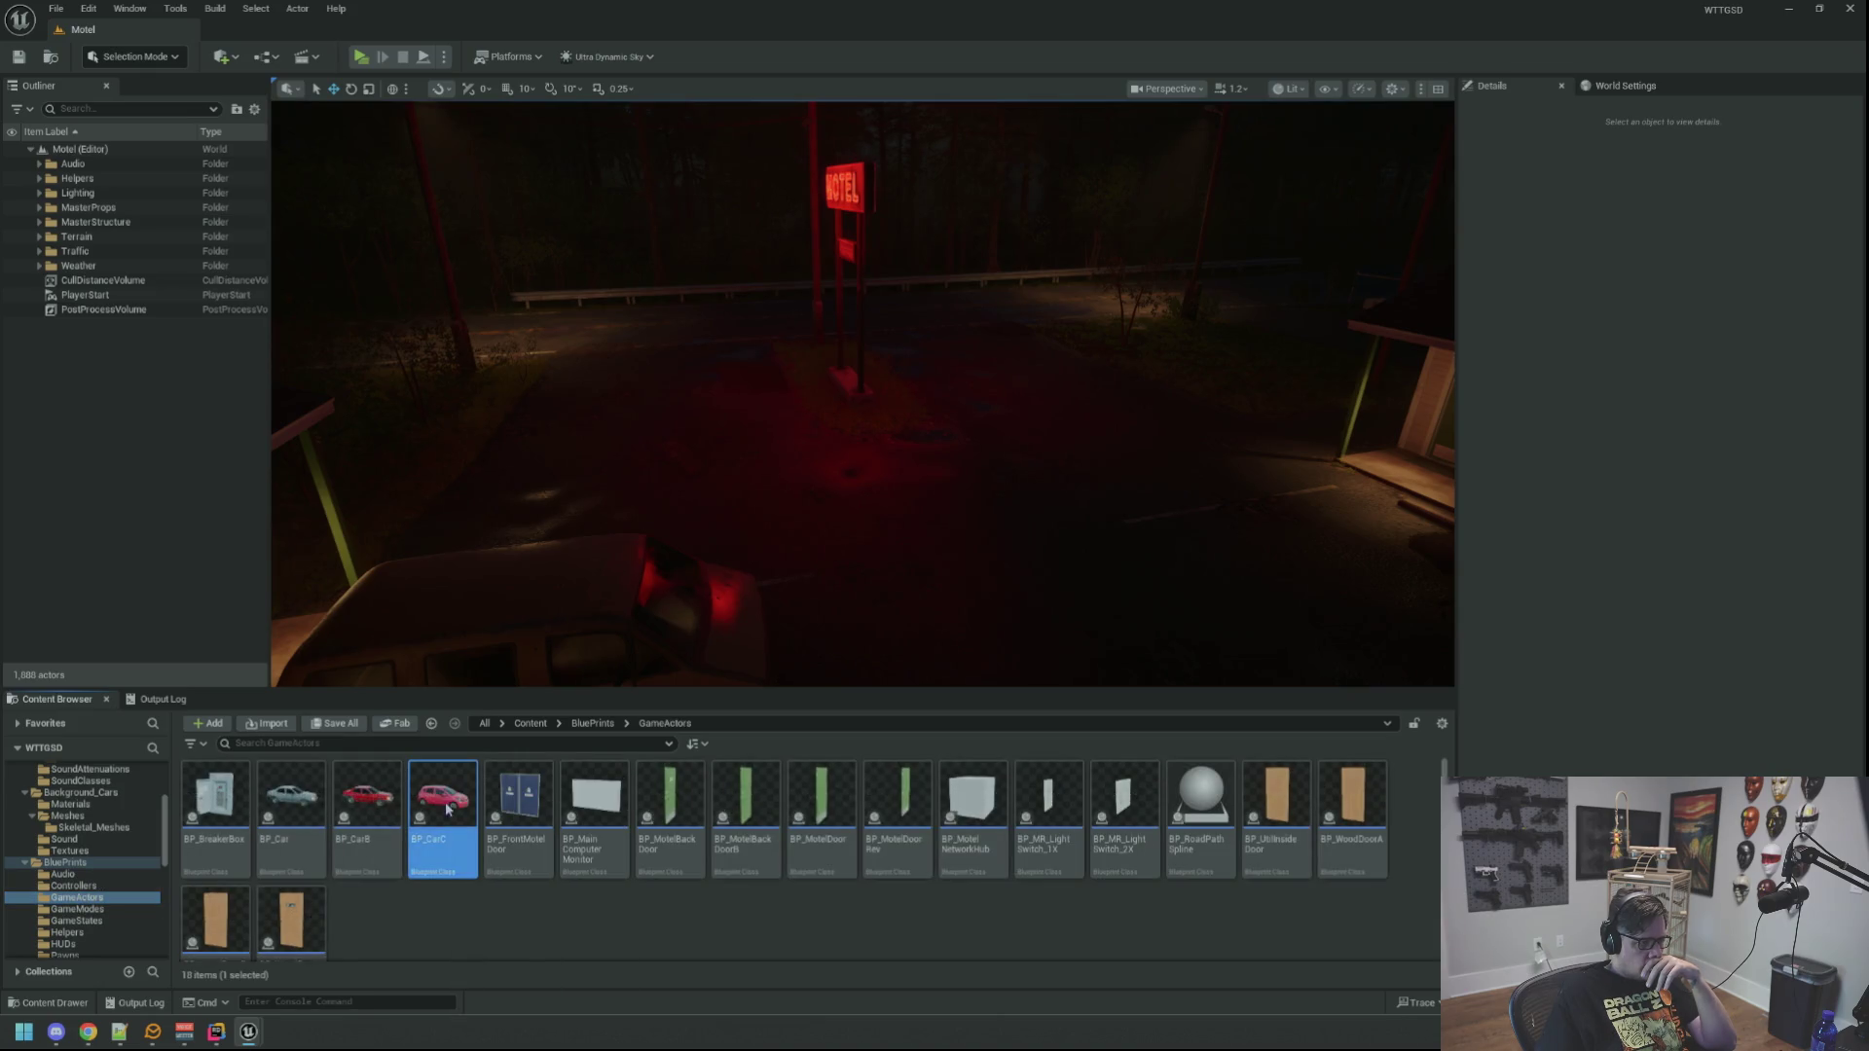
Step: Select the SK_Hatchback1 component and browse to its MI_Hatchback_1_SK material instance
left_click_drag(531, 222, 399, 232)
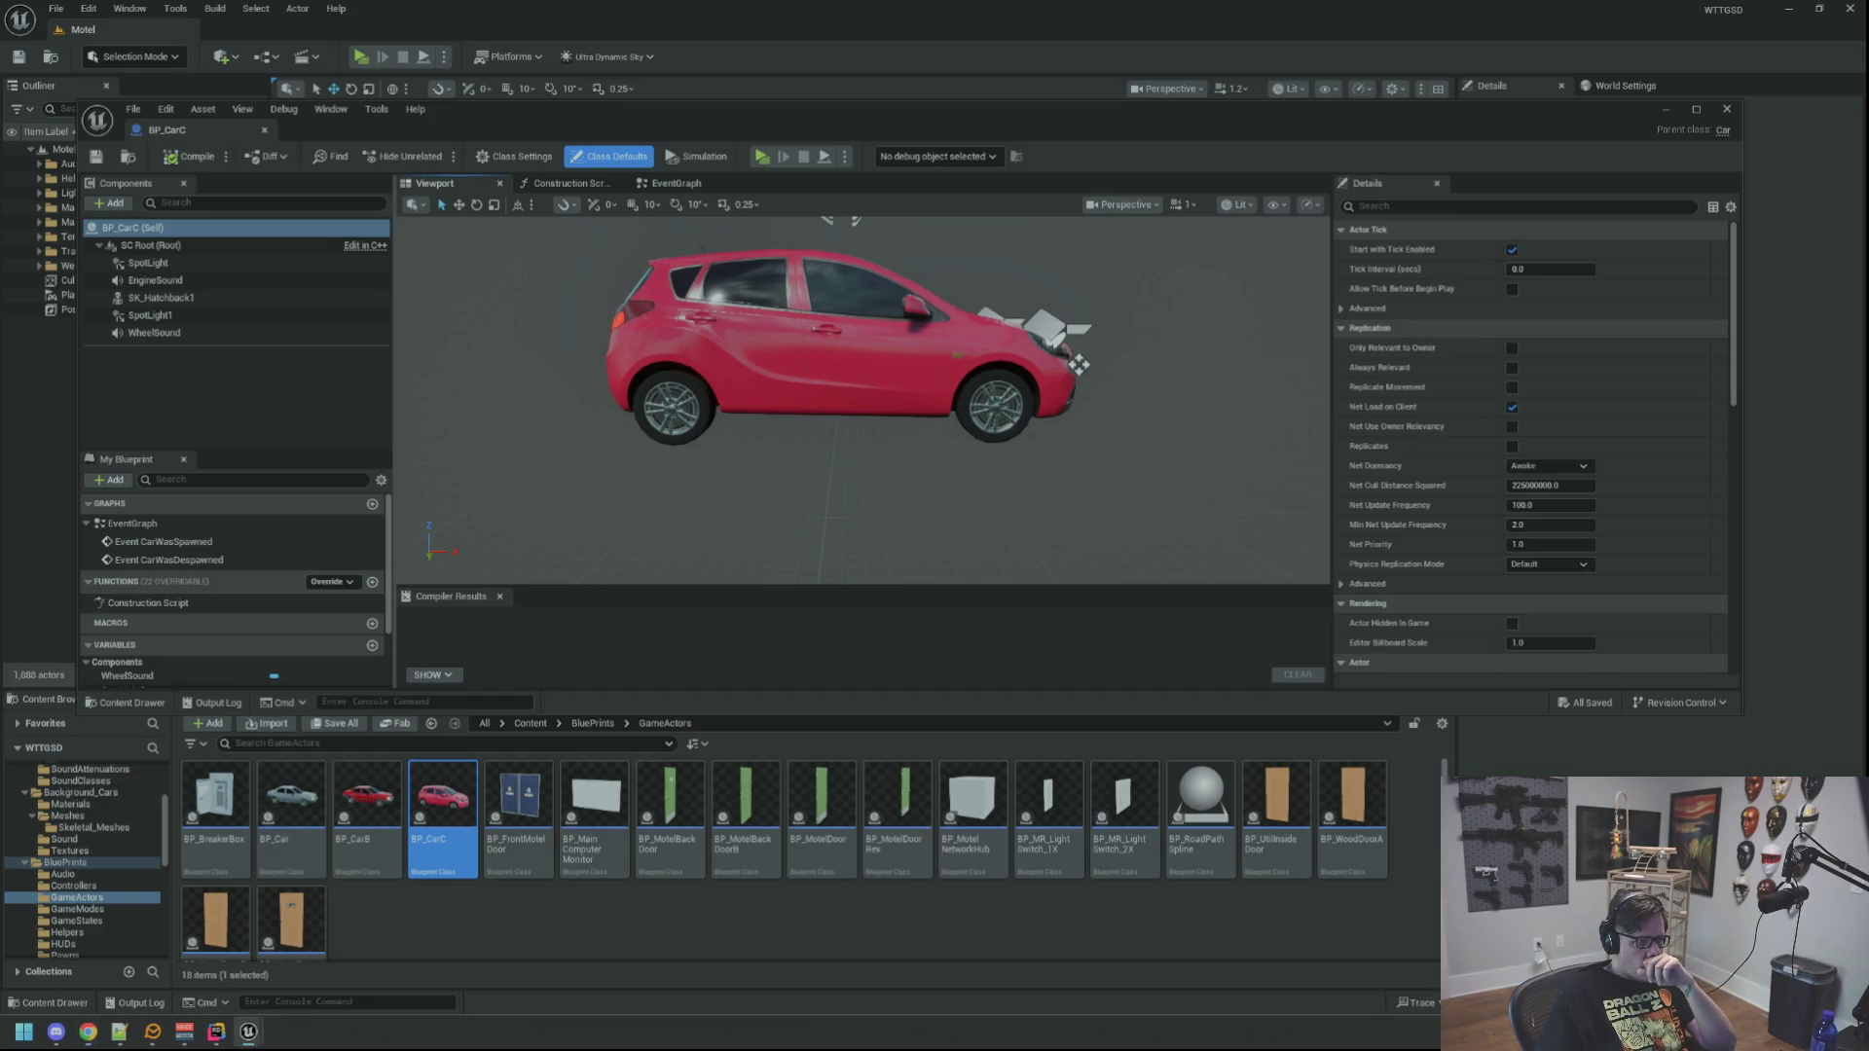
left_click_drag(720, 375, 726, 401)
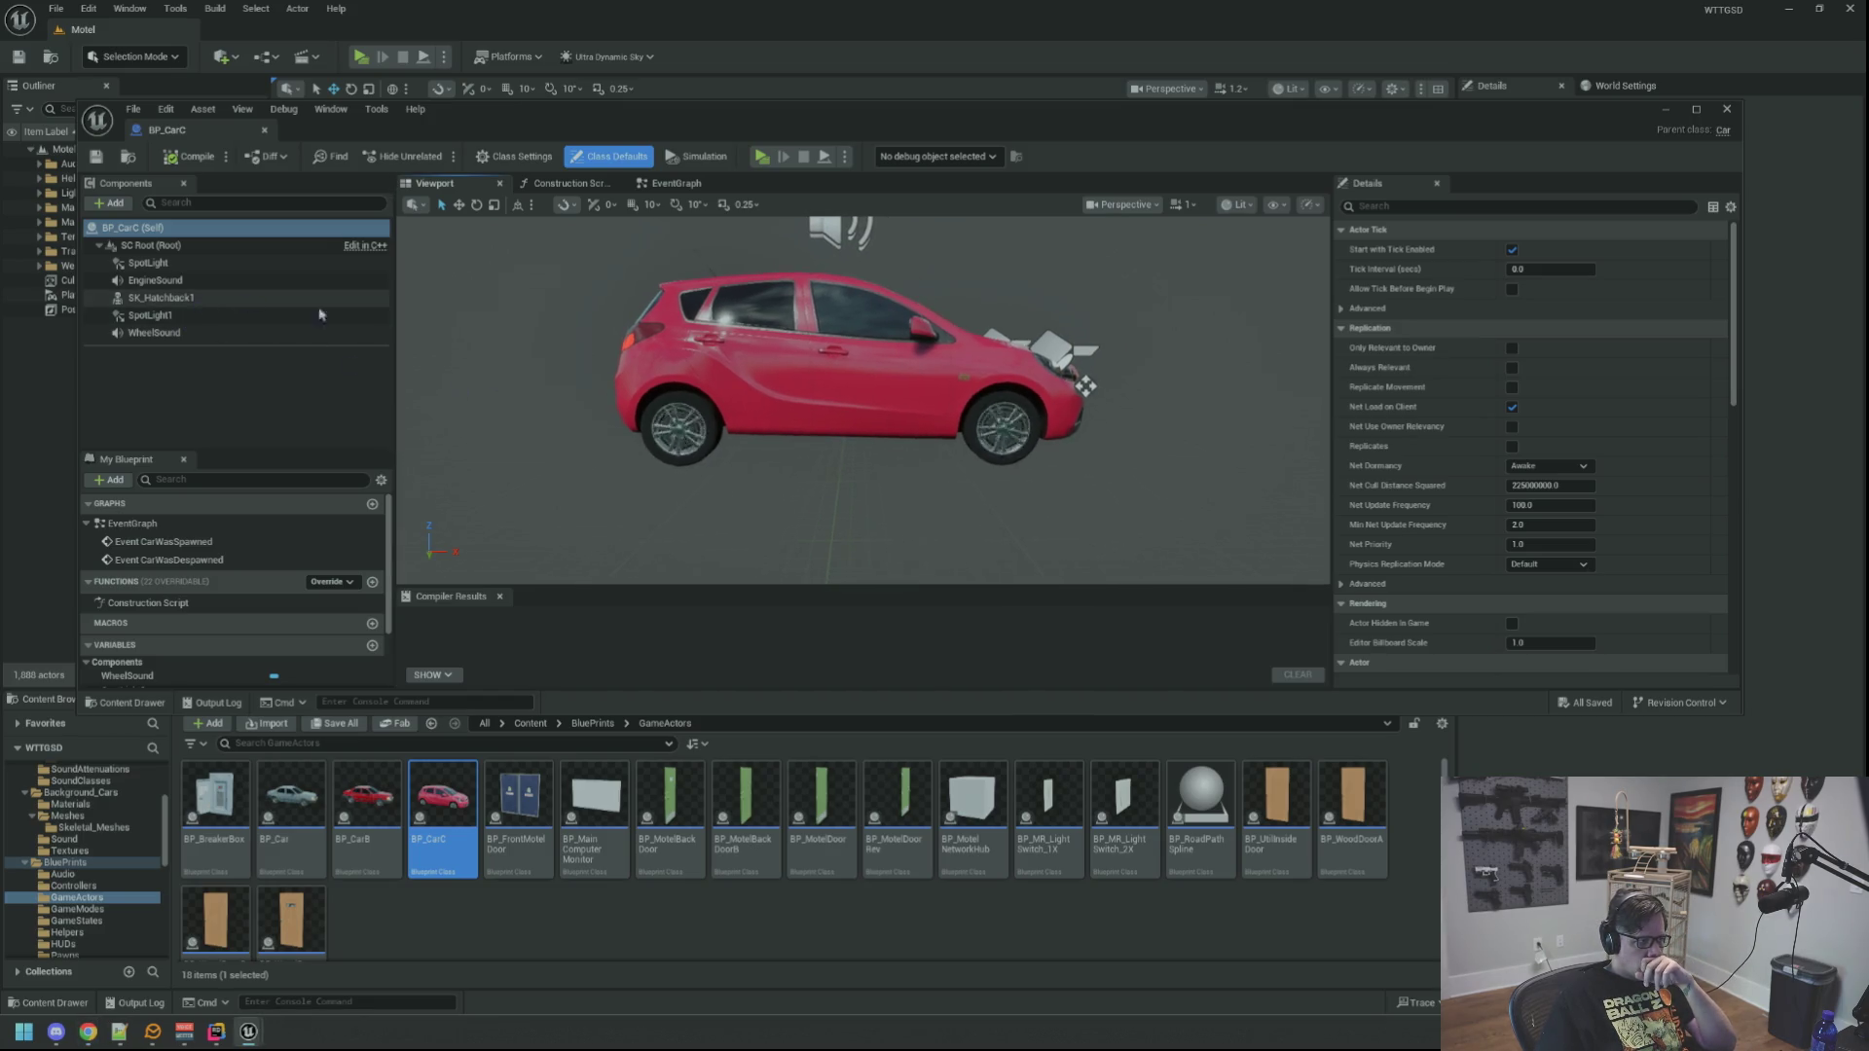
left_click(244, 298)
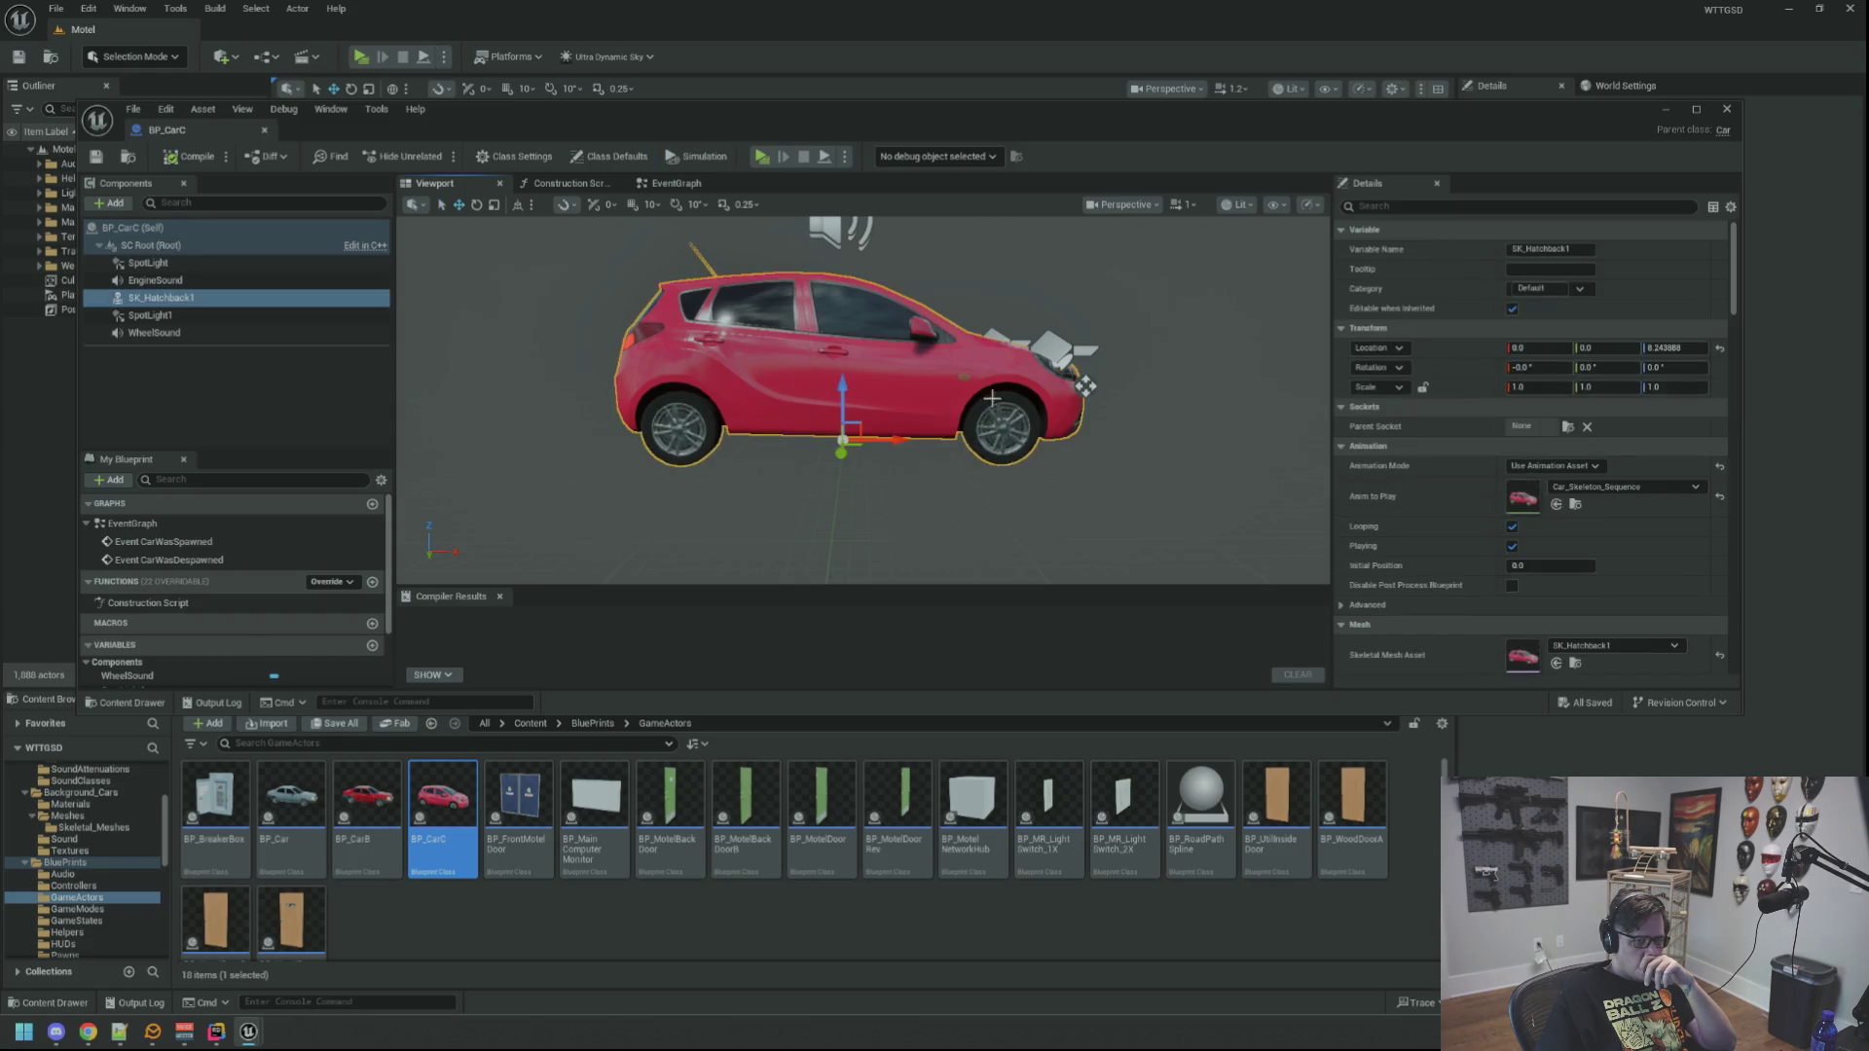
left_click(1556, 664)
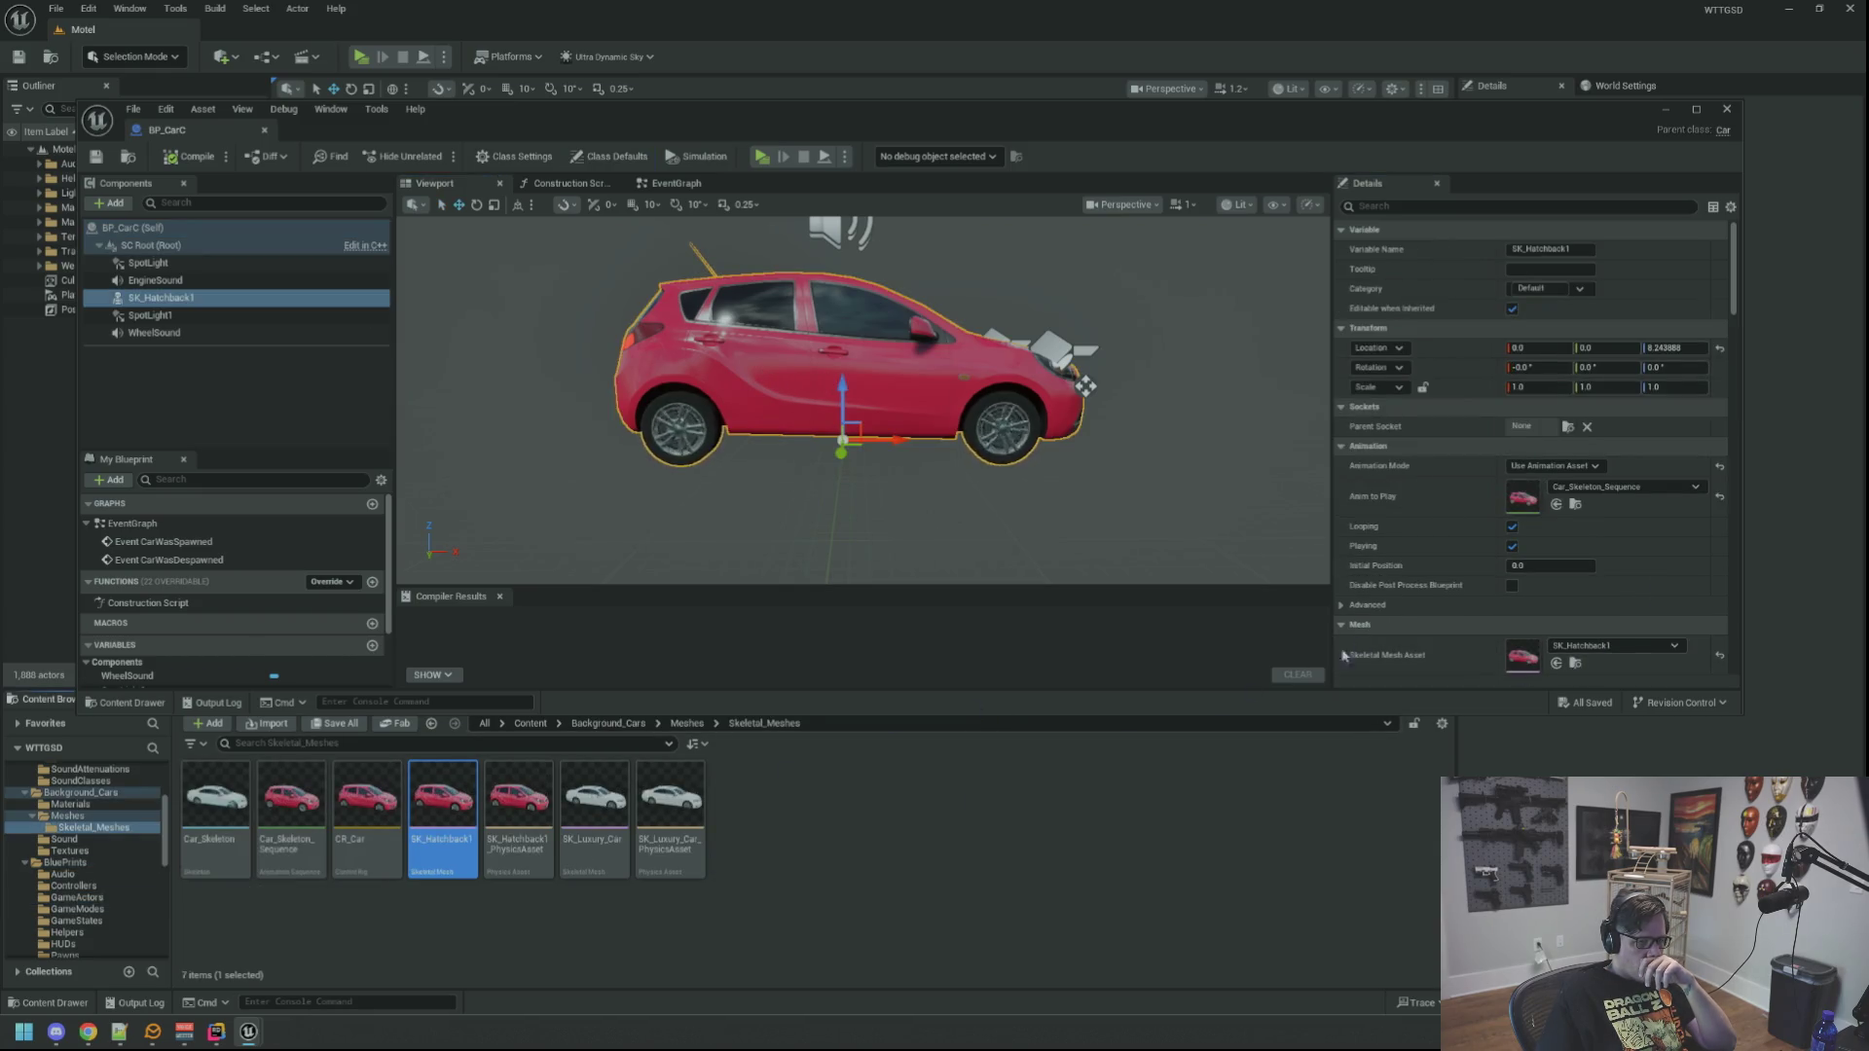
scroll(1412, 584, "down", 5)
left_click(1556, 509)
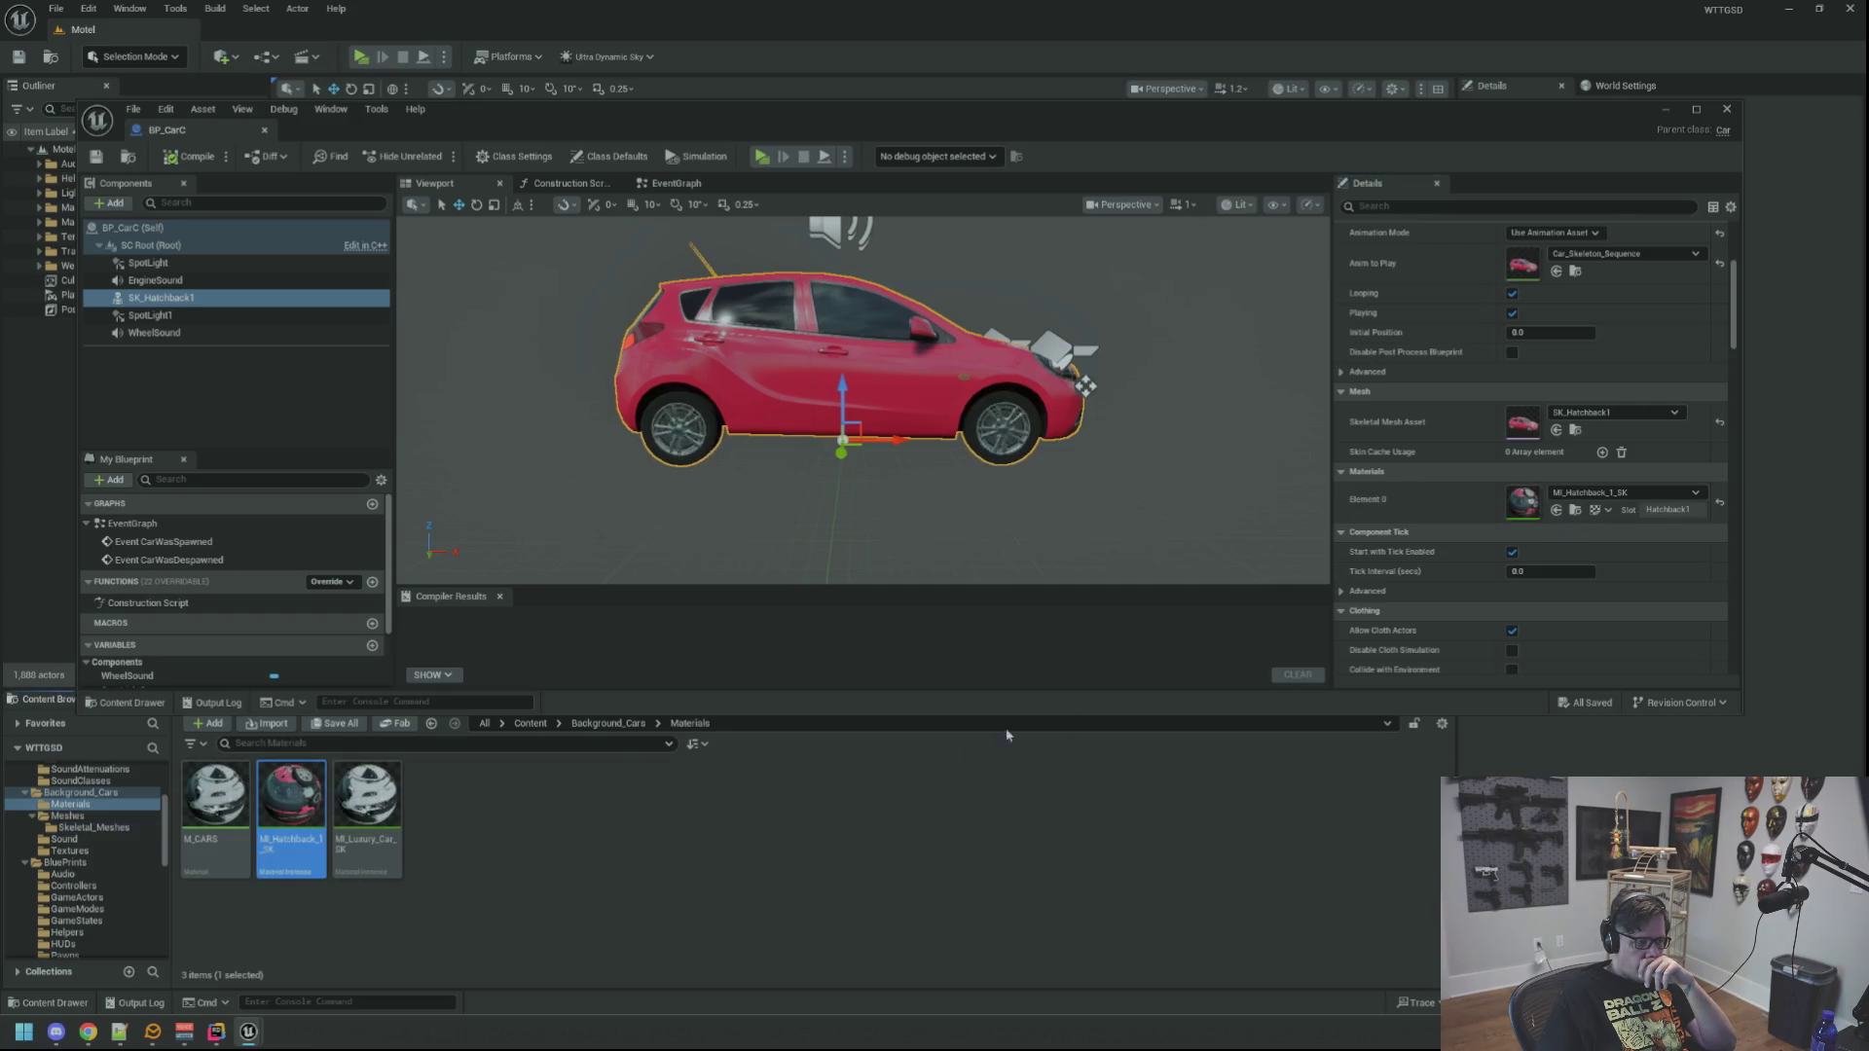
Step: Recolour MI_Hatchback_1_SK's paint from red to blue and close its material editor
double_click(292, 808)
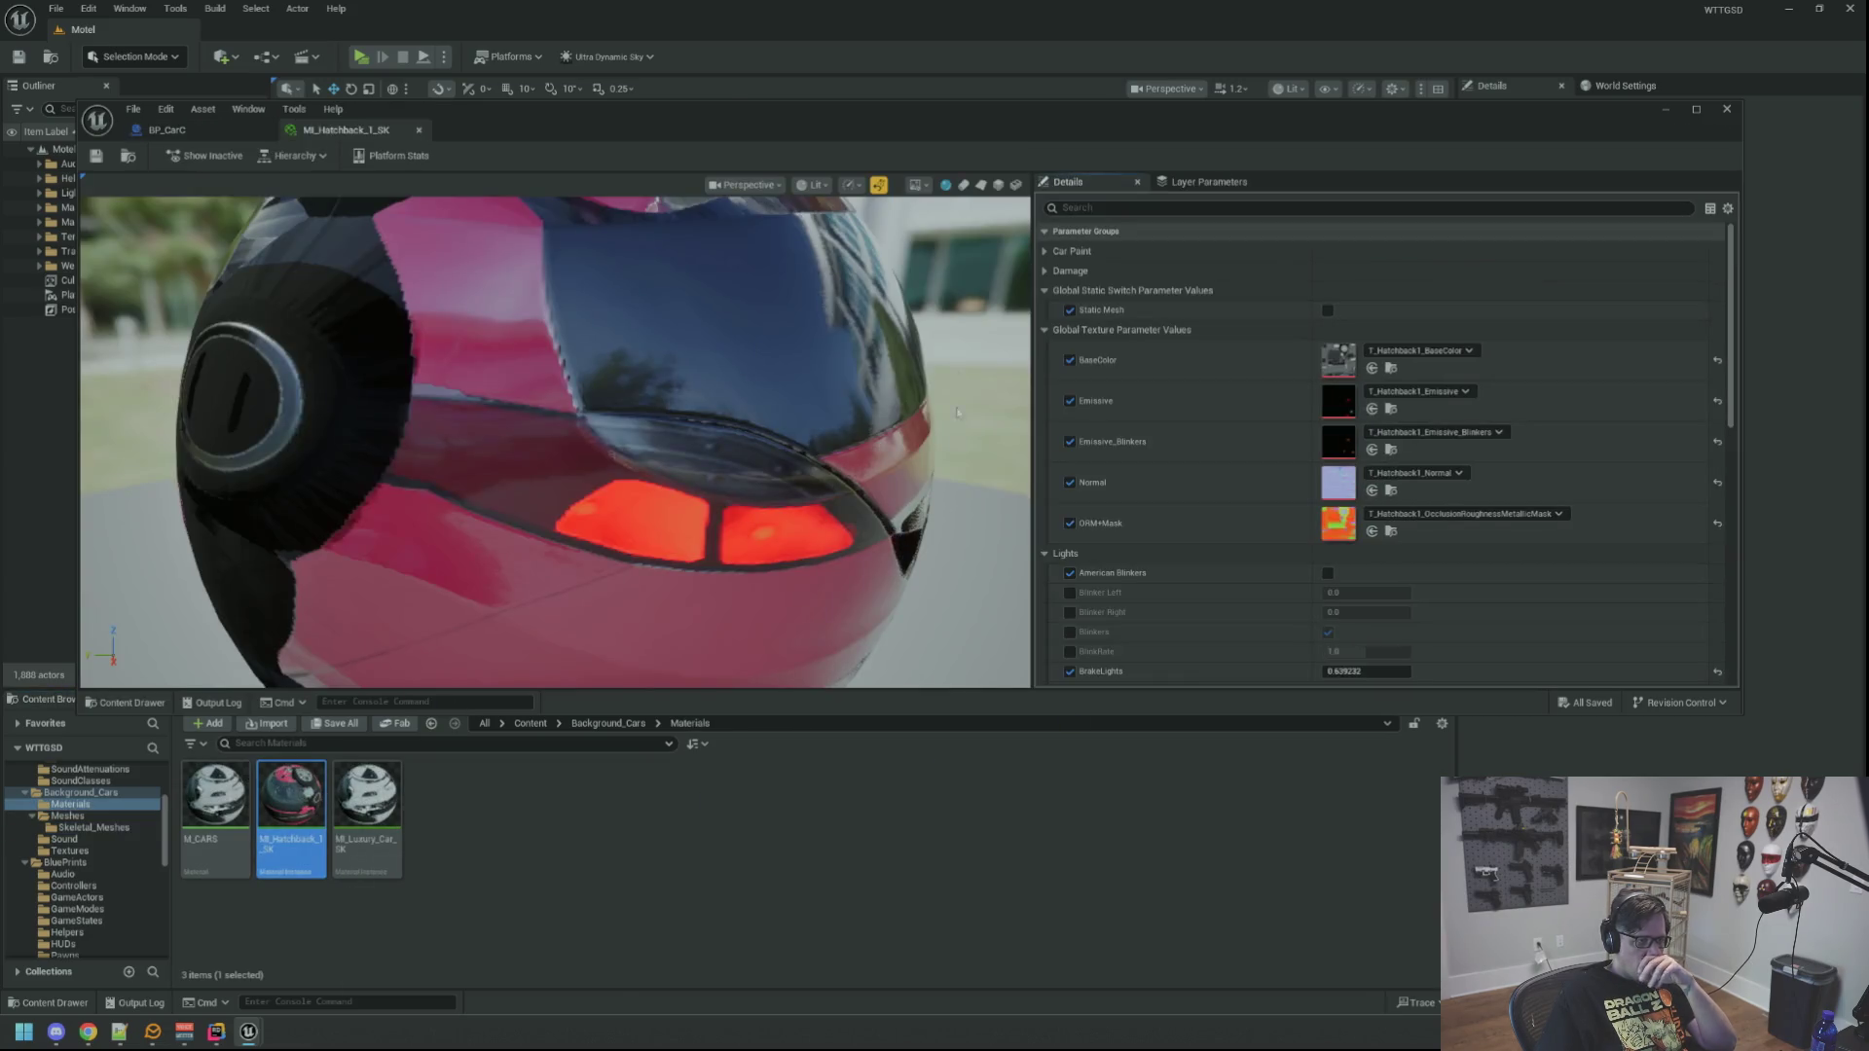
left_click(419, 130)
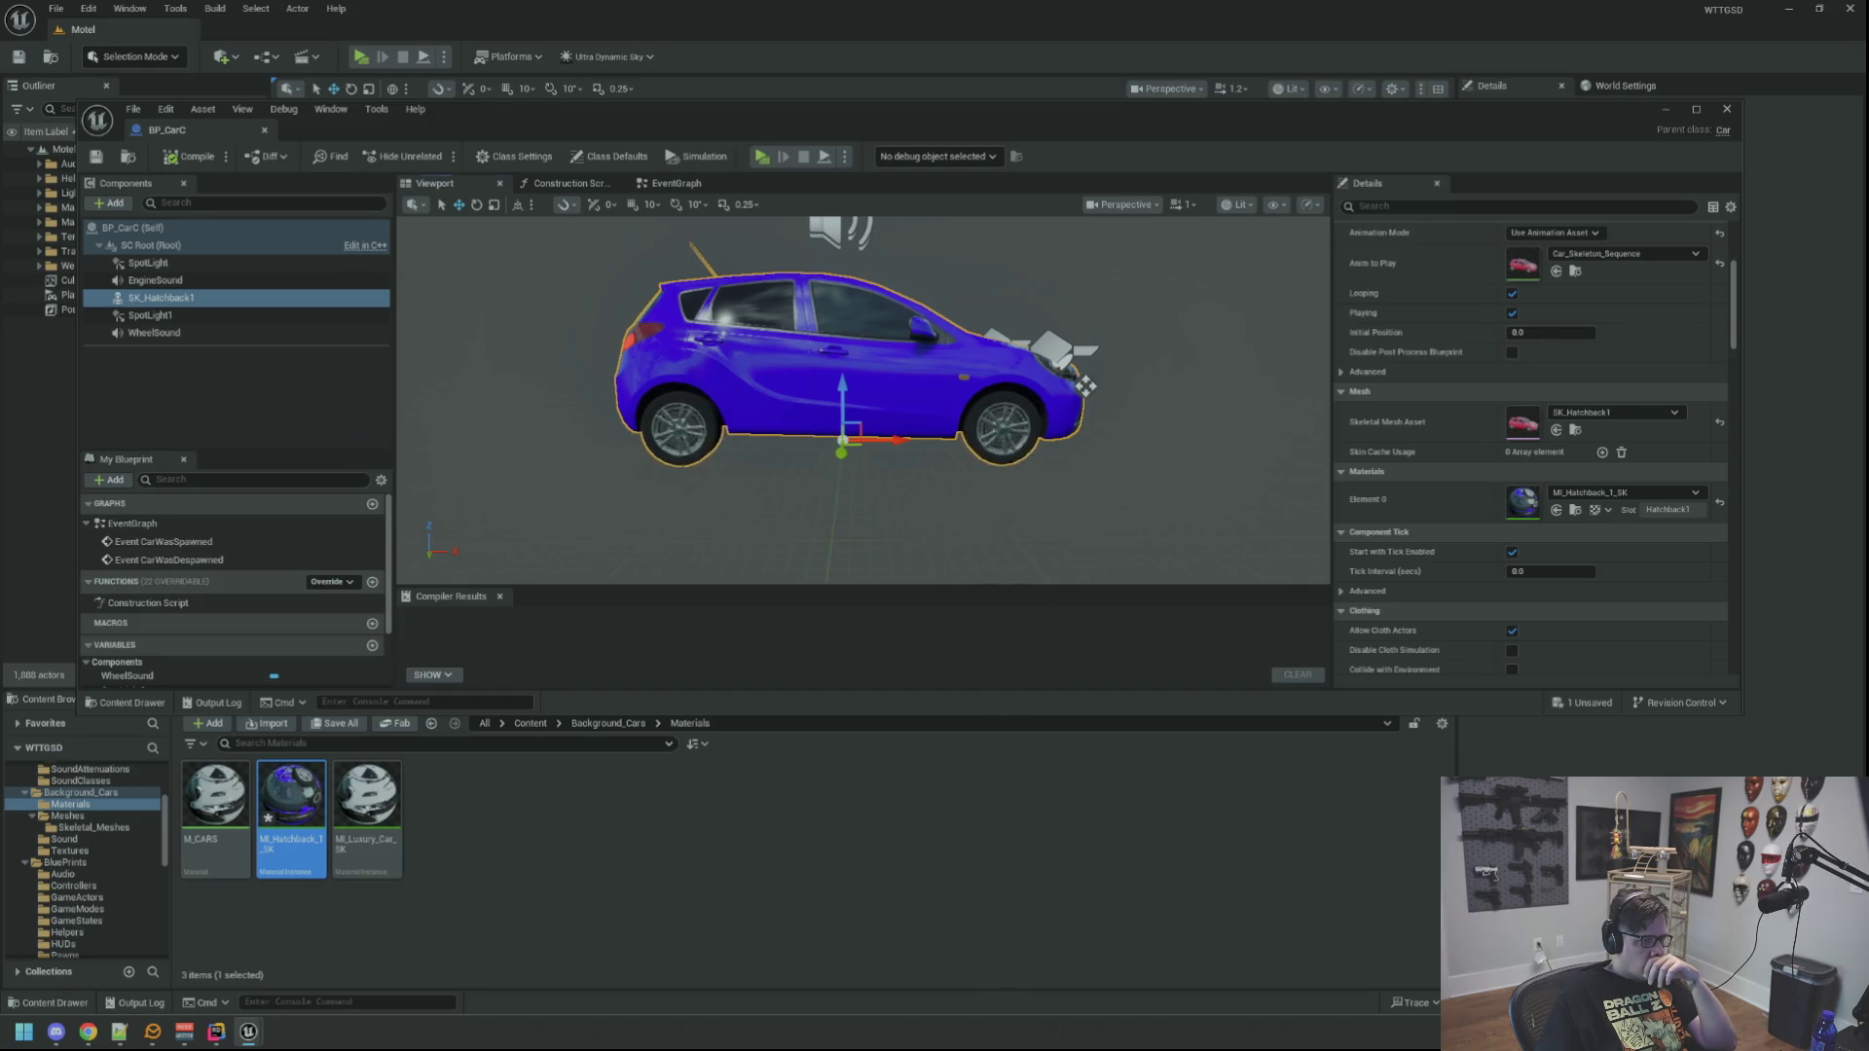
scroll(863, 401, "up", 3)
scroll(863, 401, "up", 2)
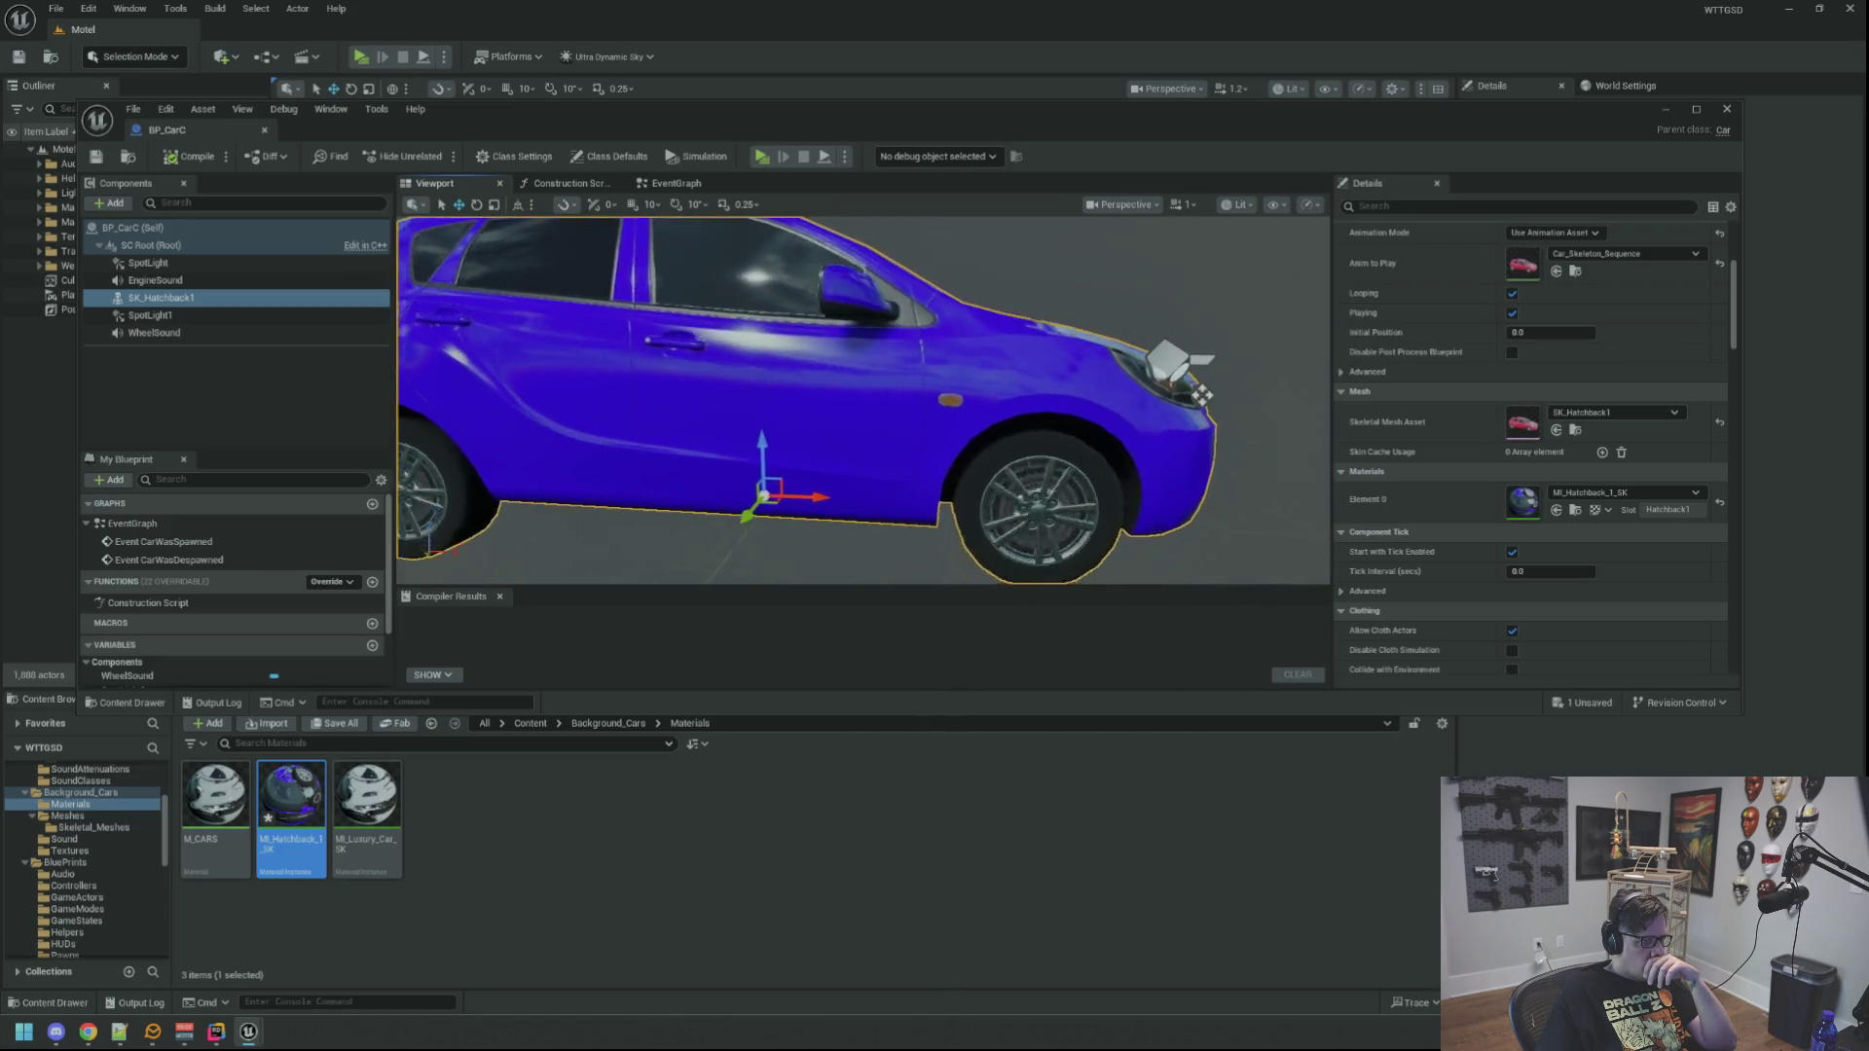
scroll(863, 401, "up", 1)
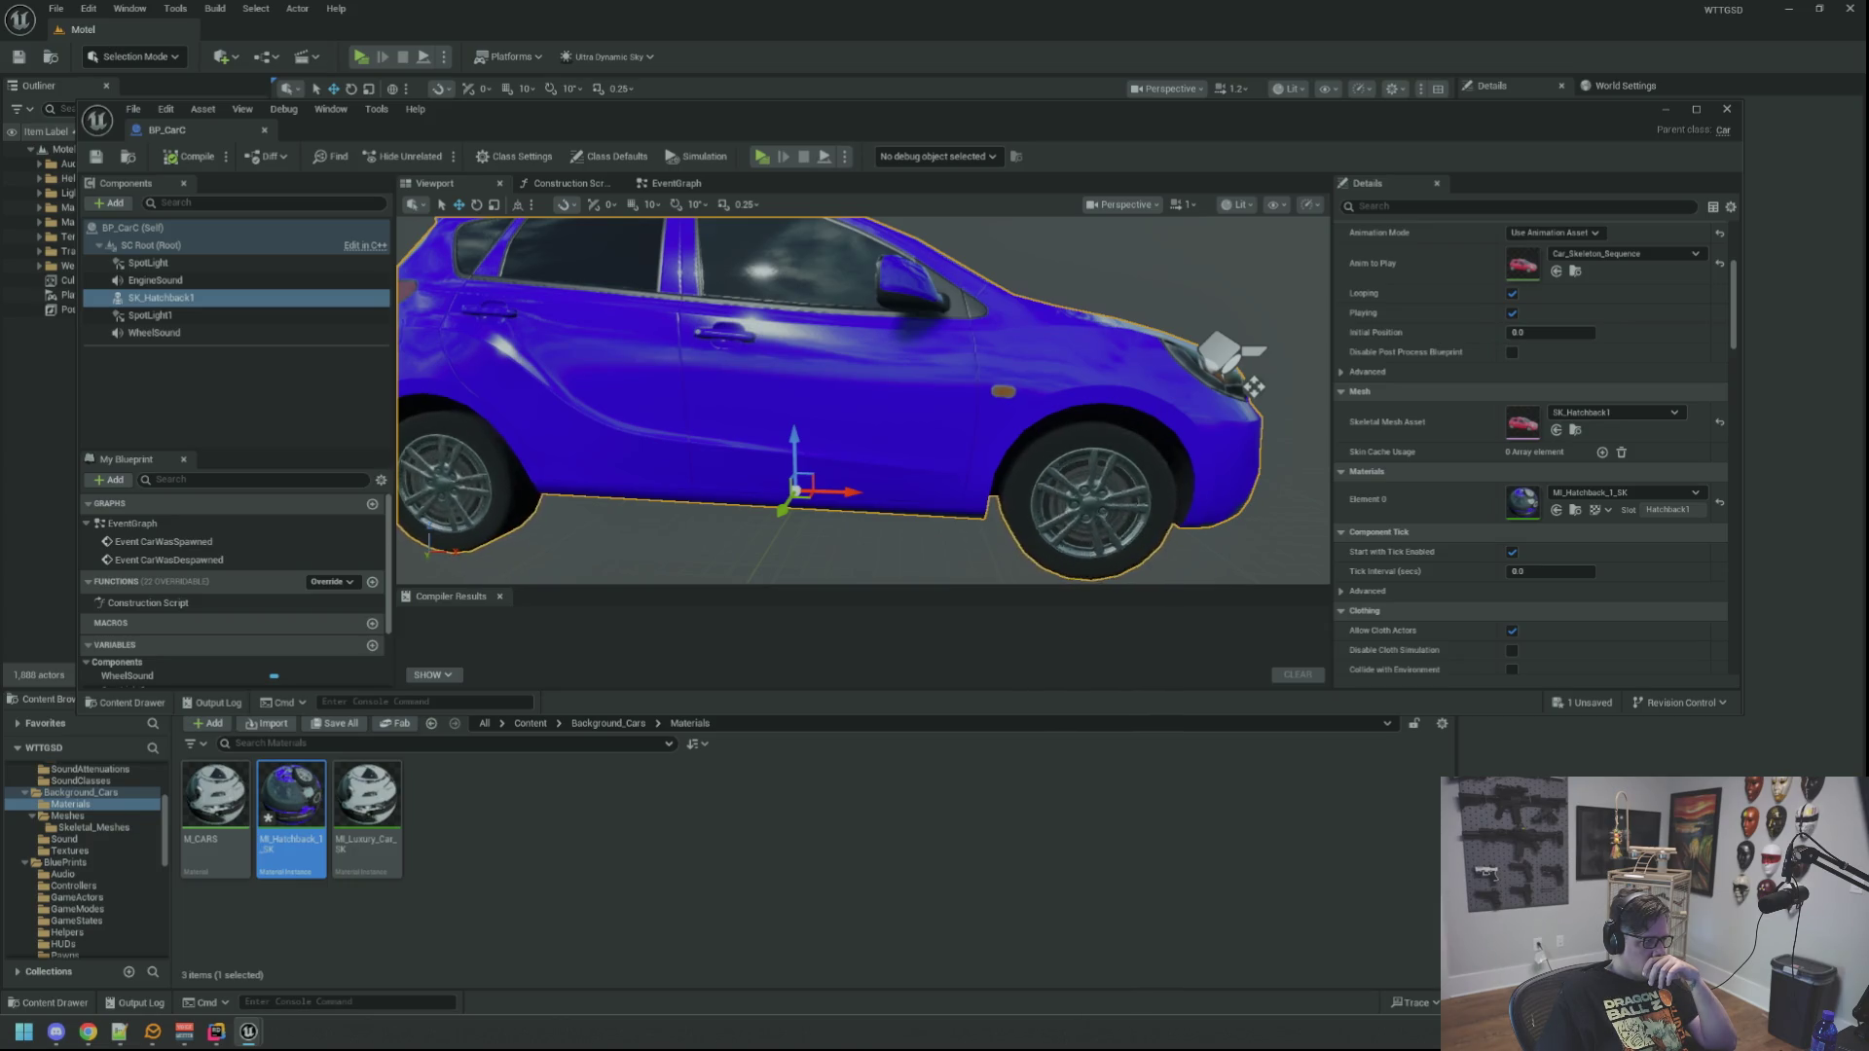
scroll(599, 438, "down", 3)
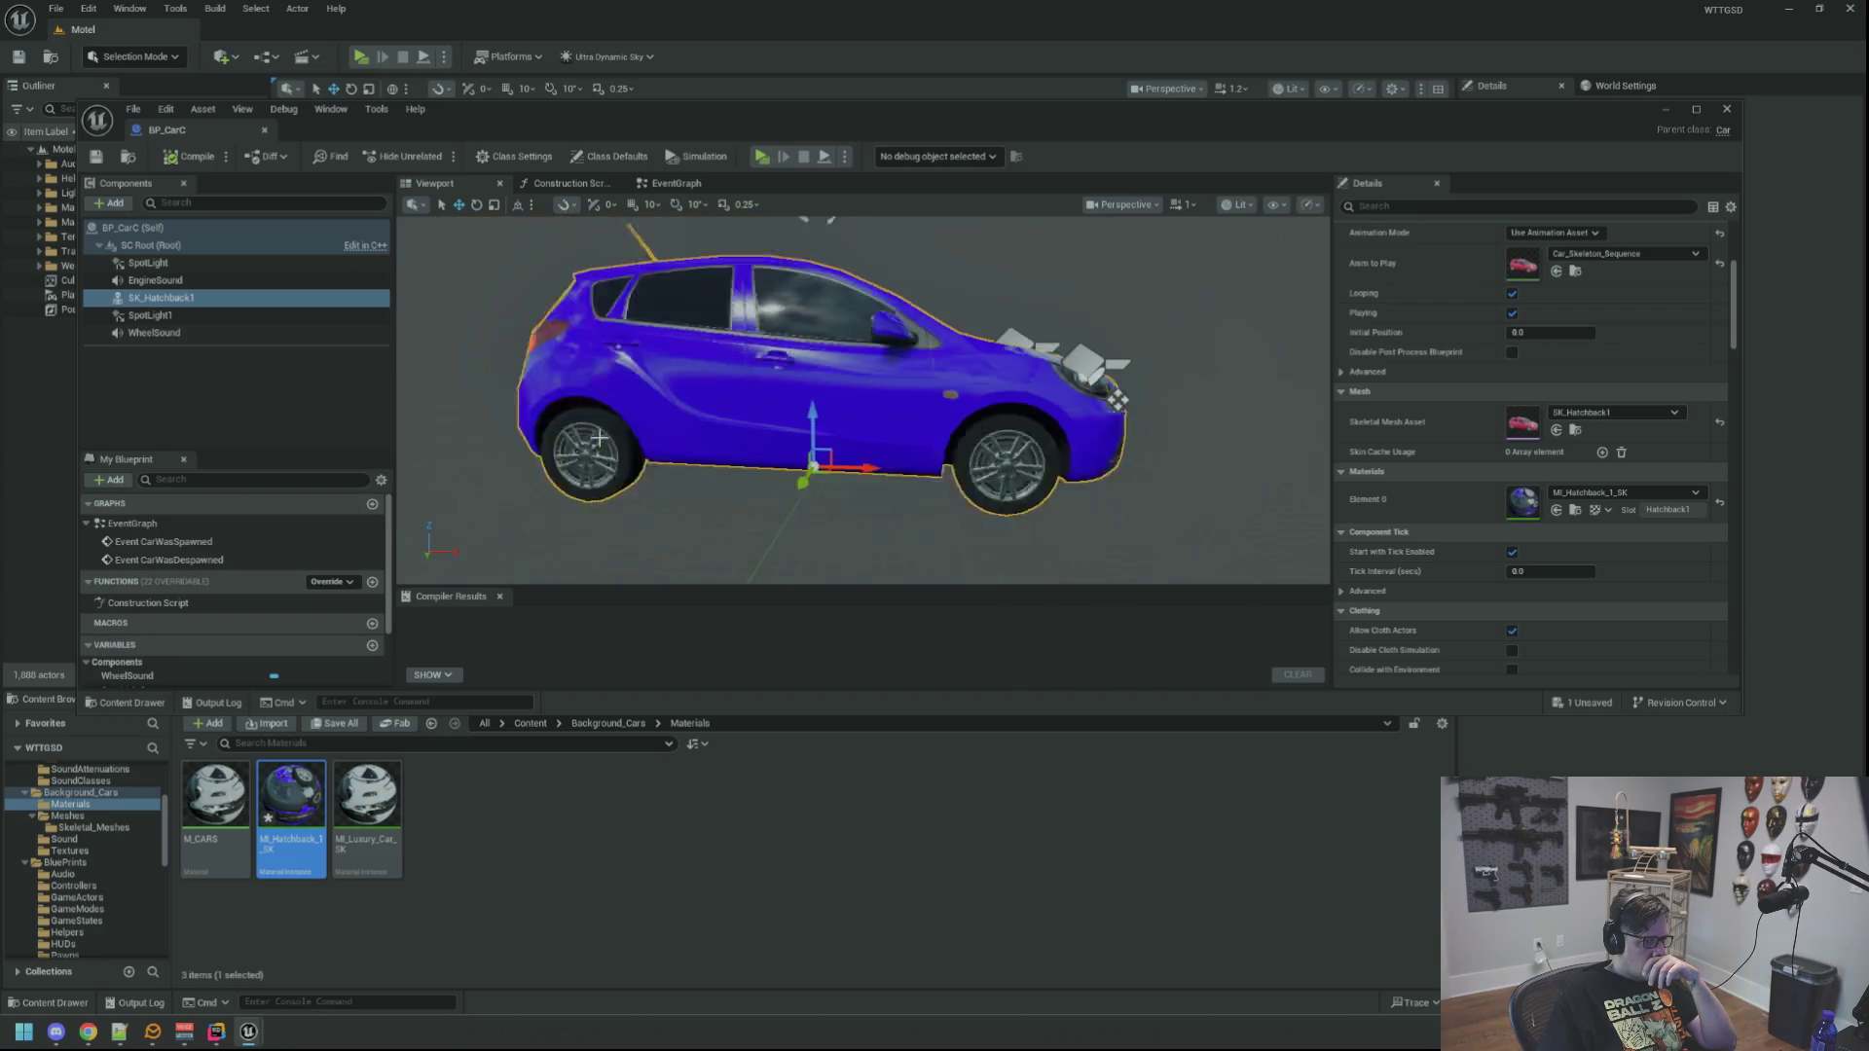
scroll(598, 438, "down", 3)
scroll(703, 456, "up", 3)
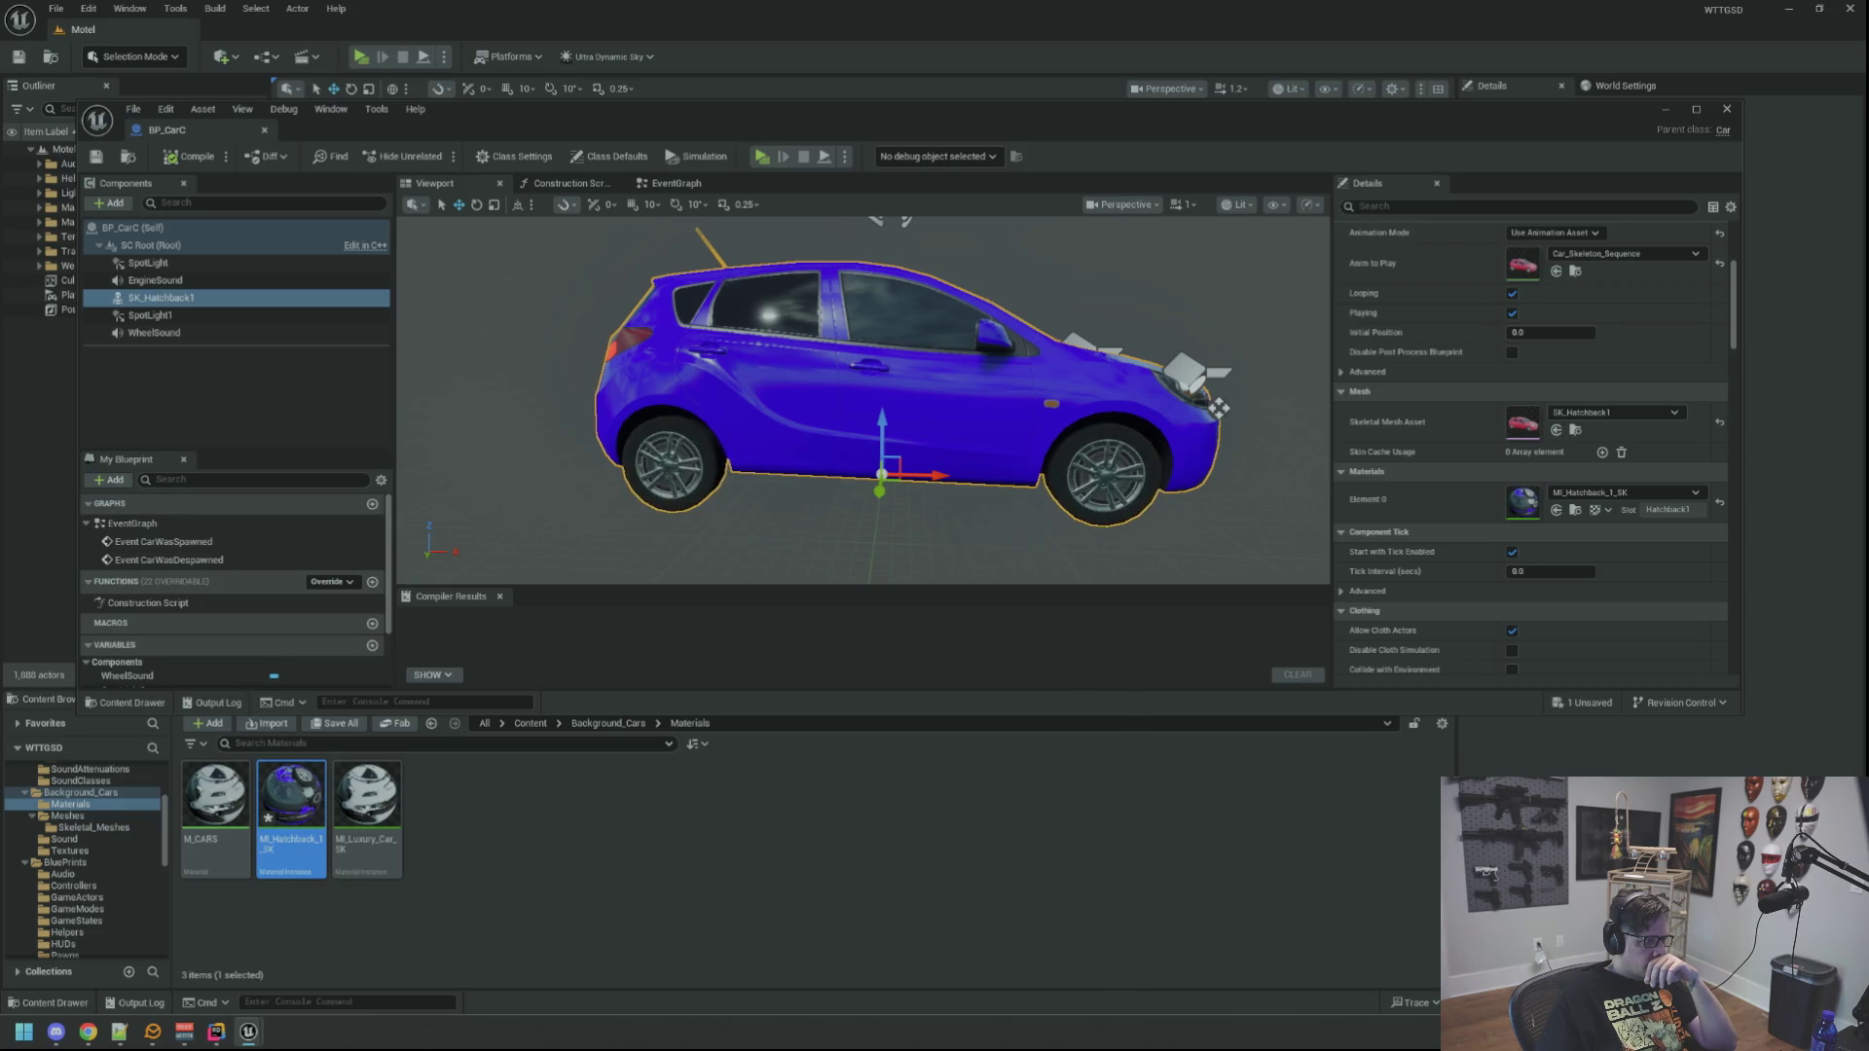
mouse_move(473, 505)
left_mouse_down()
mouse_move(792, 413)
mouse_move(739, 428)
mouse_move(672, 408)
mouse_move(770, 409)
mouse_move(658, 414)
left_mouse_up()
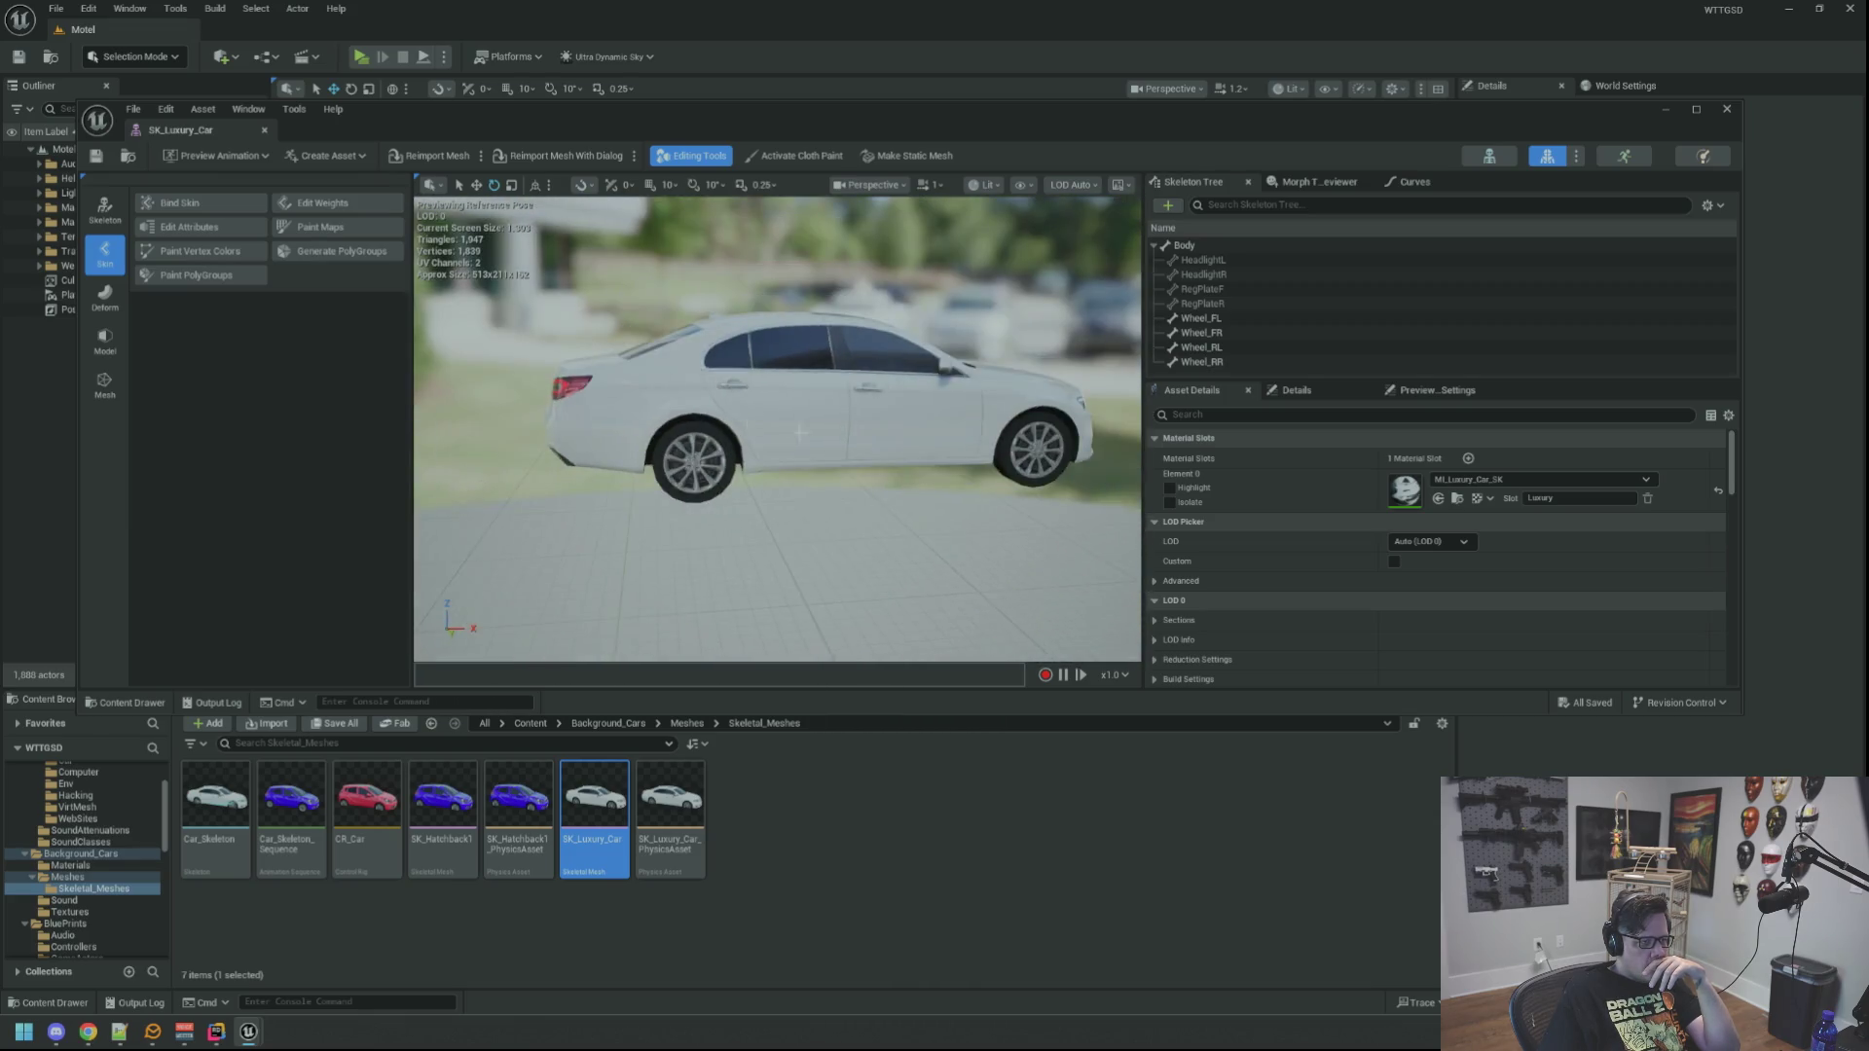
Step: Close the SK_Luxury_Car mesh editor and browse the sound folders from Ambience to VirtMesh
left_click_drag(796, 440, 755, 433)
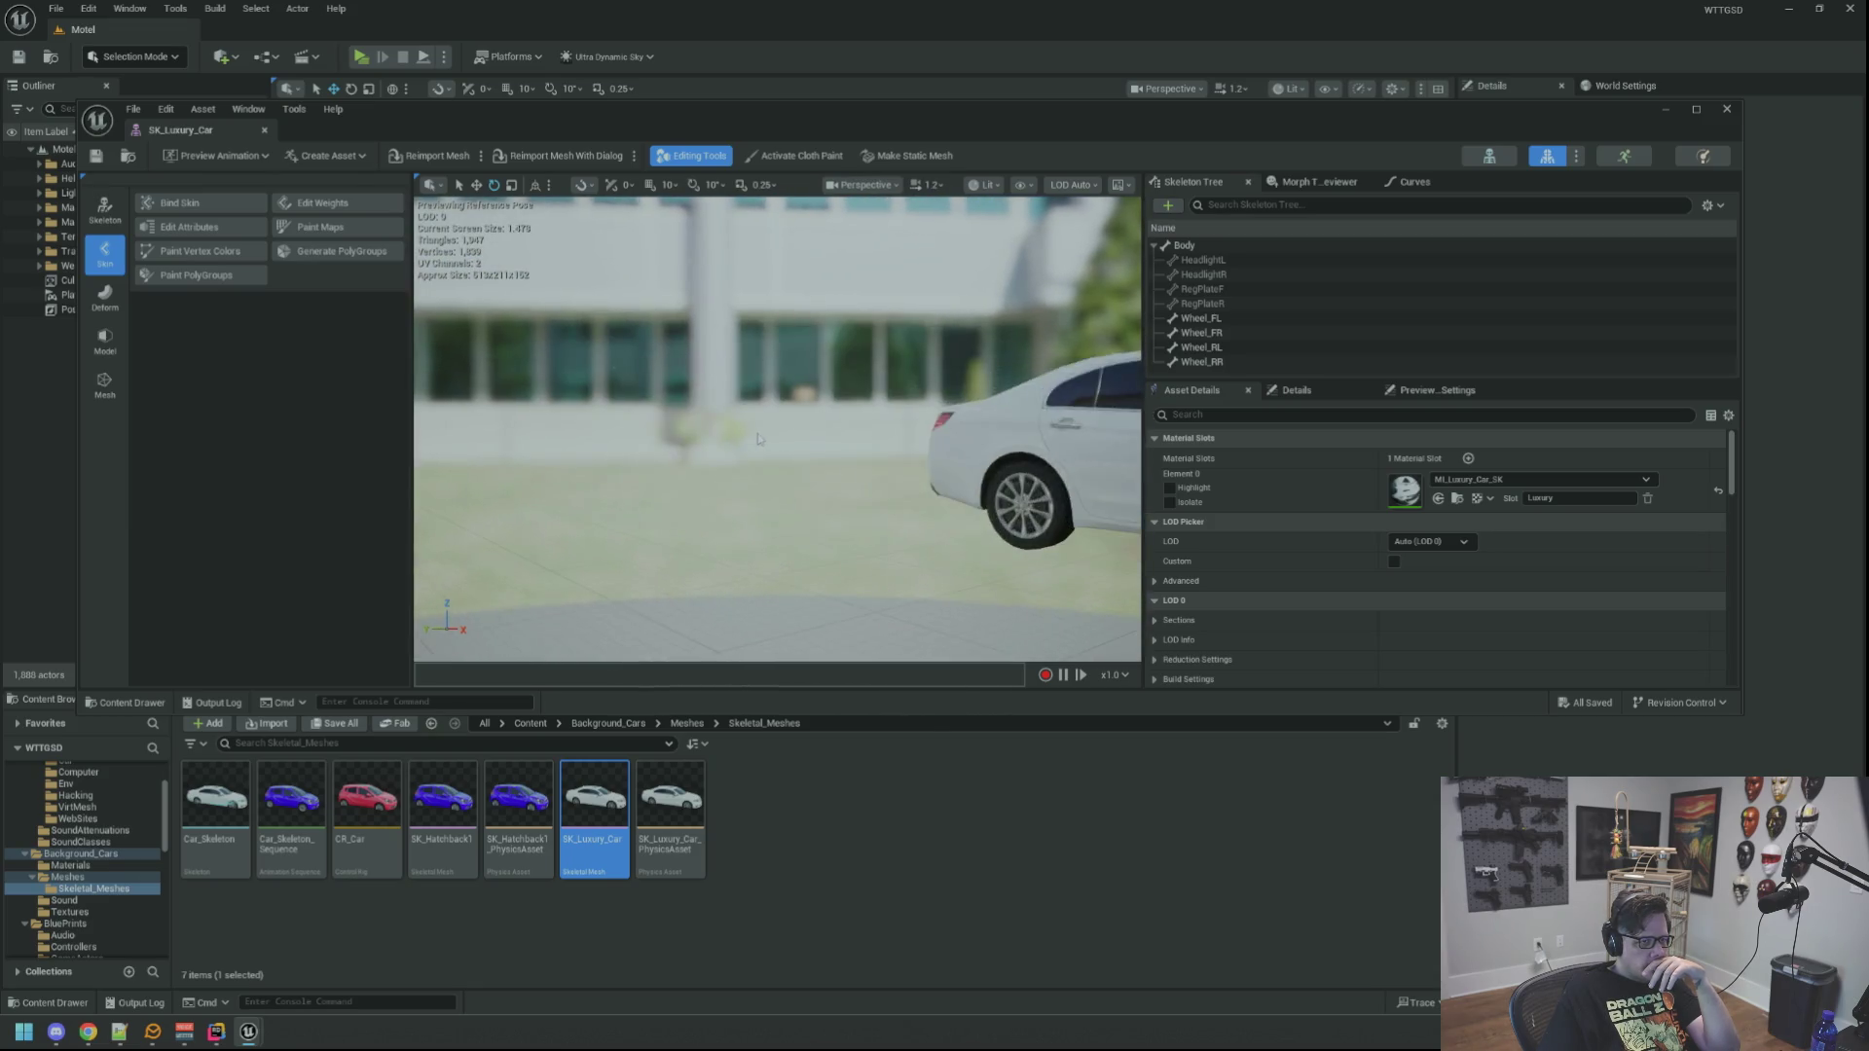
left_click(263, 130)
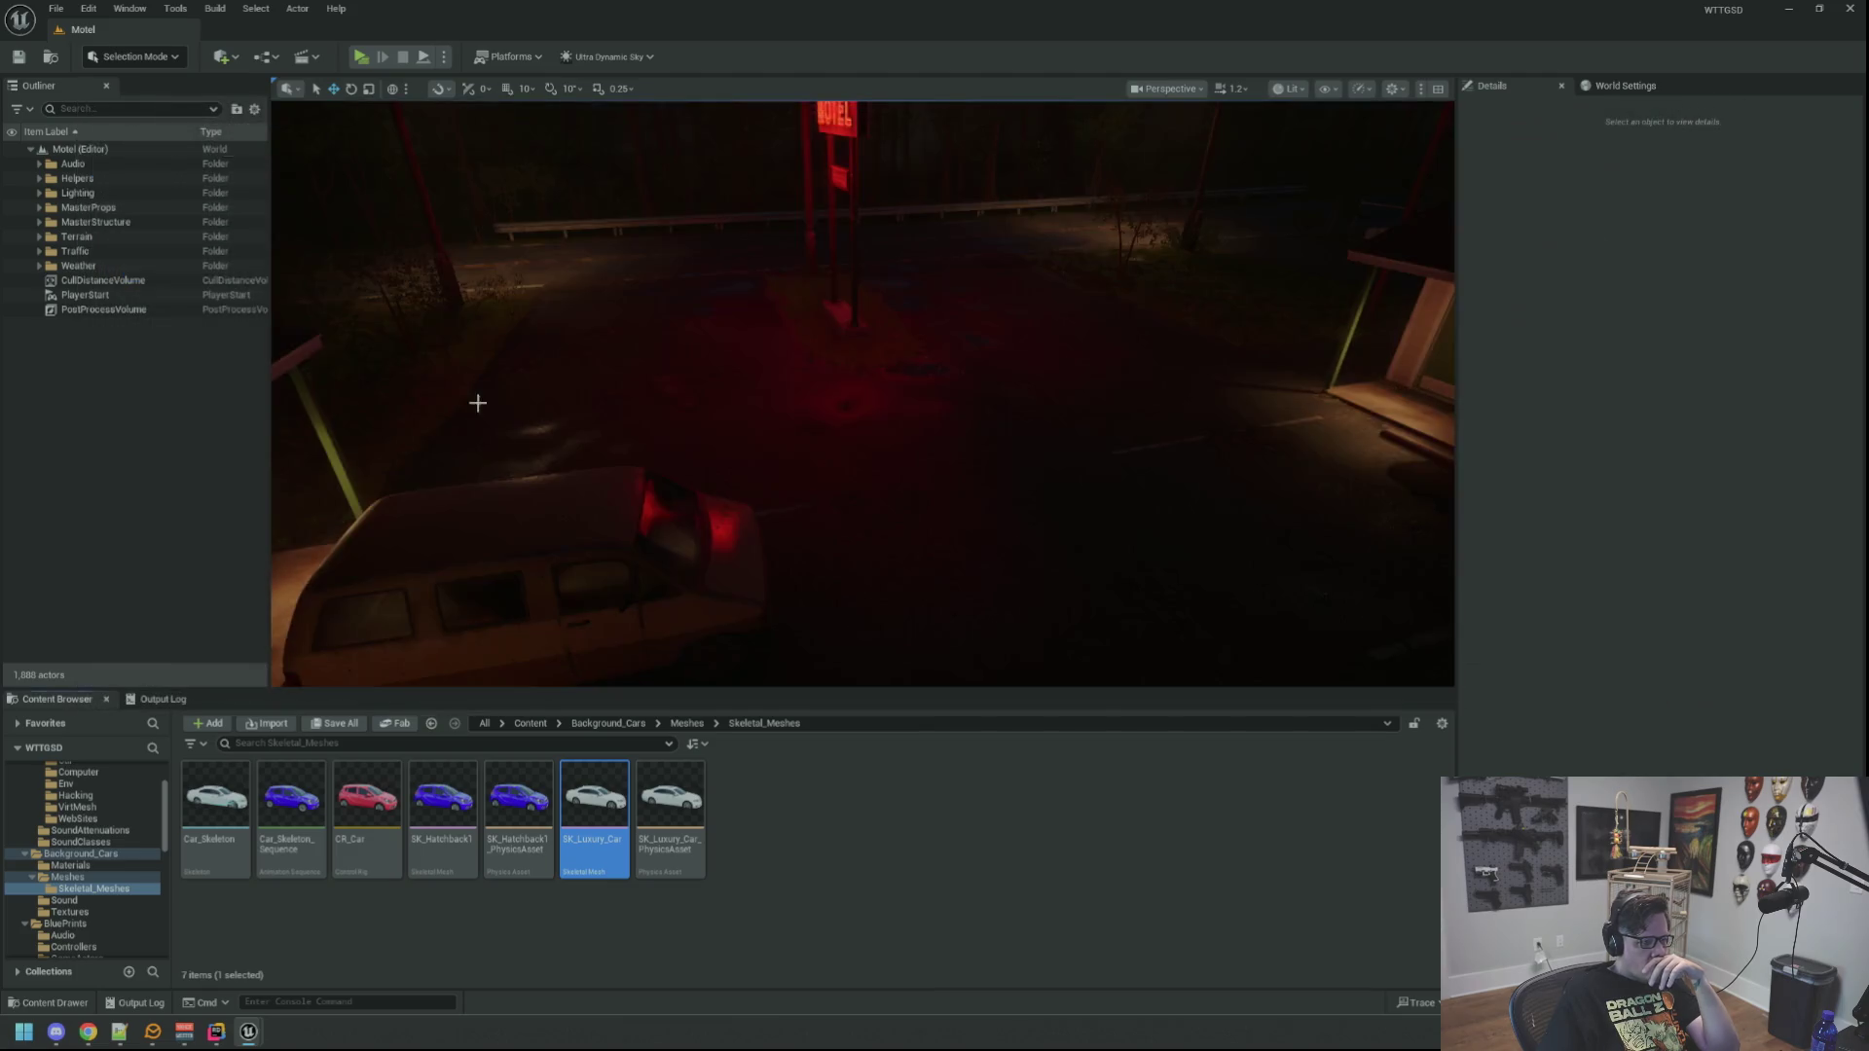
scroll(155, 838, "up", 3)
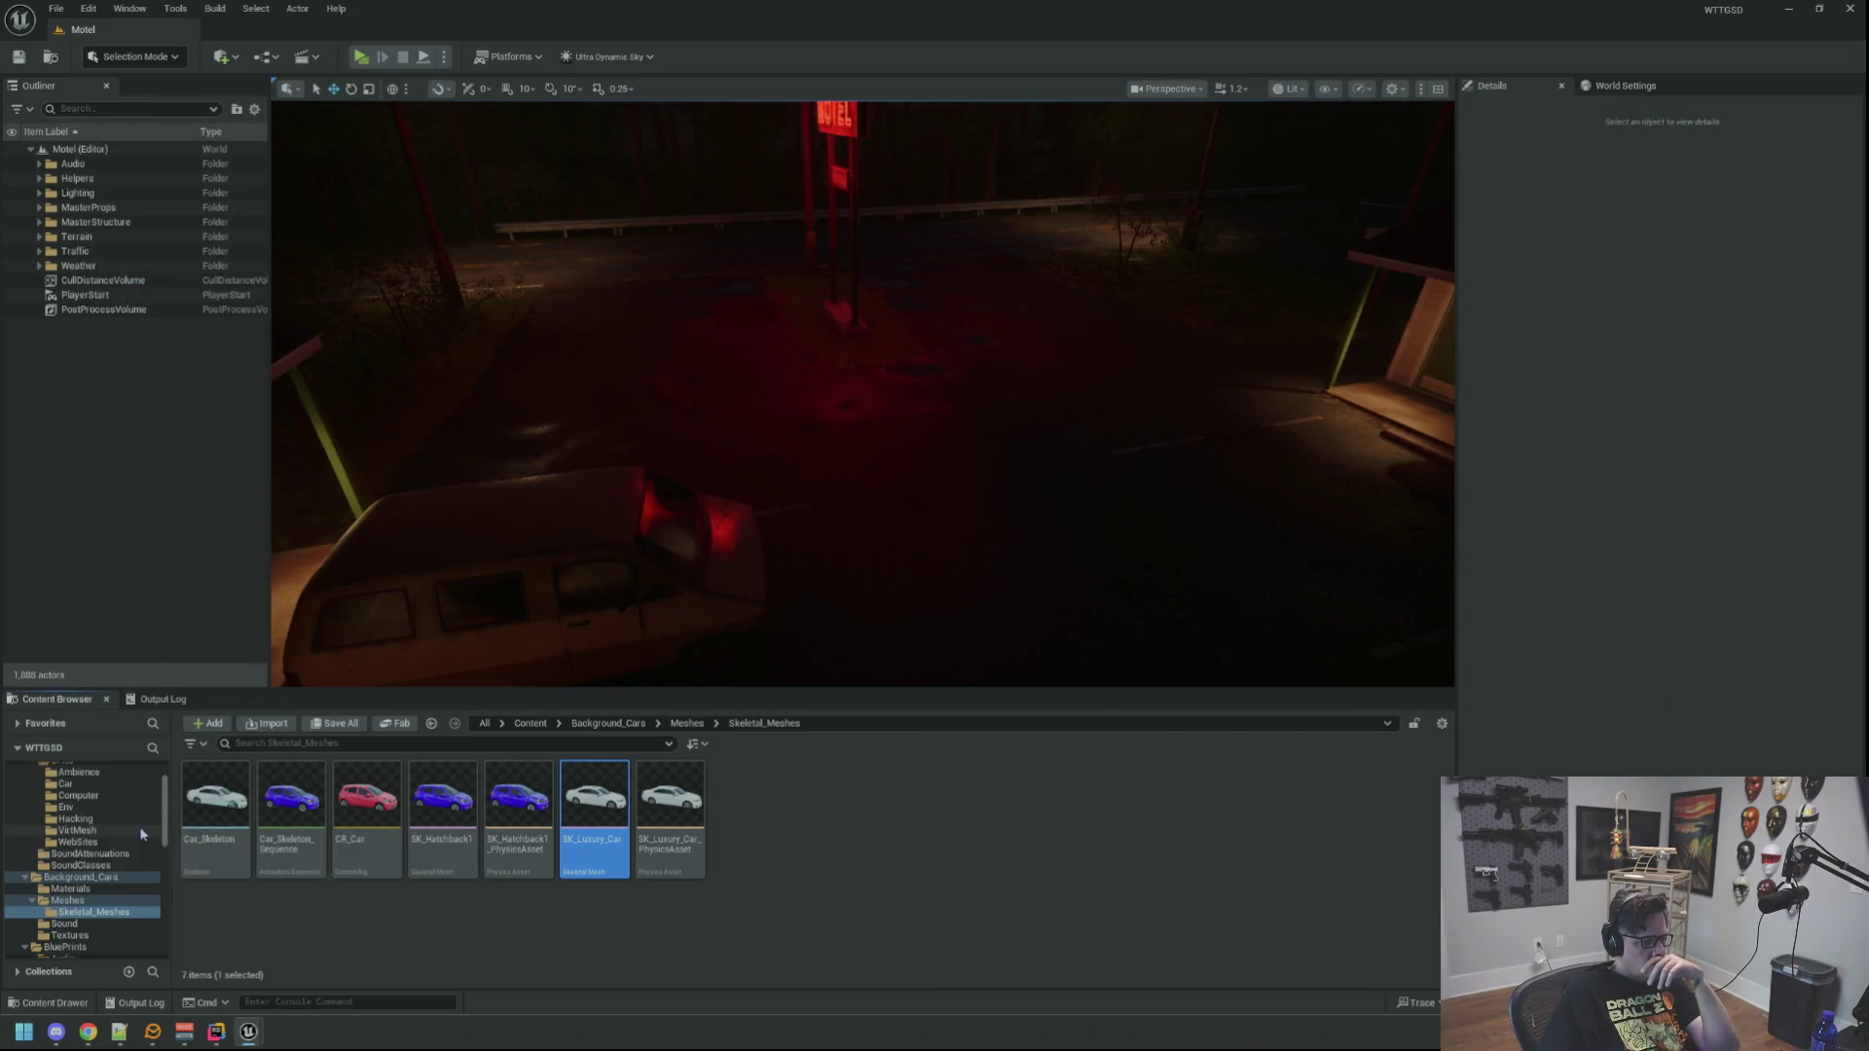
left_click(118, 827)
left_click(124, 851)
left_click(123, 863)
left_click(122, 874)
left_click(121, 886)
mouse_move(500, 492)
left_mouse_down()
mouse_move(506, 545)
mouse_move(732, 330)
left_mouse_up()
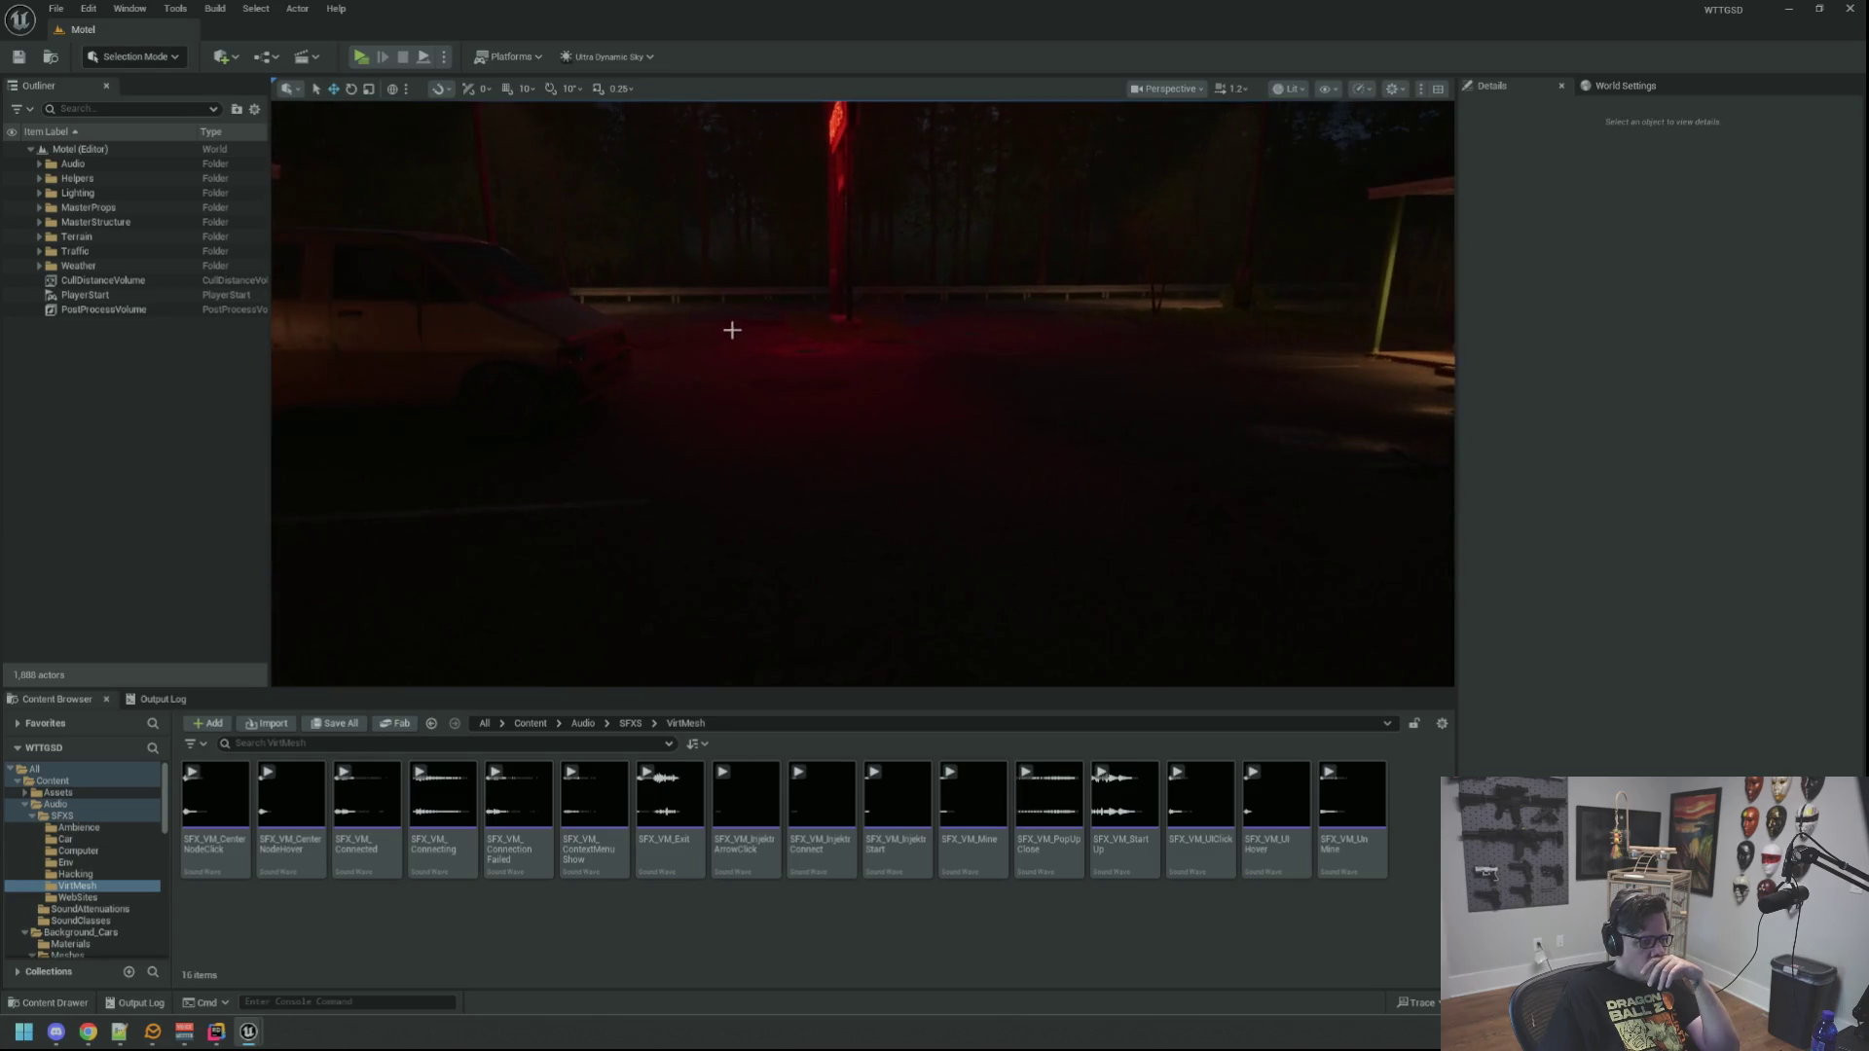
Step: In BluePrints > GameActors, duplicate BP_CarD as BP_CarE
key("Up")
key("Up")
key("Up")
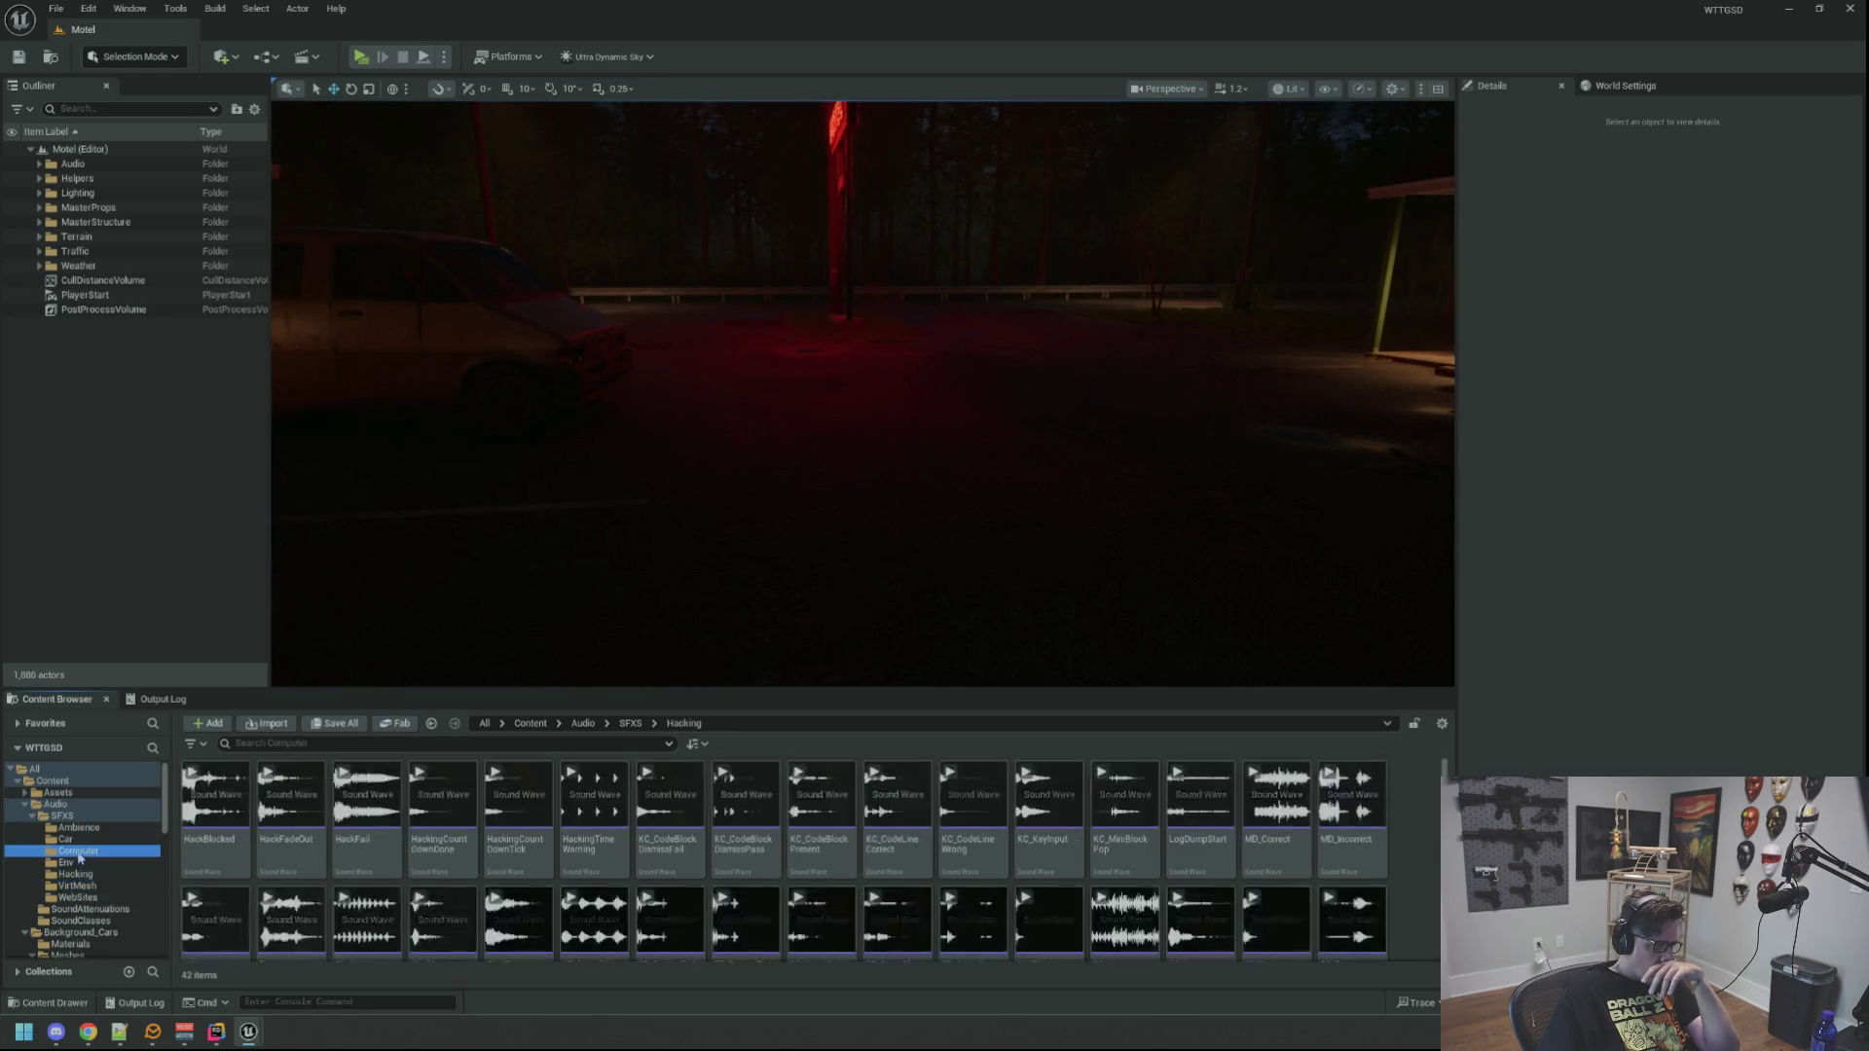
scroll(101, 889, "down", 3)
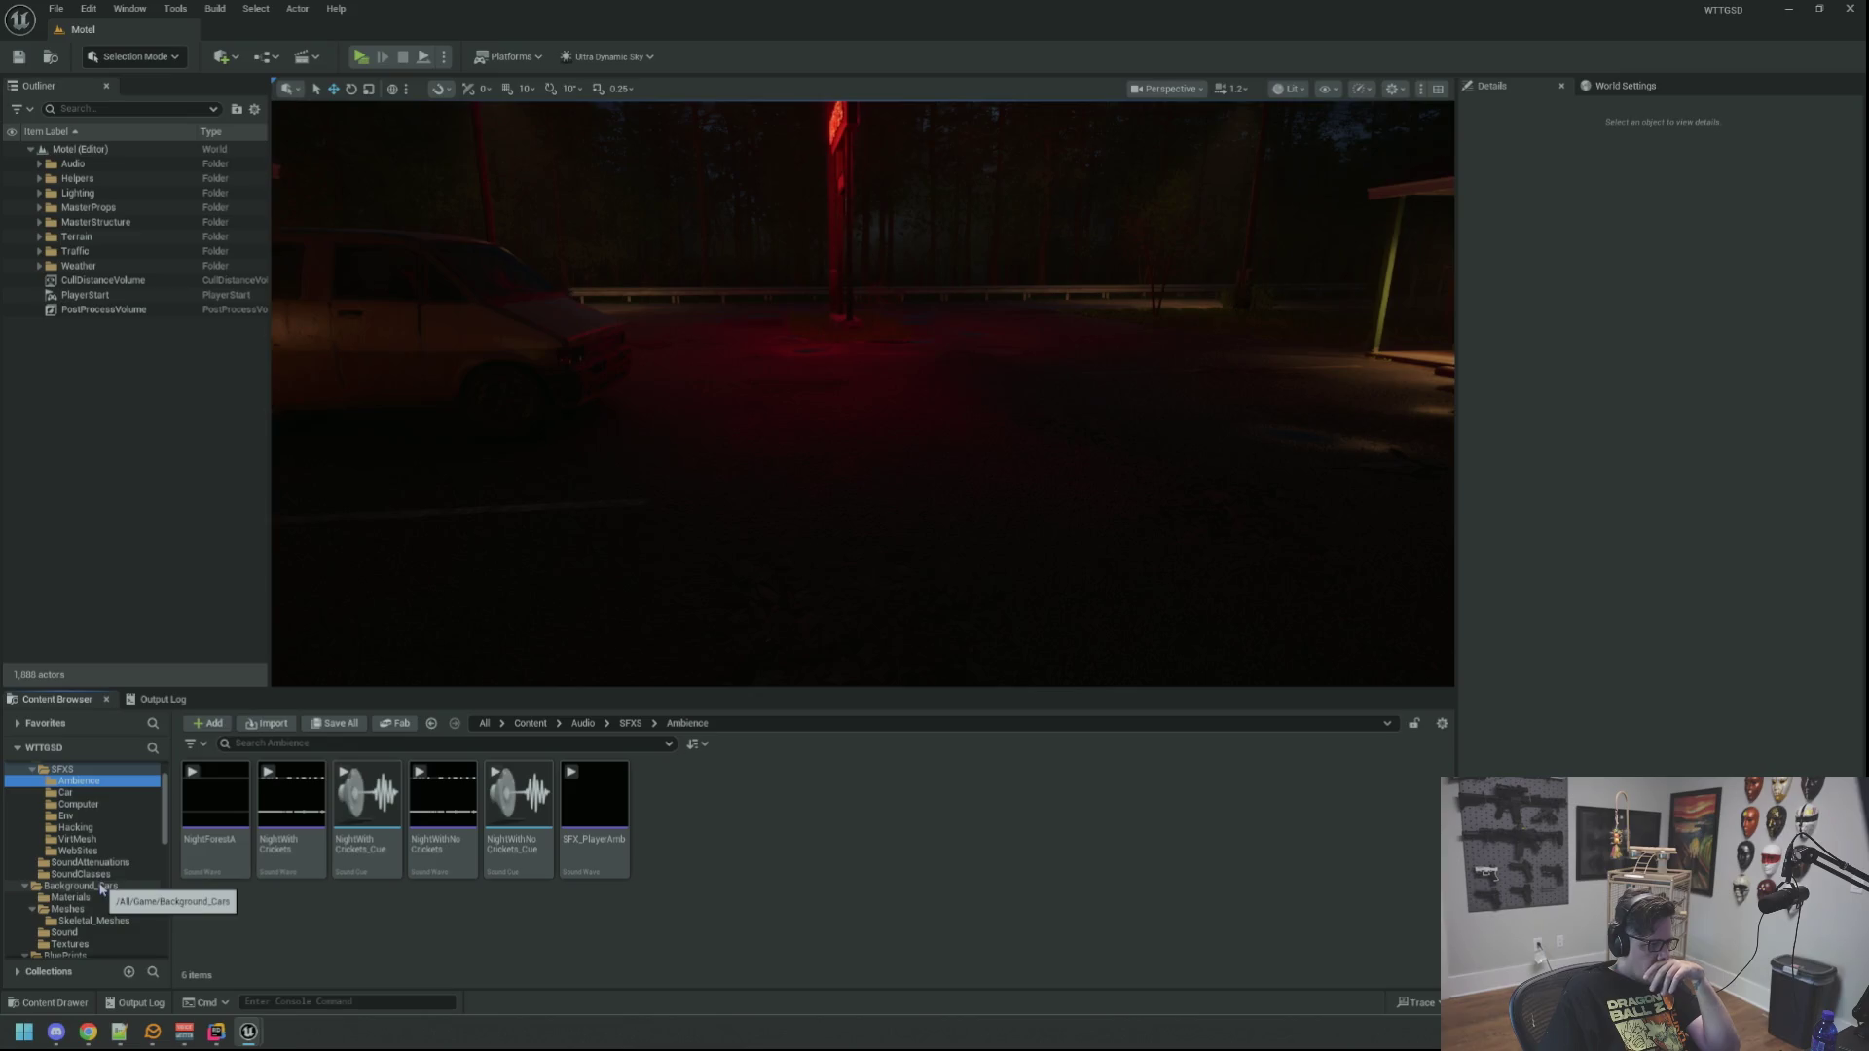
scroll(105, 876, "down", 2)
scroll(106, 872, "down", 2)
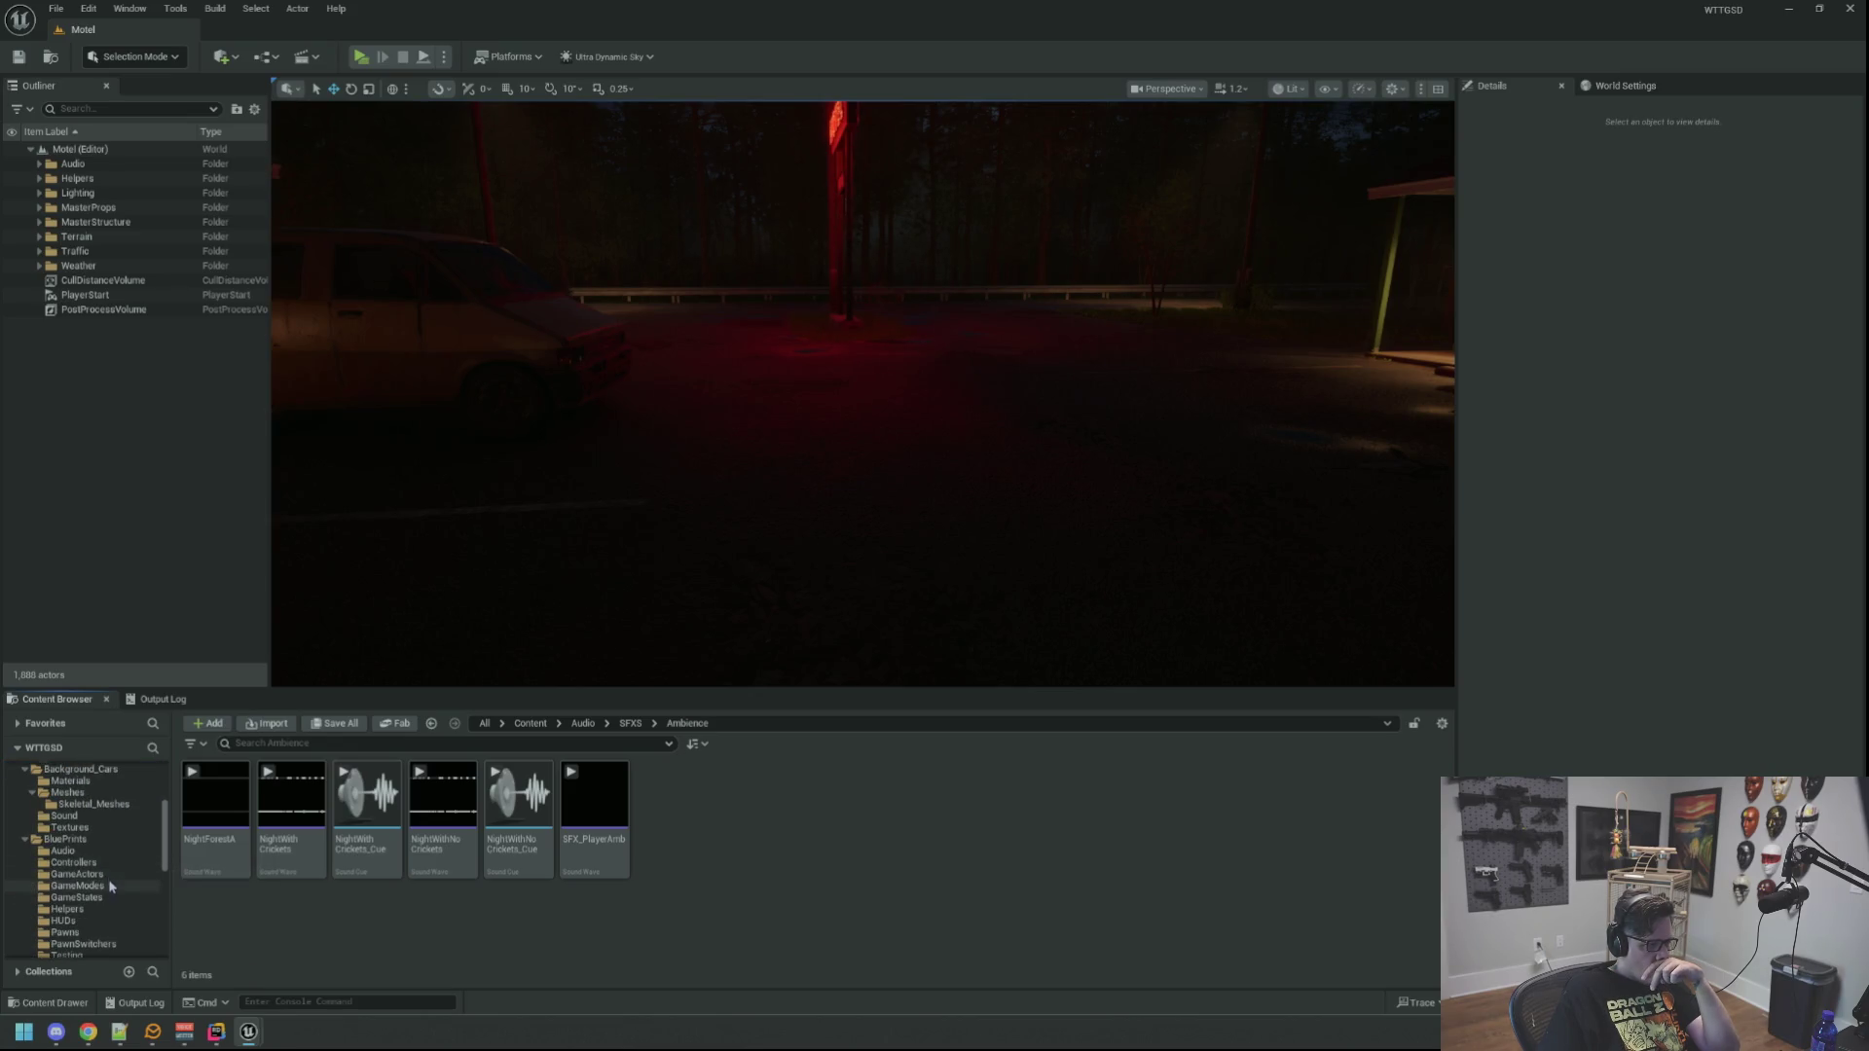
left_click(78, 874)
left_click(530, 857)
right_click(530, 847)
left_click(656, 790)
key("Return")
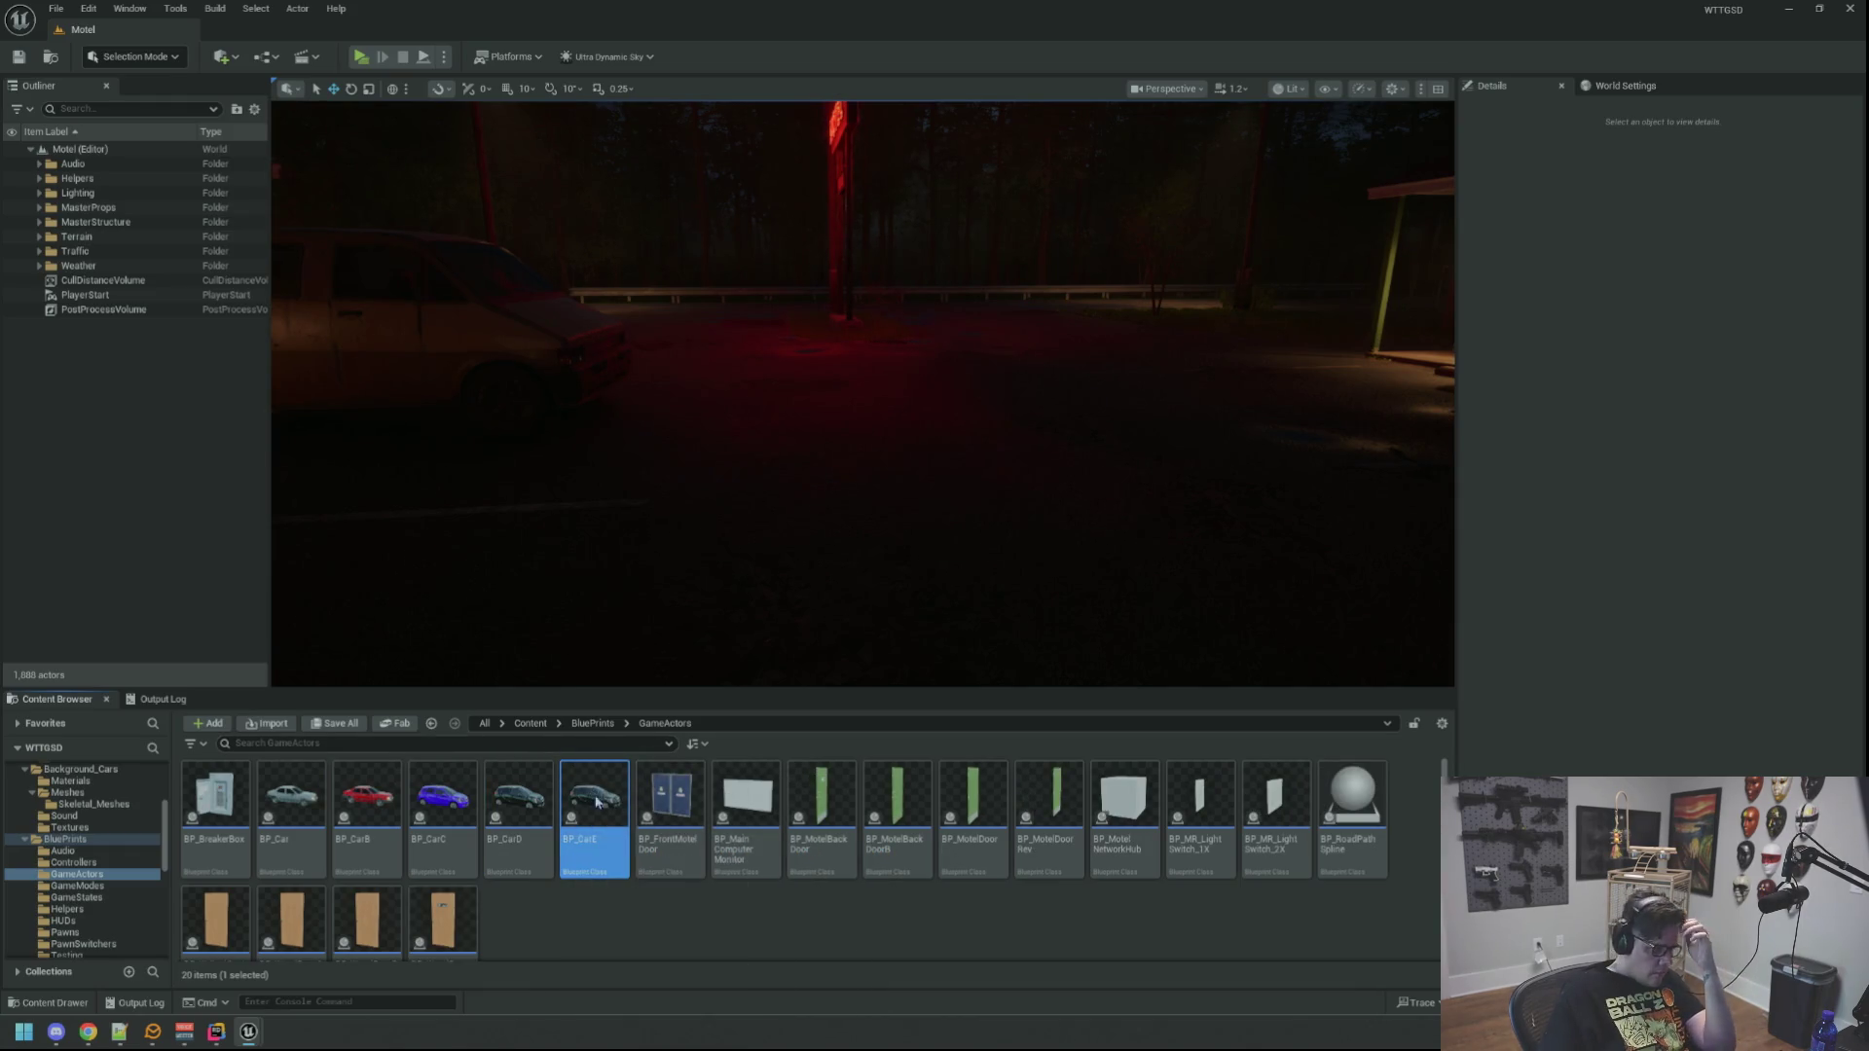
Step: Open BP_CarE's Viewport and inspect the SK_Hatchback1 mesh component's details
double_click(596, 801)
left_click(443, 183)
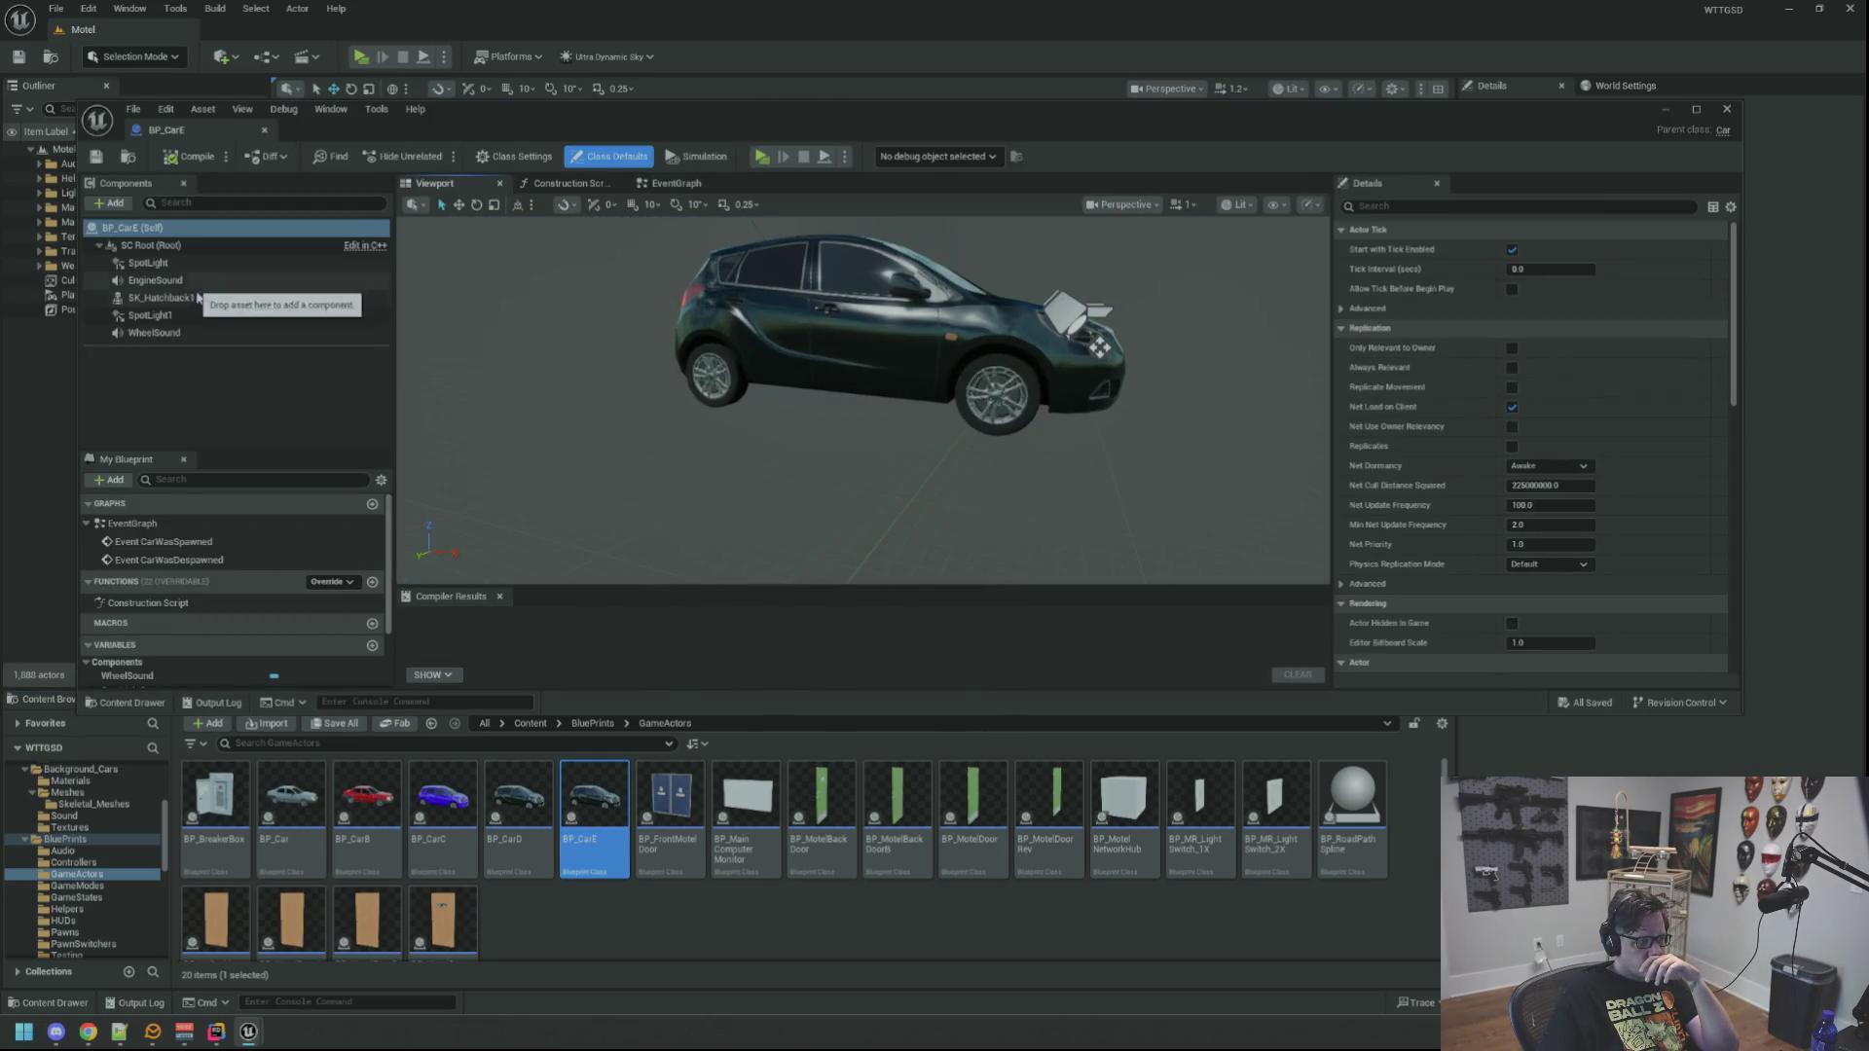
left_click(250, 300)
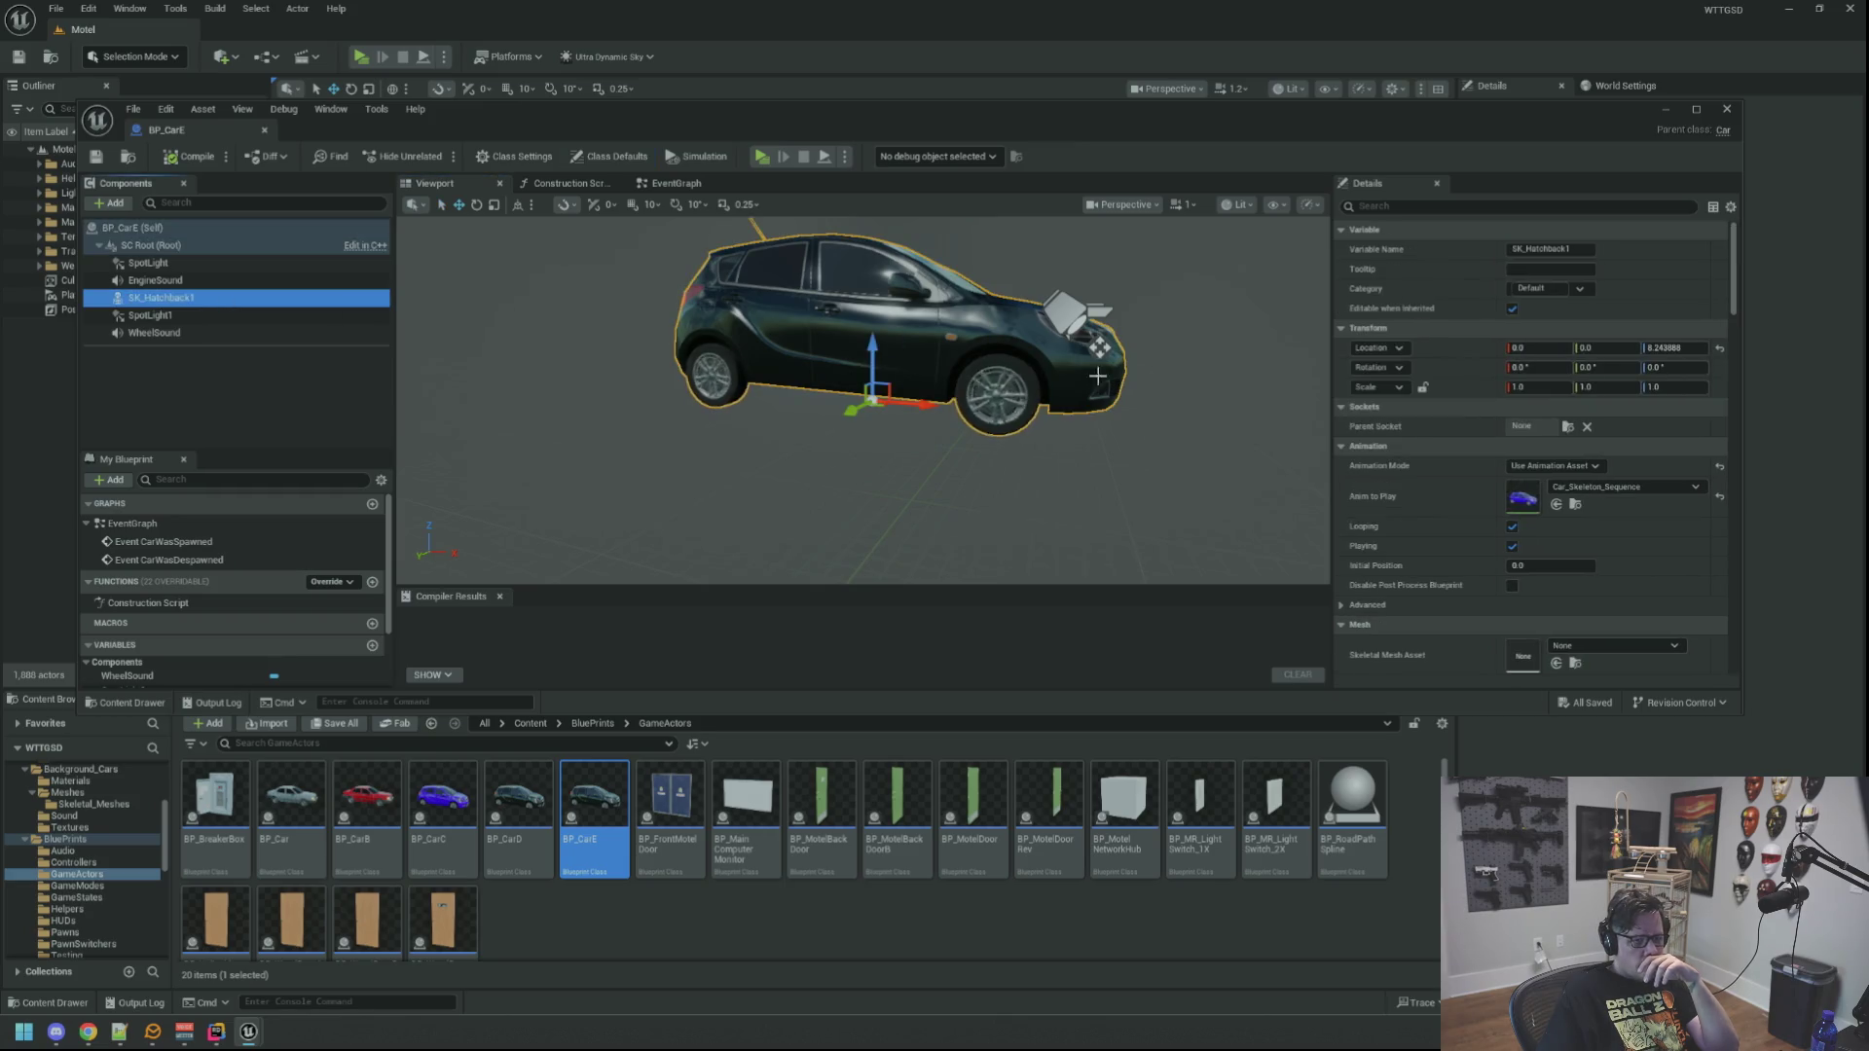
left_click(1576, 505)
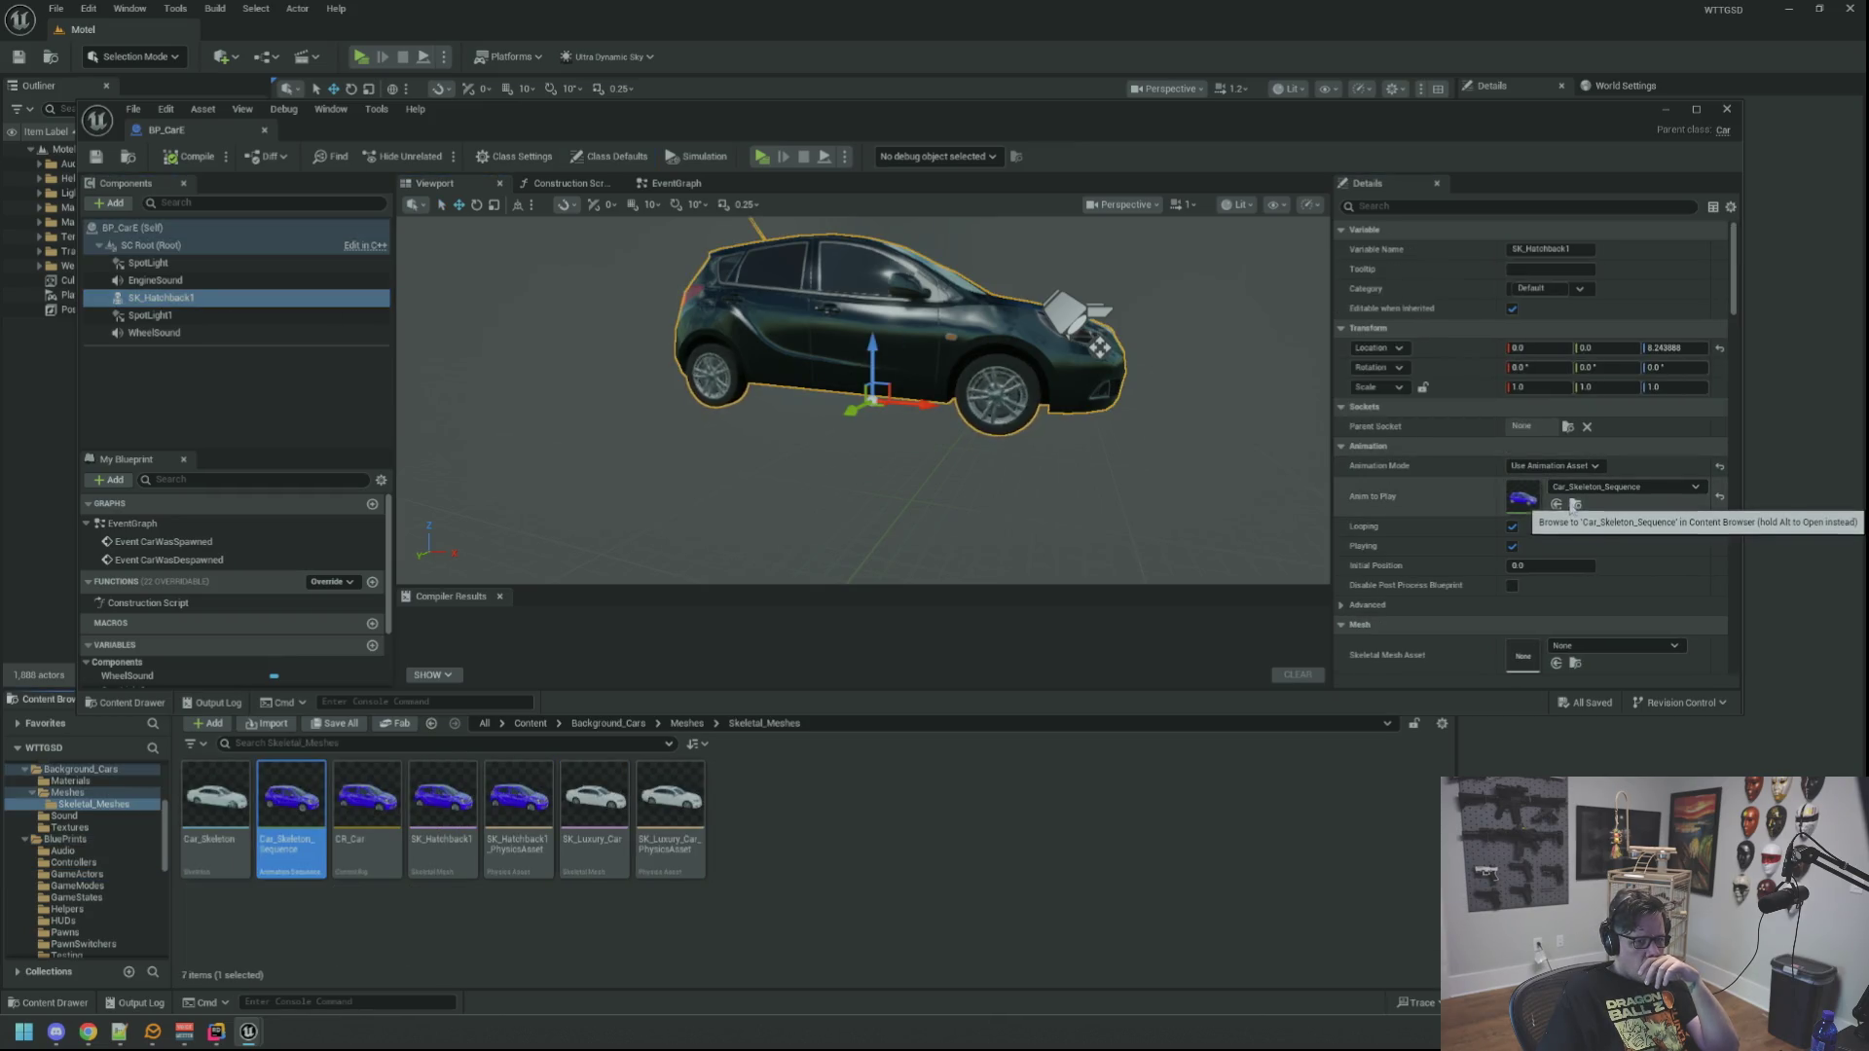
scroll(1568, 508, "down", 2)
scroll(1568, 508, "down", 2)
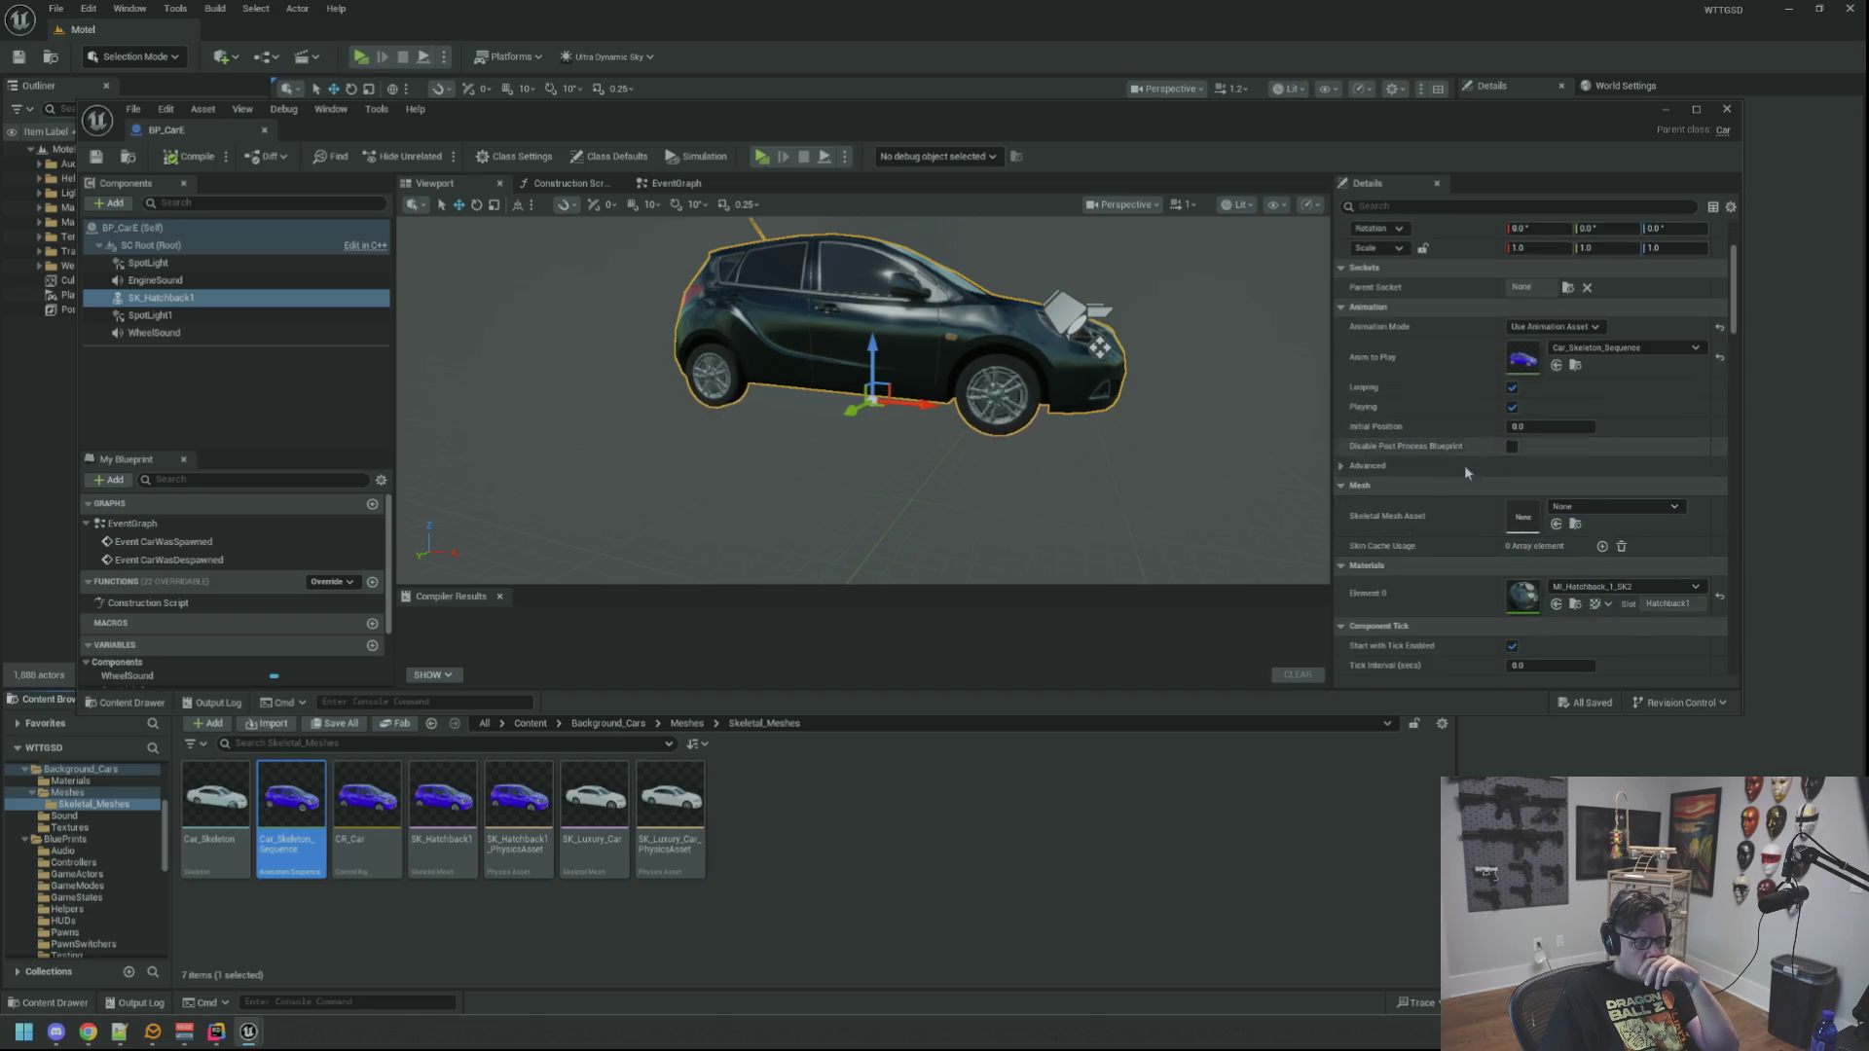
scroll(1517, 491, "up", 3)
scroll(1516, 491, "up", 2)
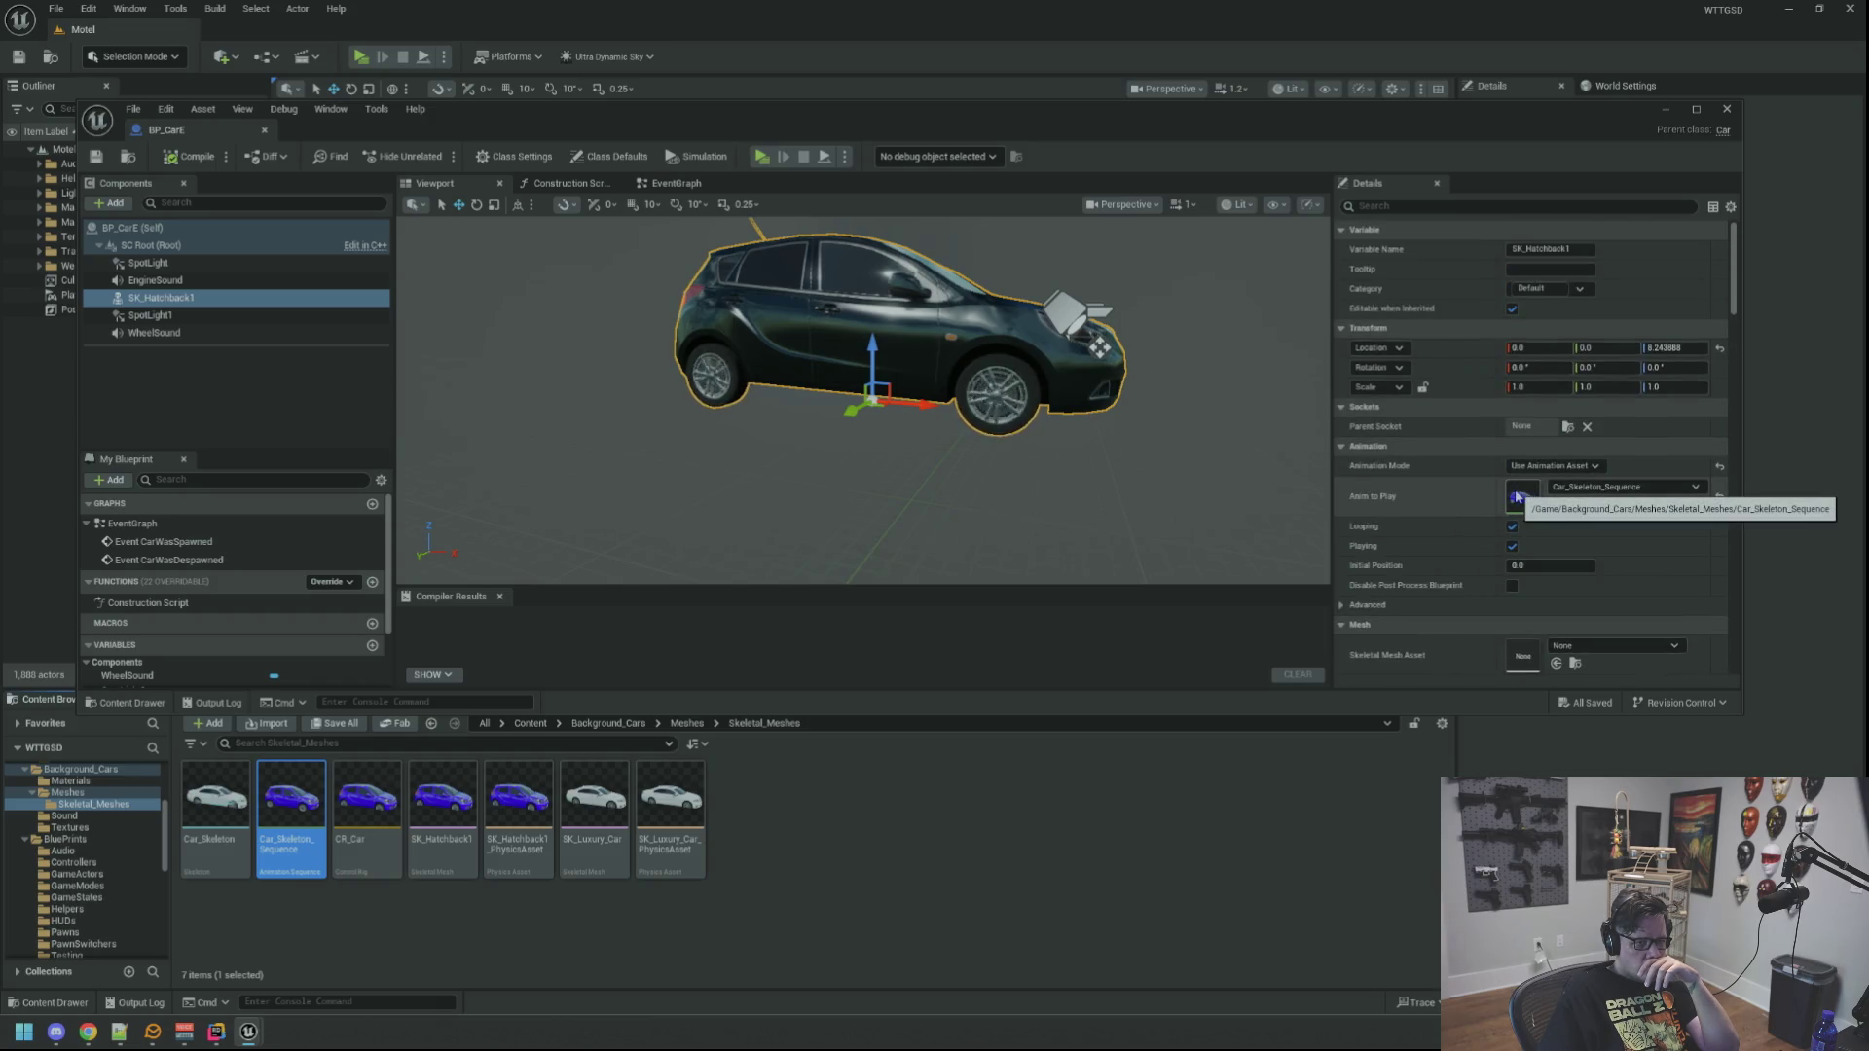
Step: Delete SK_Hatchback1 and drag SK_Luxury_Car into the blueprint as its new component
left_click(175, 297)
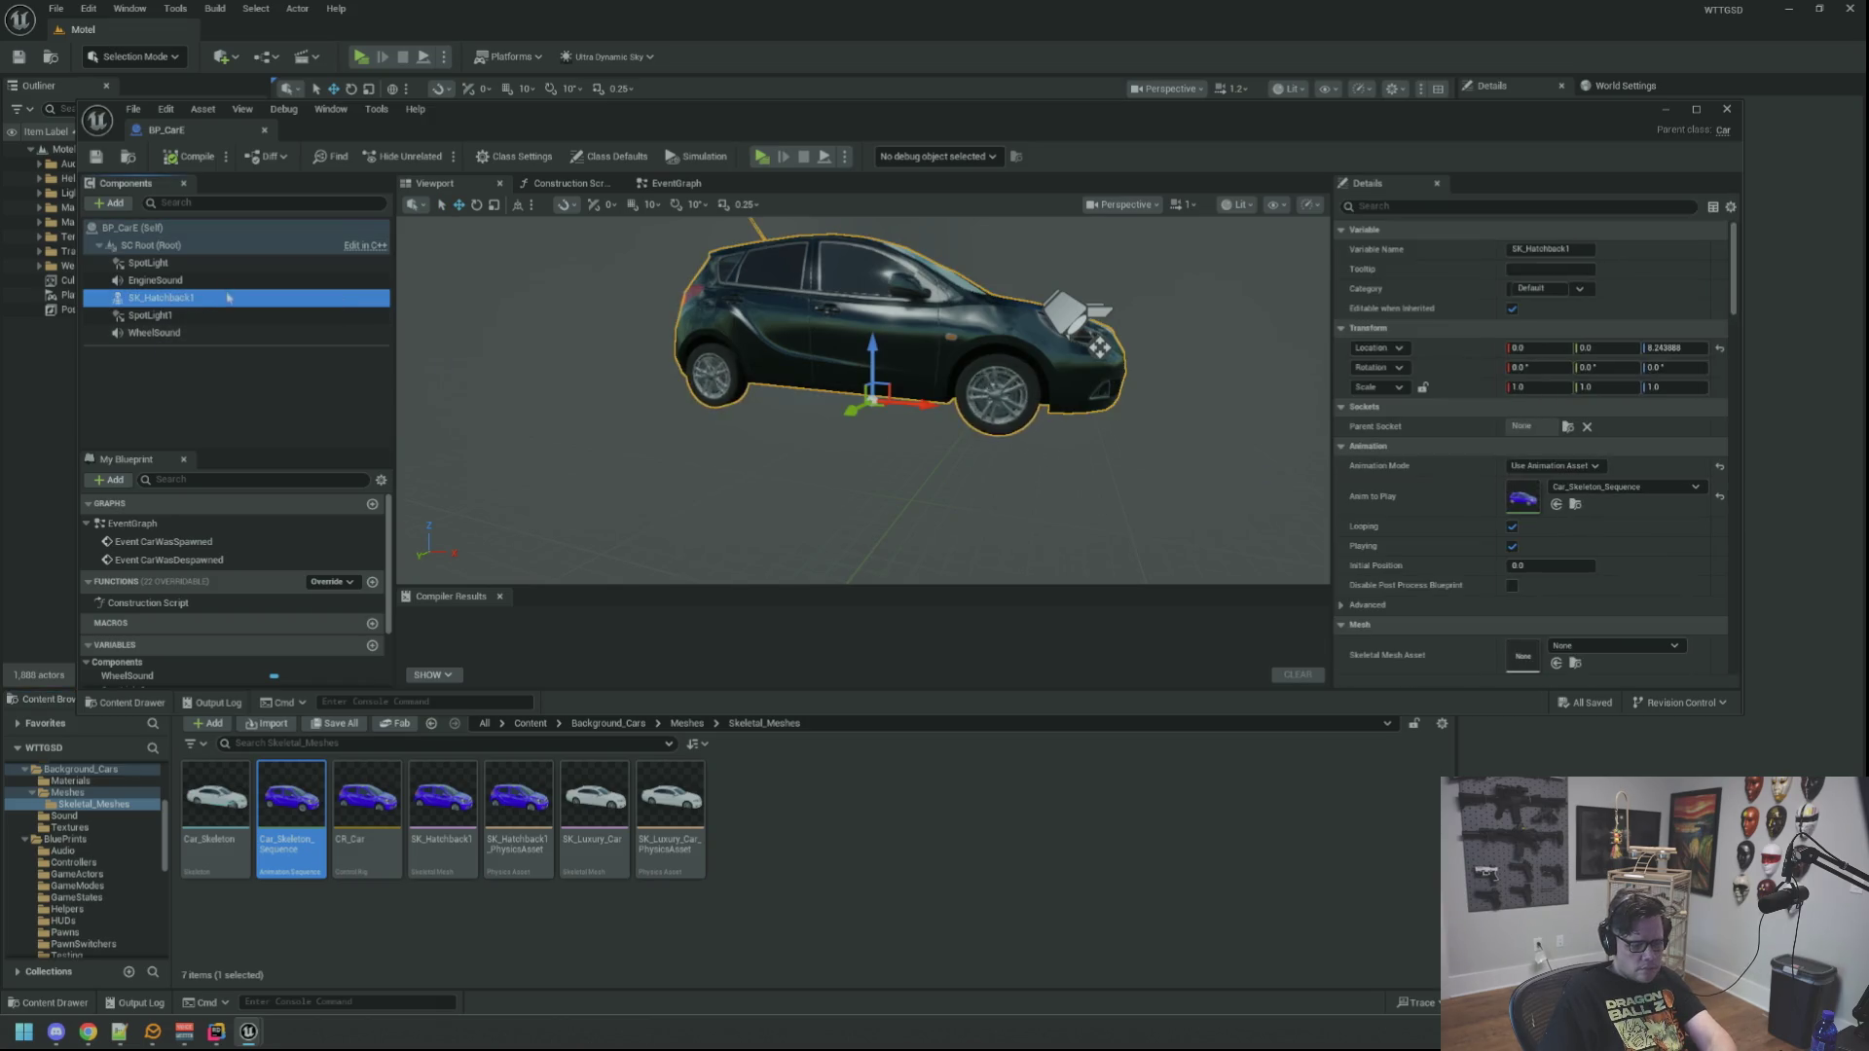
key("Delete")
left_click(595, 817)
left_click_drag(594, 817, 847, 415)
left_click(194, 333)
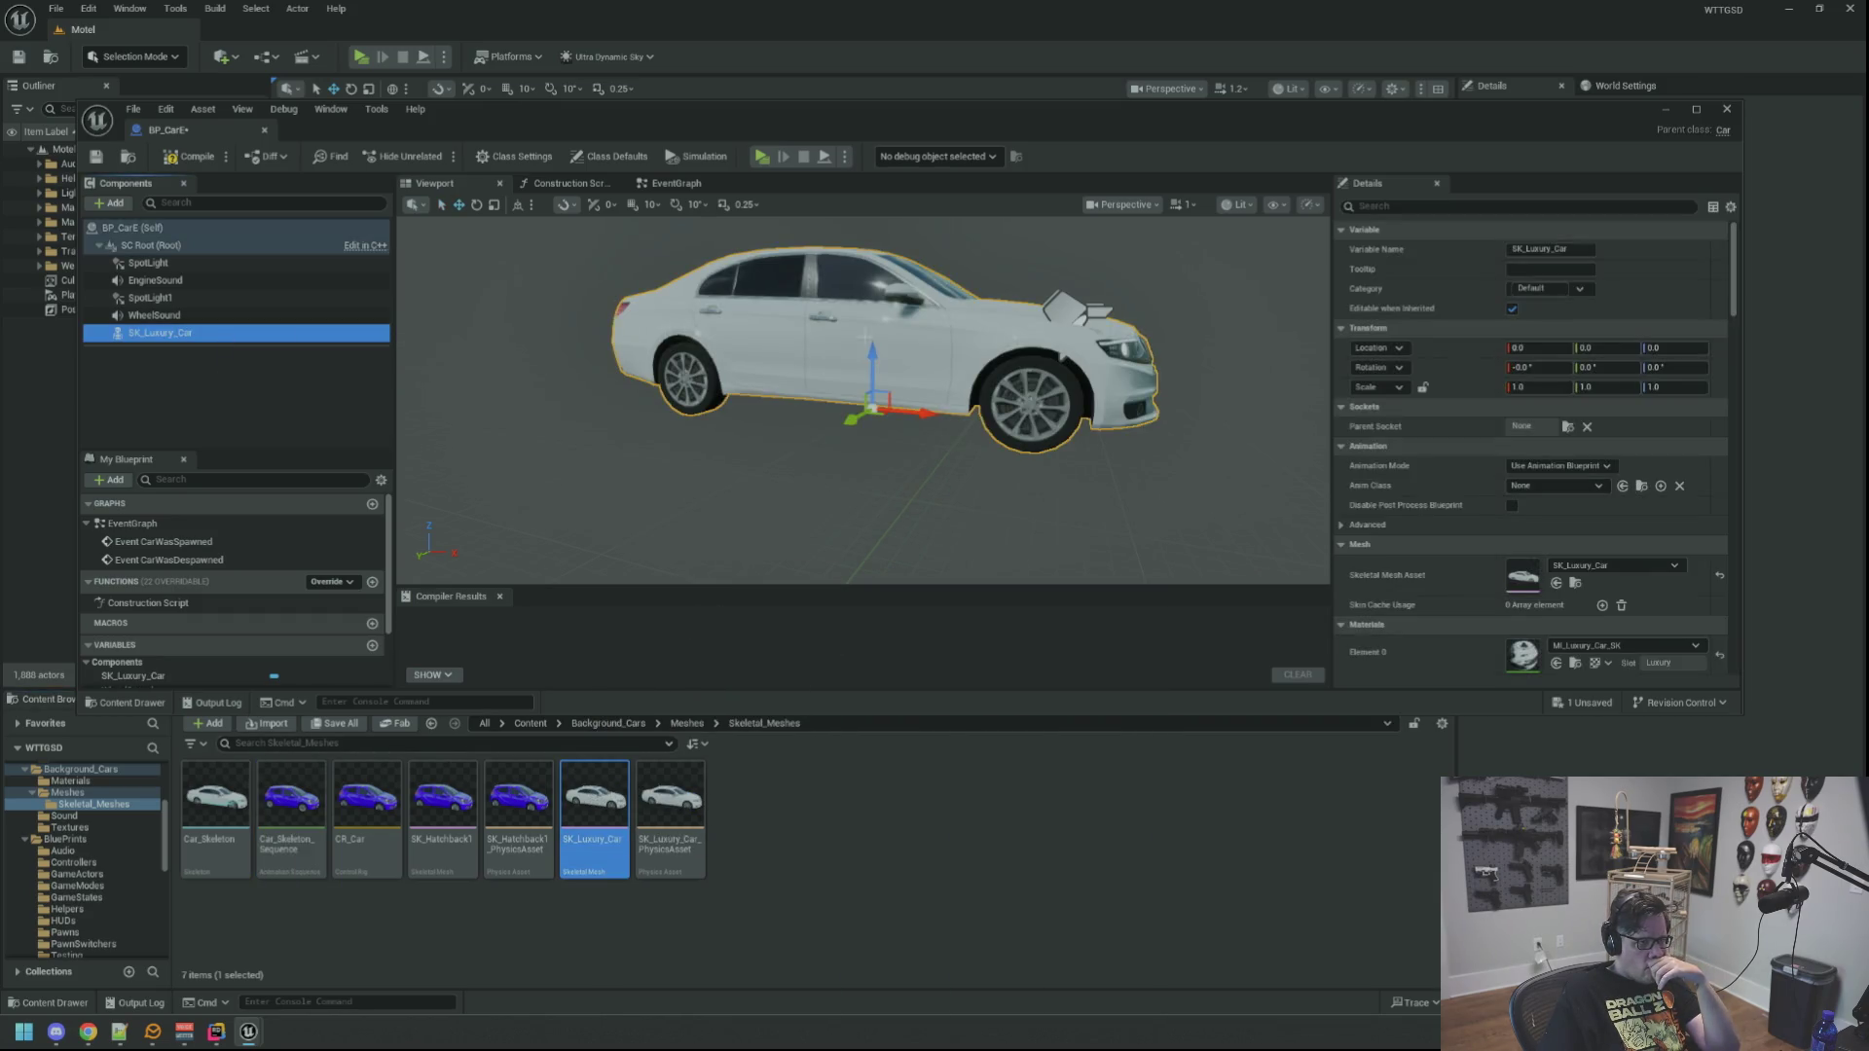
Step: Set SK_Luxury_Car to use a single animation asset, playing Car_Skeleton_Sequence
left_click(1557, 466)
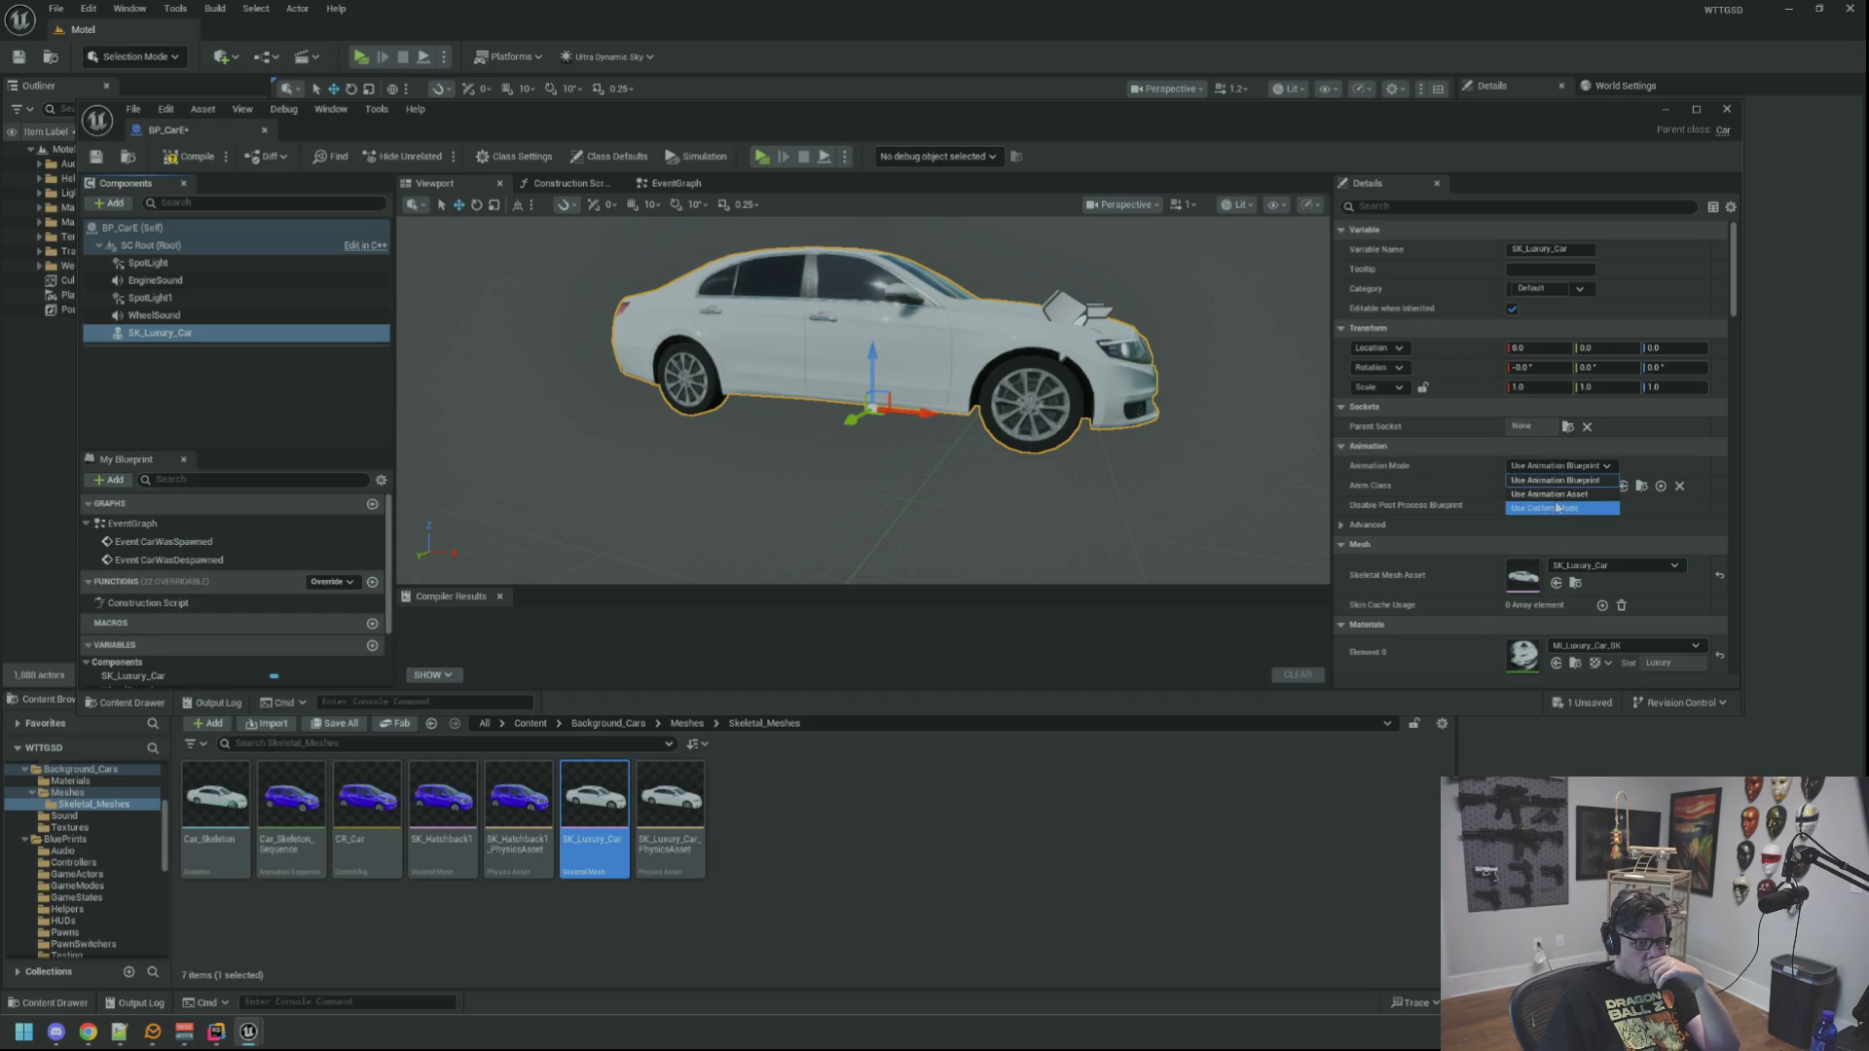
left_click(1549, 494)
left_click(1616, 487)
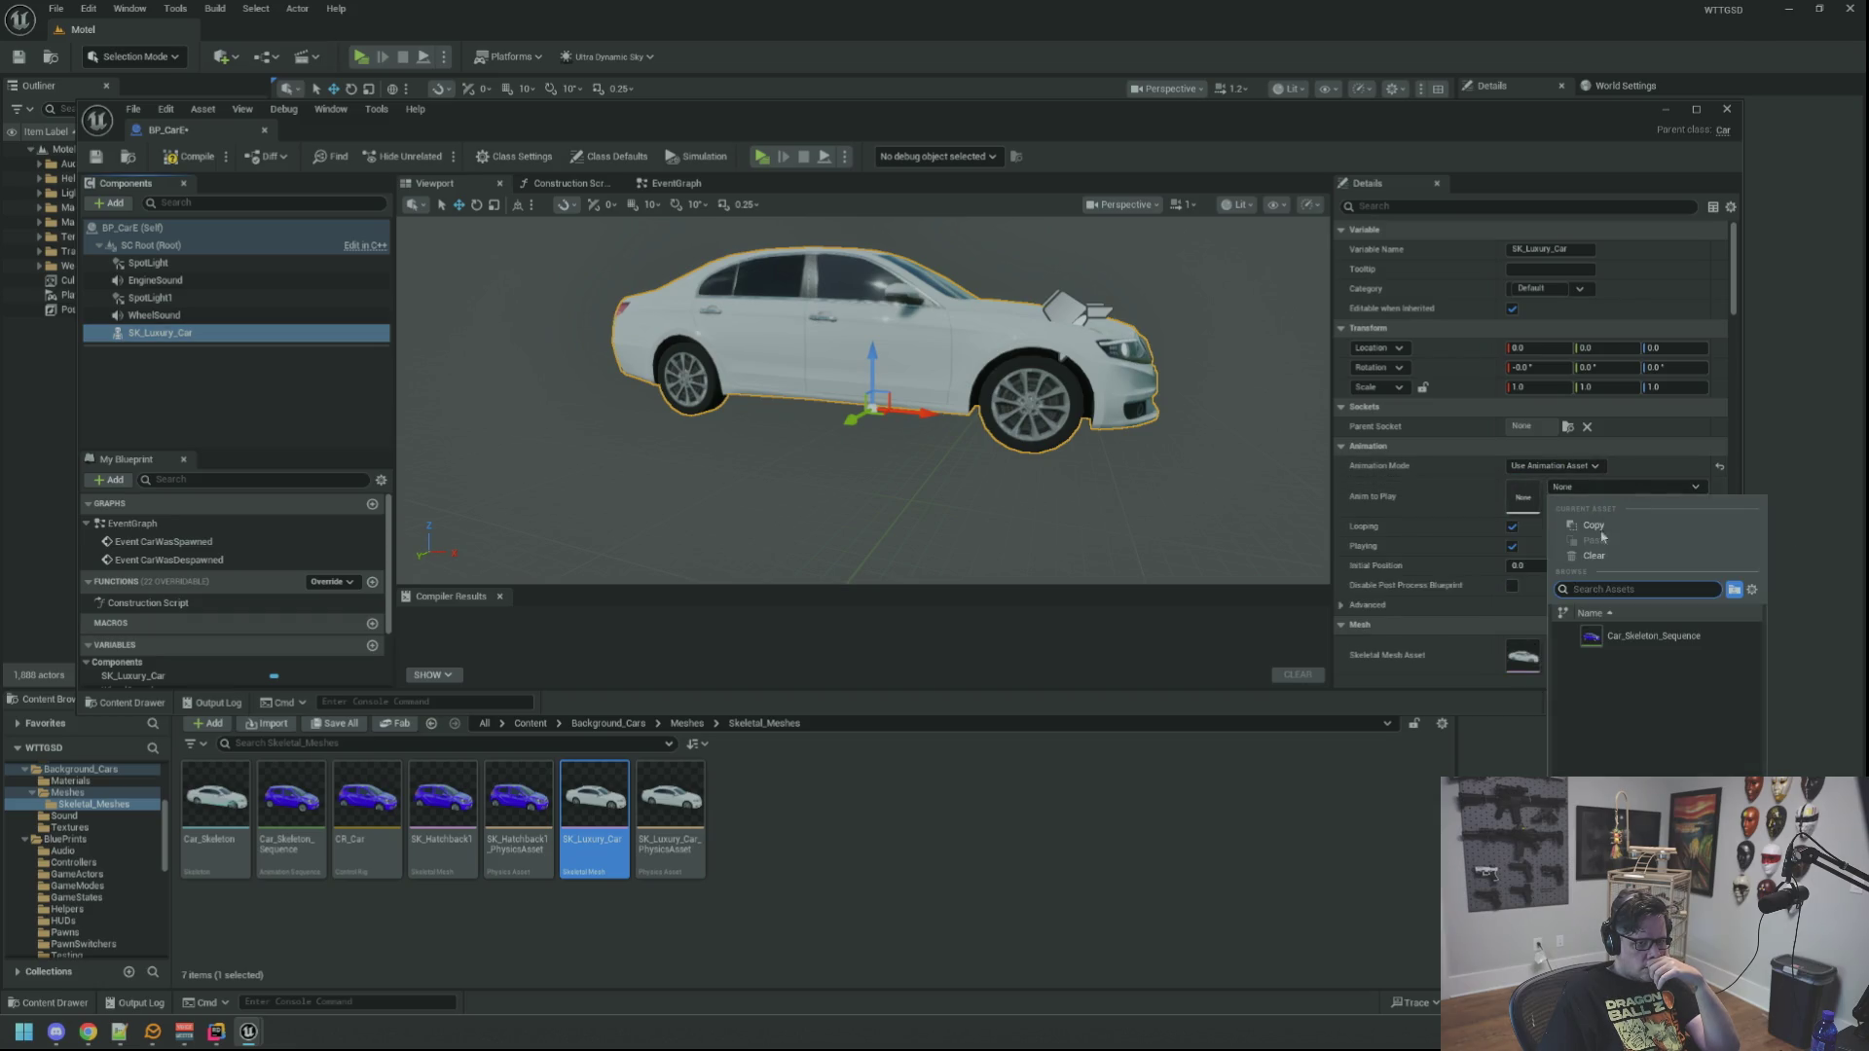
left_click(1643, 638)
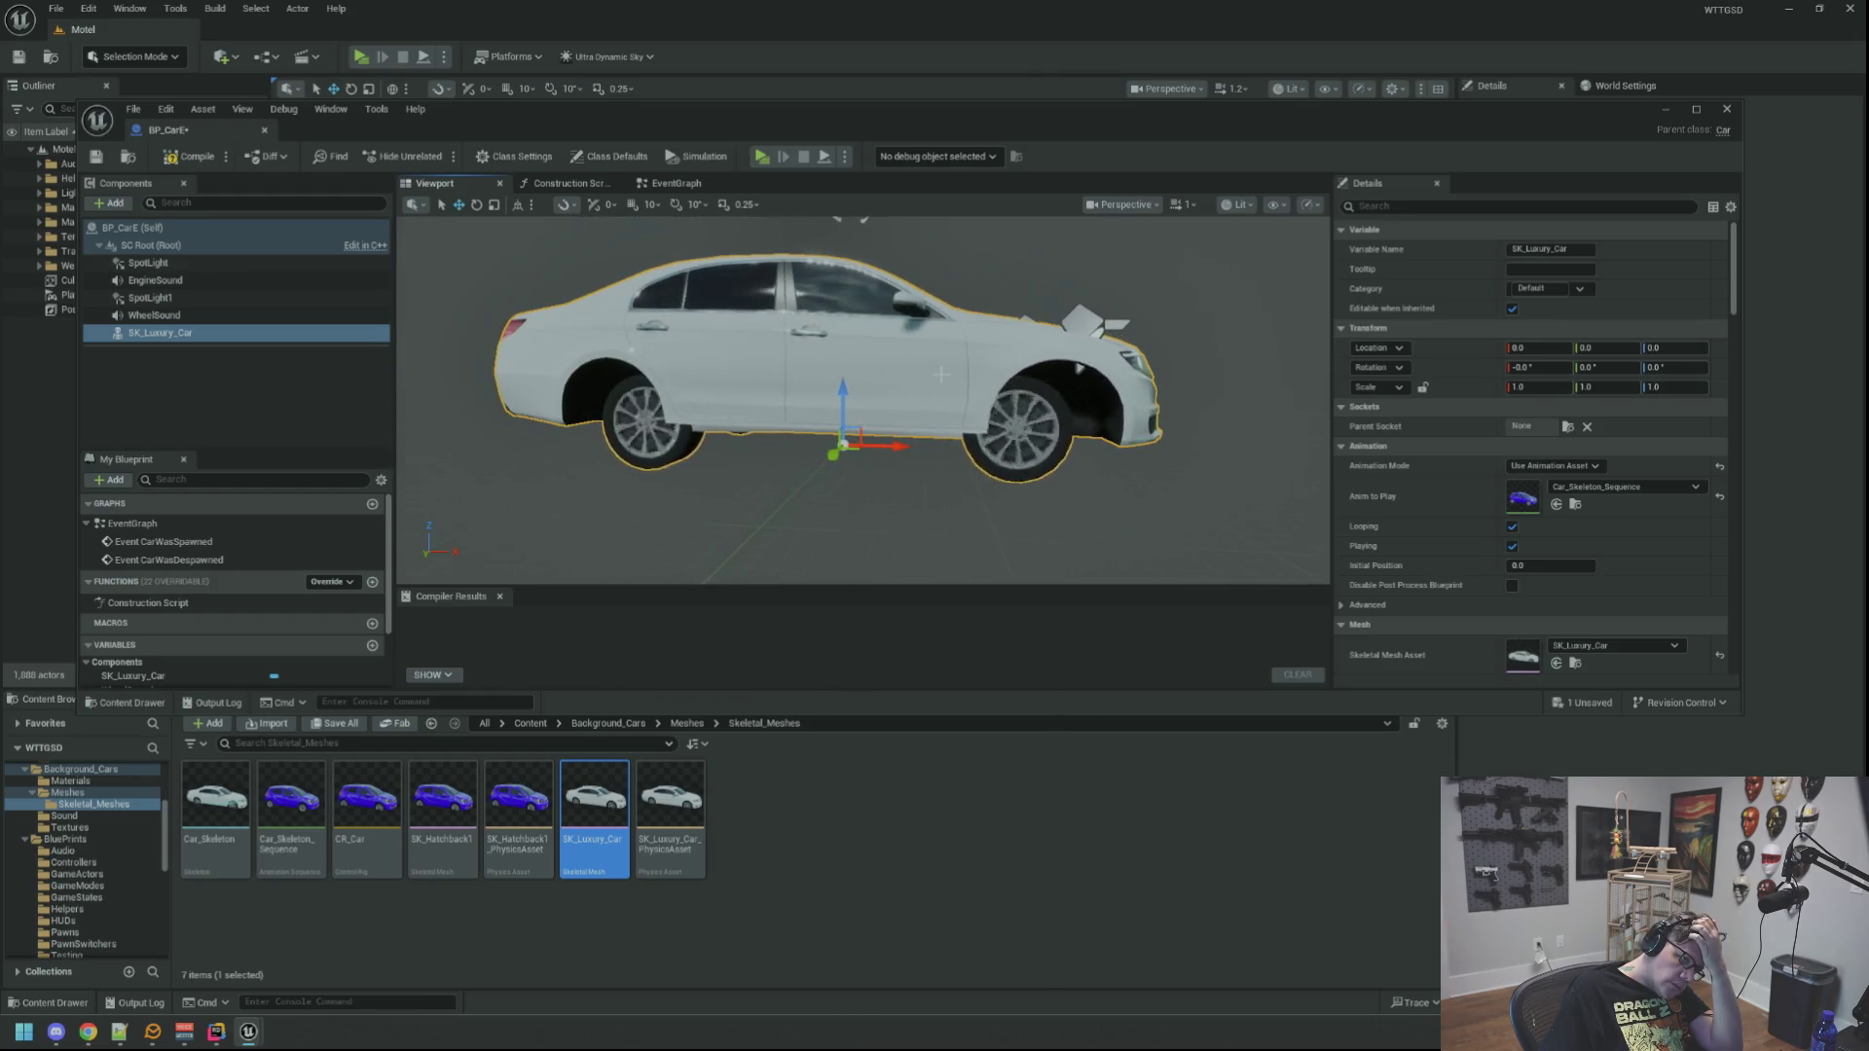
Step: Confirm Car_Skeleton_Sequence, browse to it, and duplicate it with Ctrl+D into Car_Skeleton_Sequence1
scroll(862, 399, "down", 2)
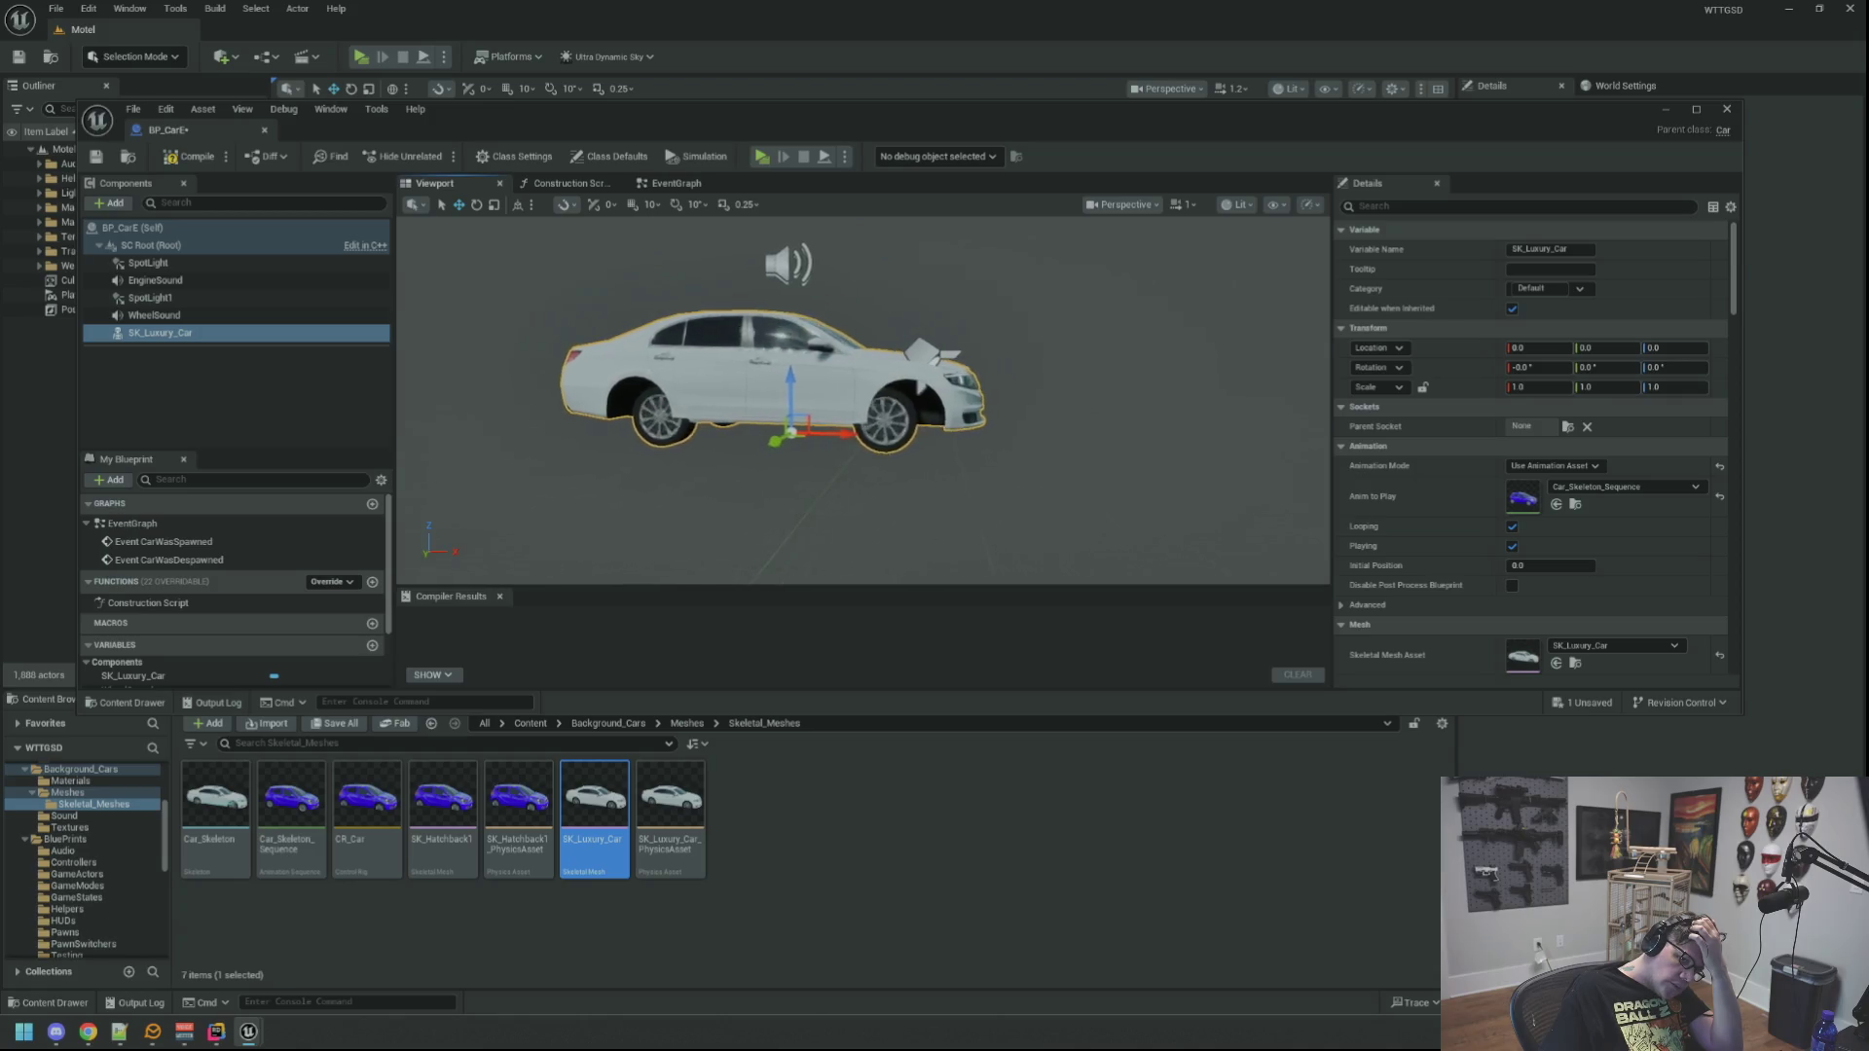
left_click(1647, 497)
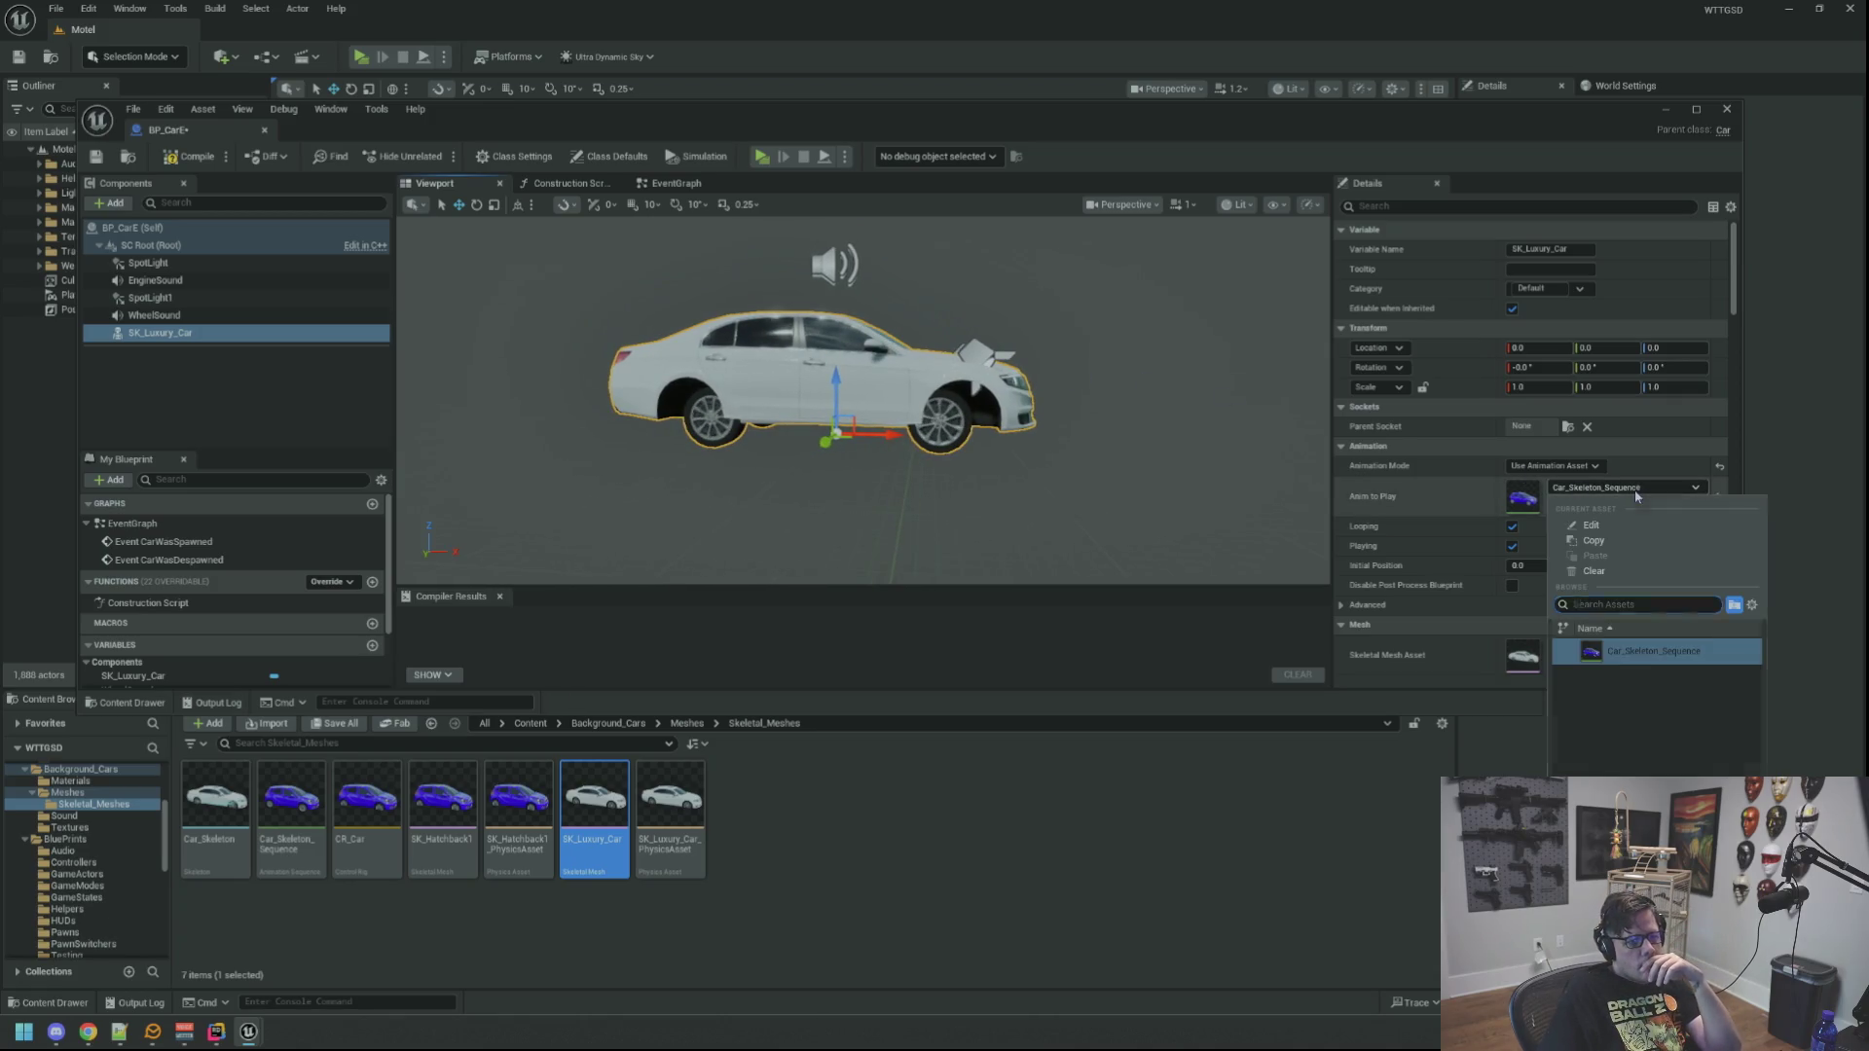
left_click(1655, 651)
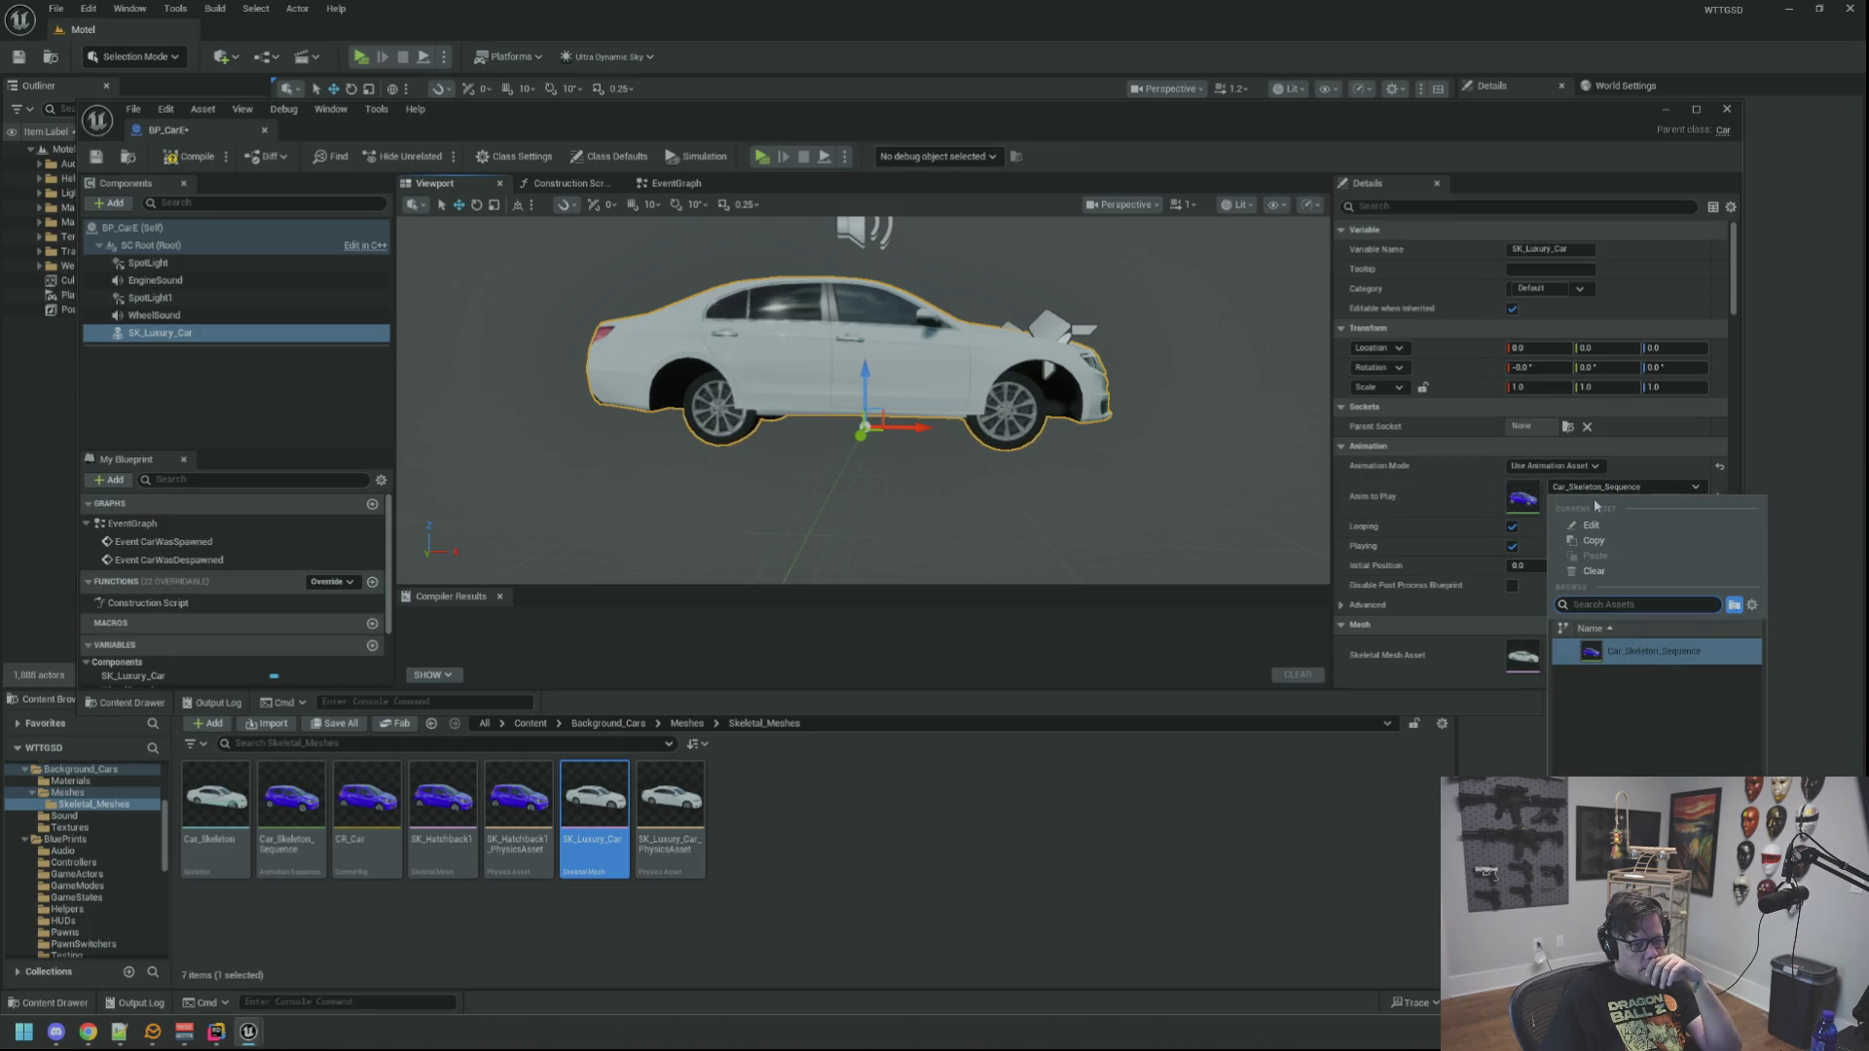
left_click(1577, 503)
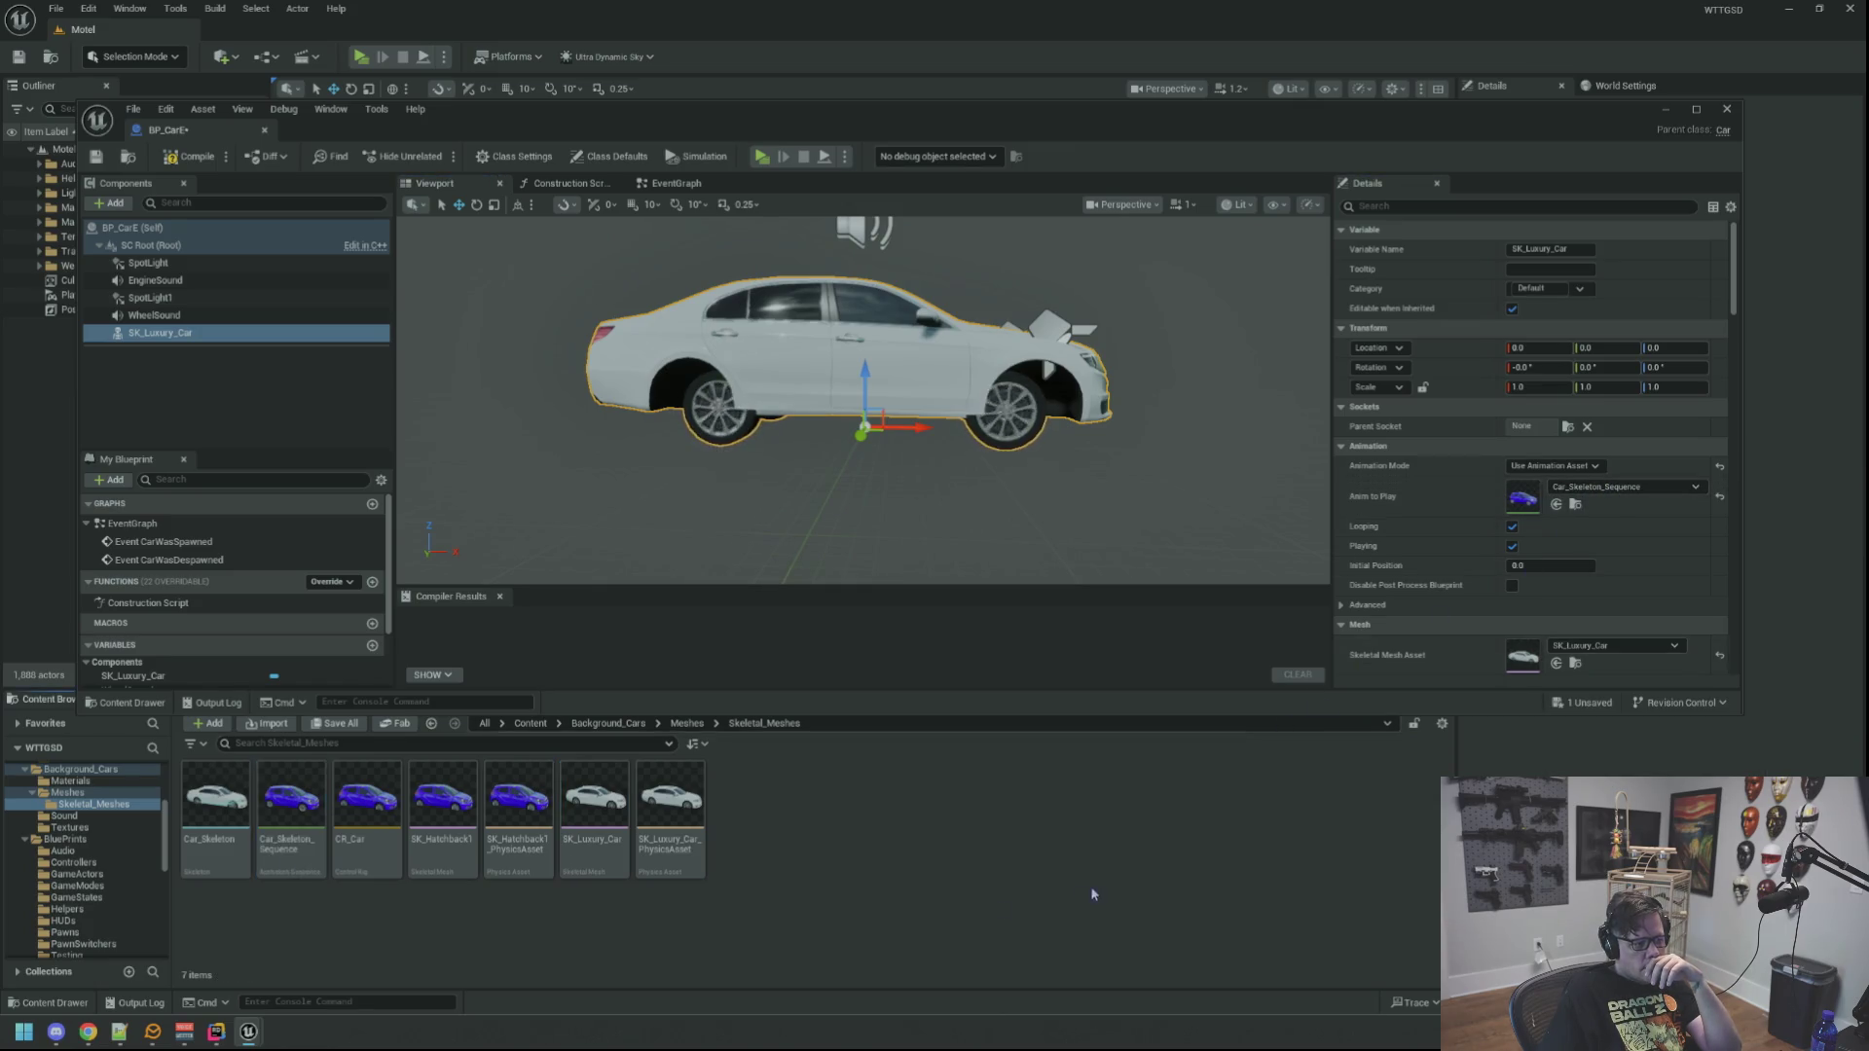
key("ctrl+d")
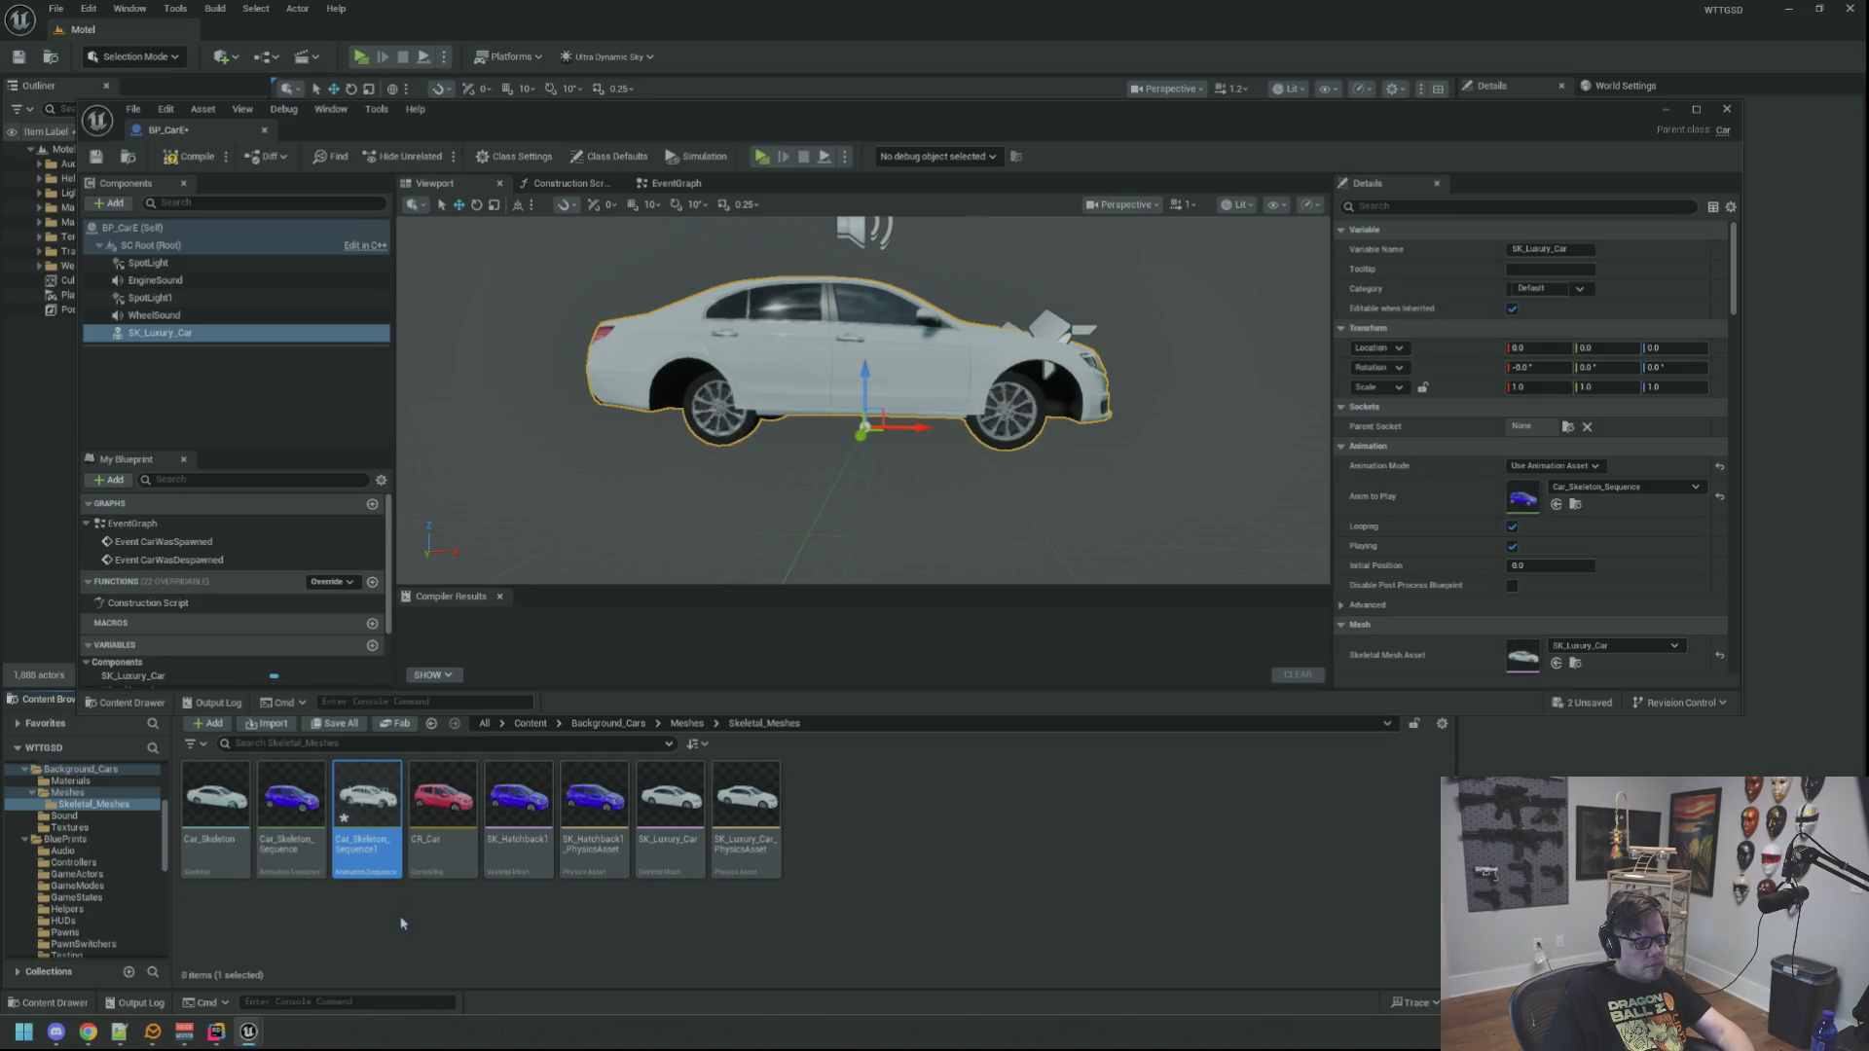
Step: Open Car_Skeleton_Sequence1 and, at frame 9, set the Wheel_FL bone's Y location to 0
double_click(378, 832)
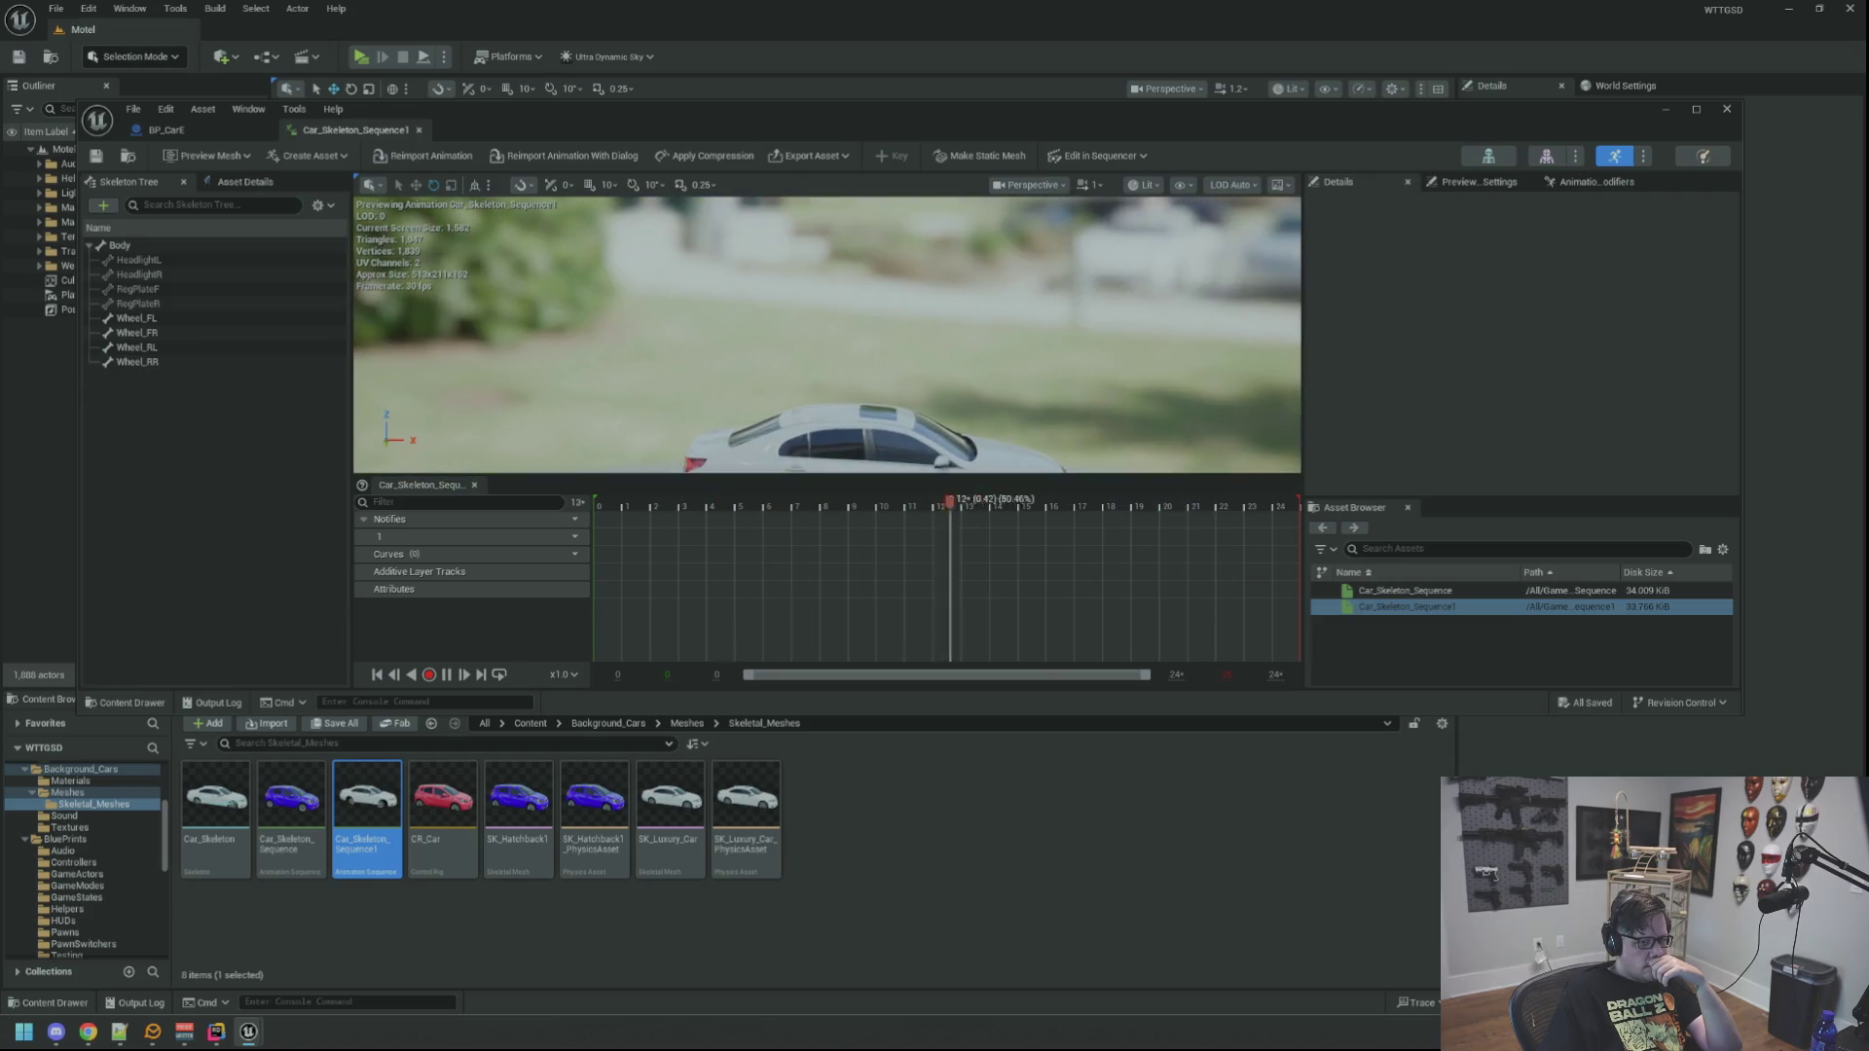
left_click(1040, 249)
left_click(757, 506)
left_click_drag(758, 503, 869, 506)
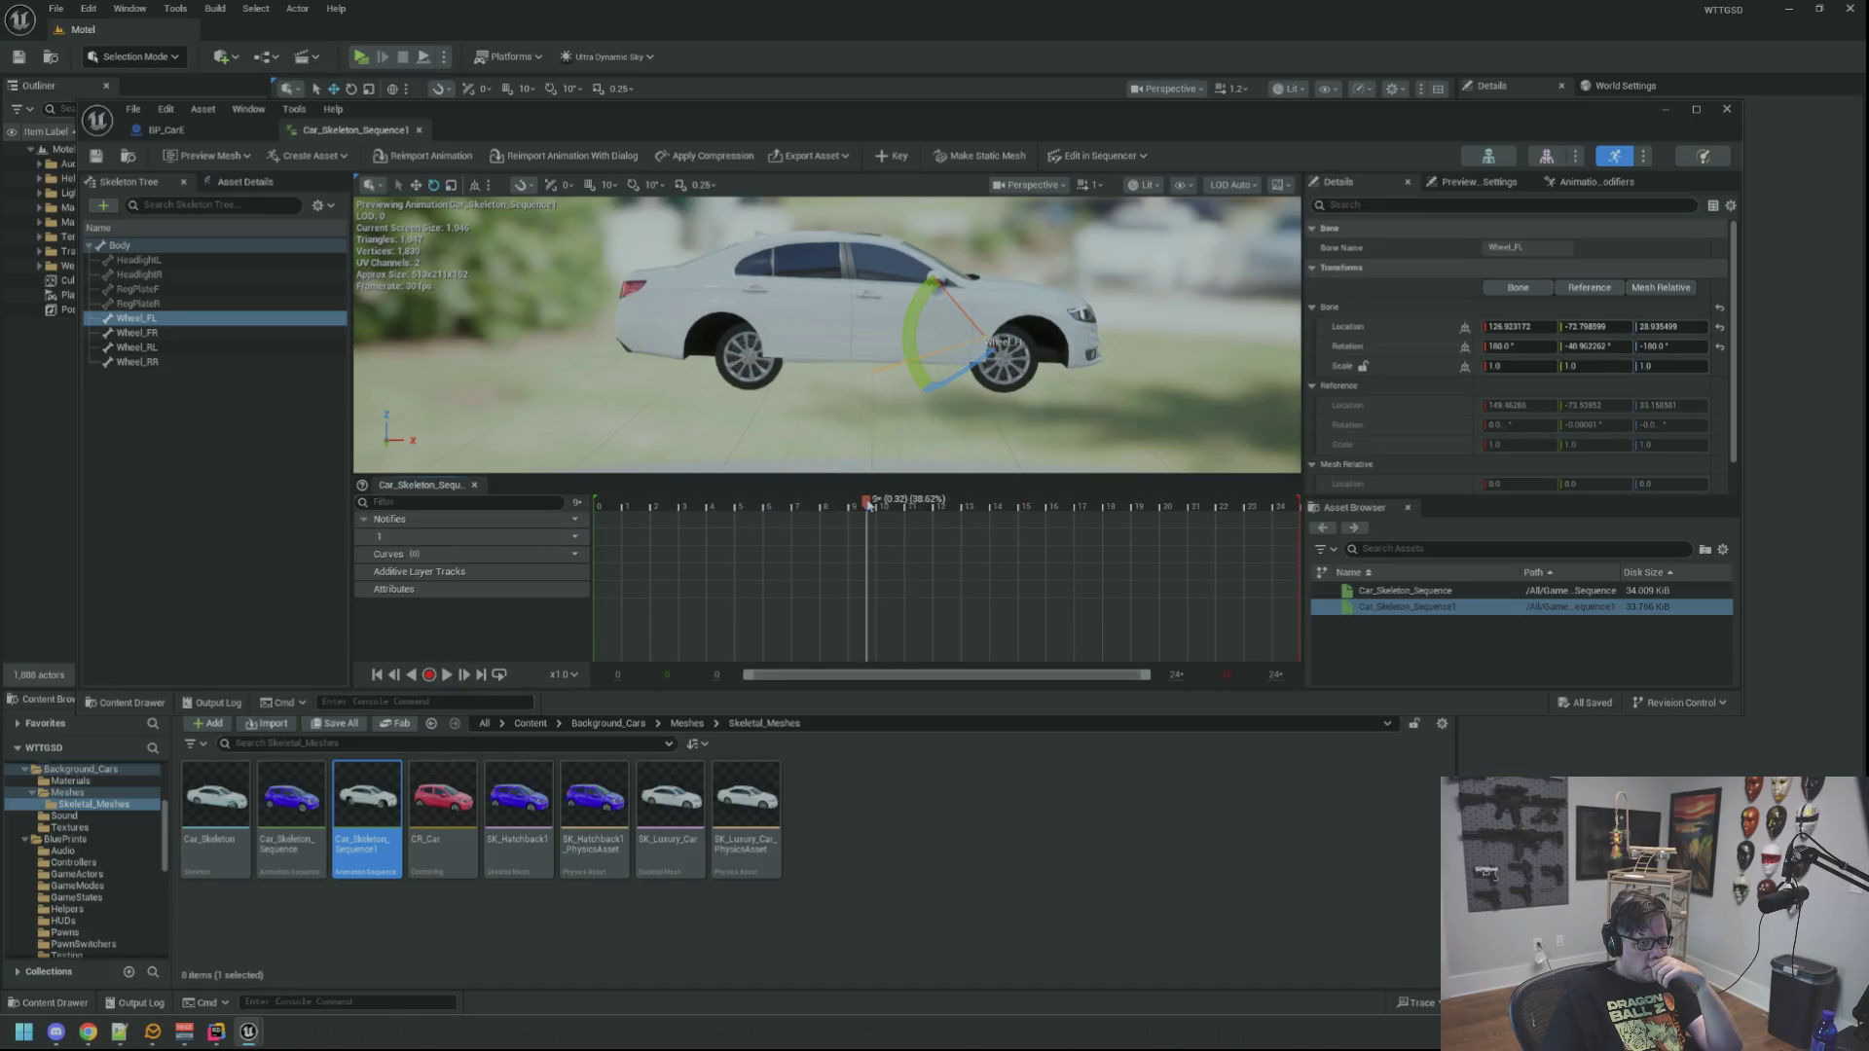
key("f")
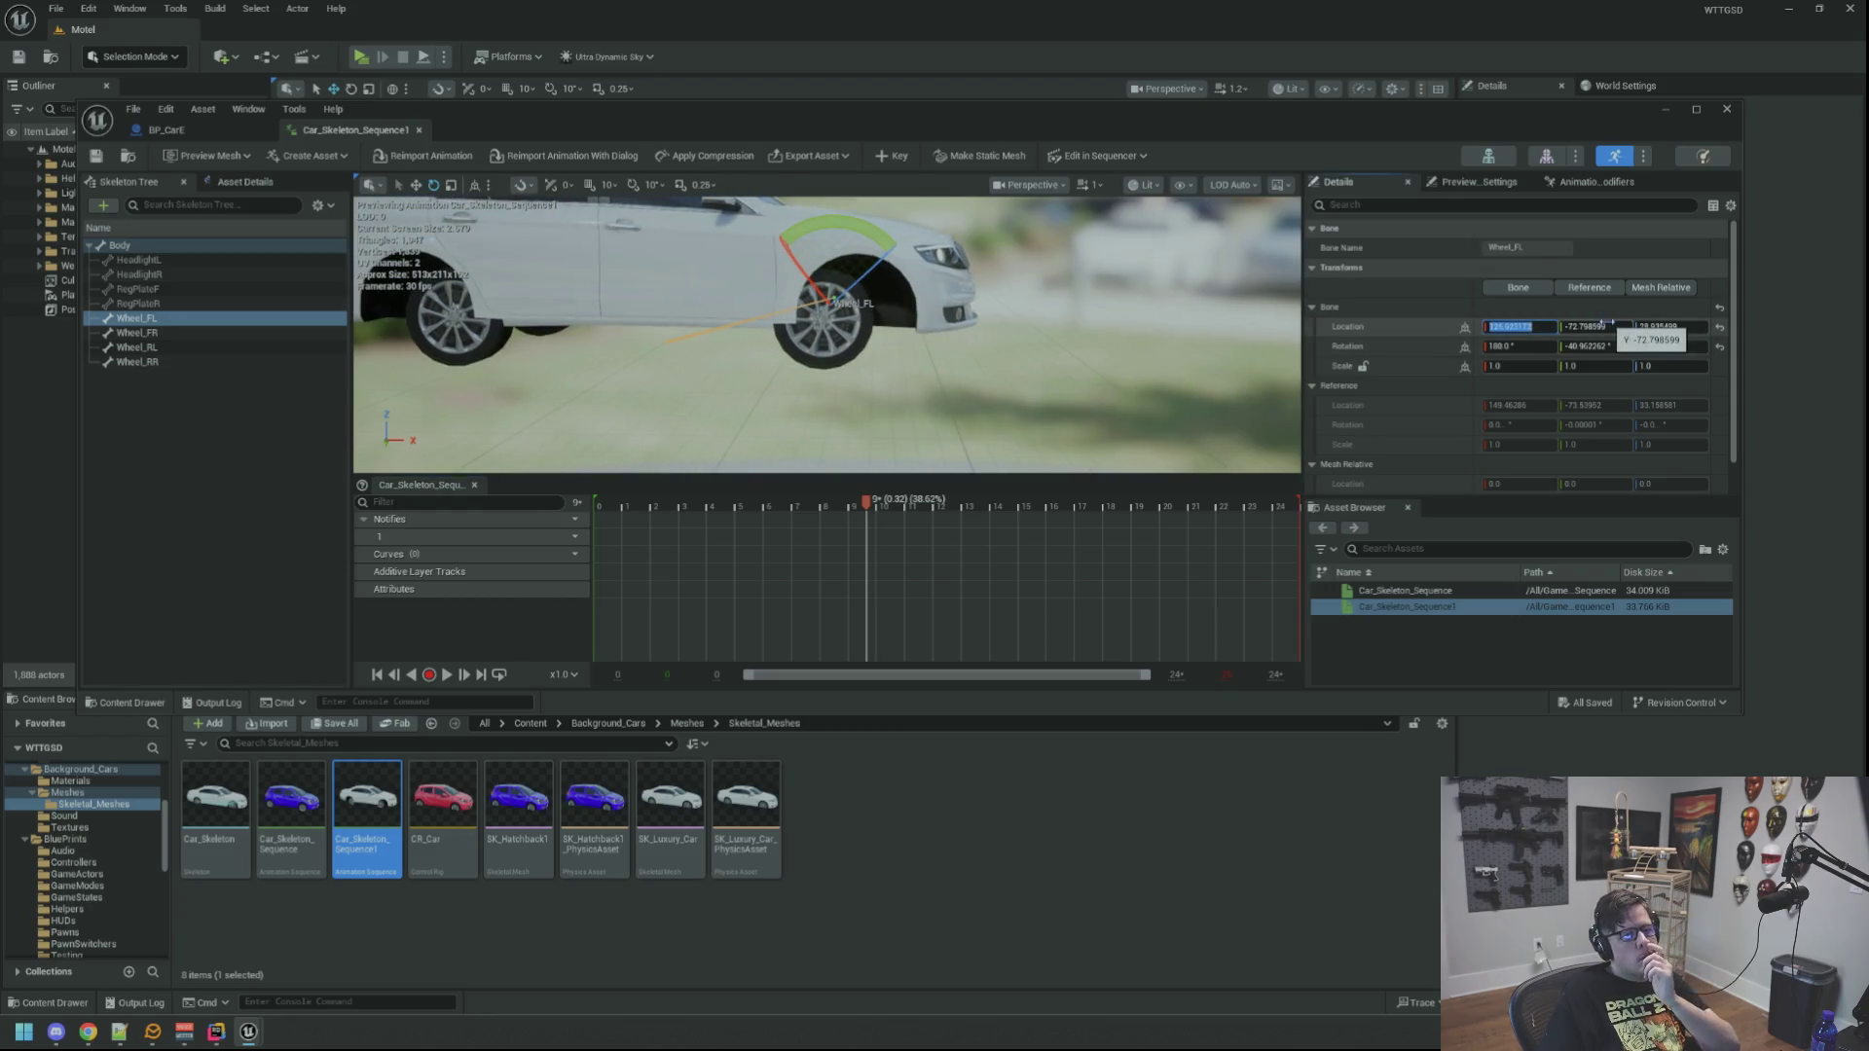
key("Tab")
type("0")
key("Tab")
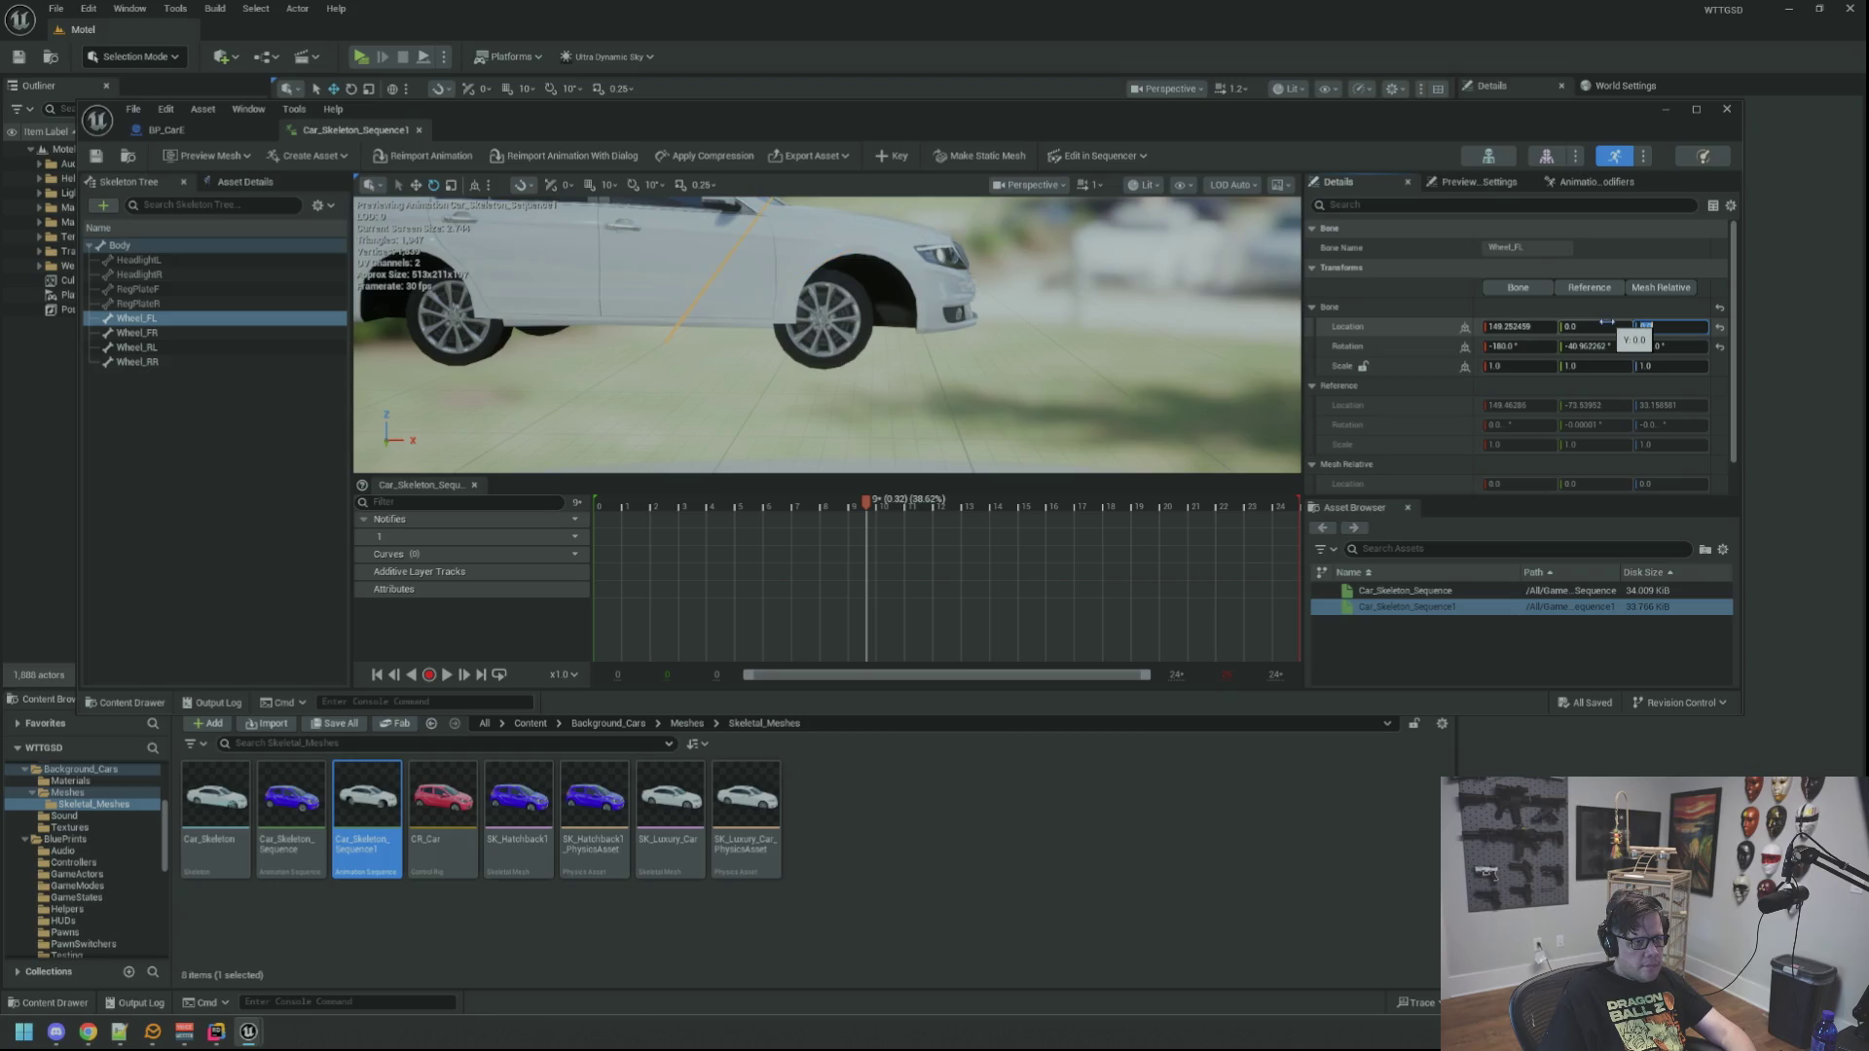
key("Return")
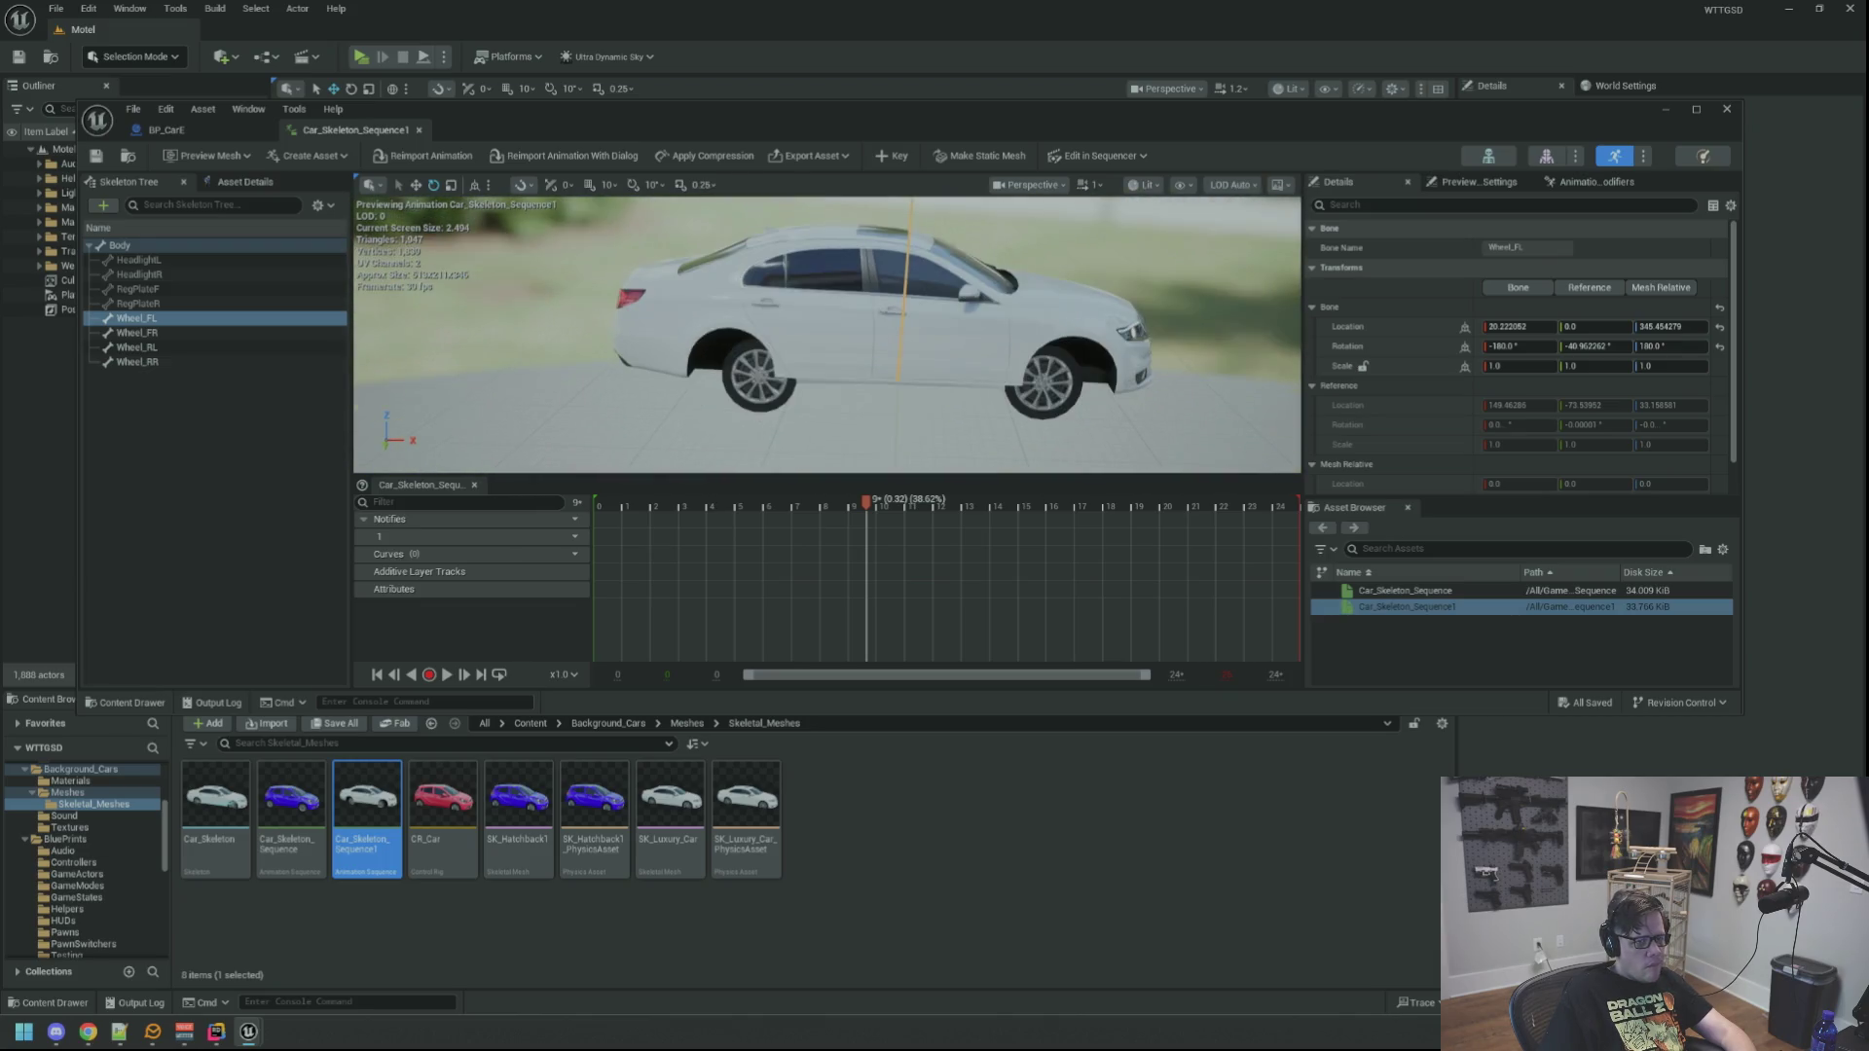
Step: Deselect Wheel_FL and open the SK_Luxury_Car skeletal mesh from the Content Browser
left_click_drag(1109, 302, 1002, 278)
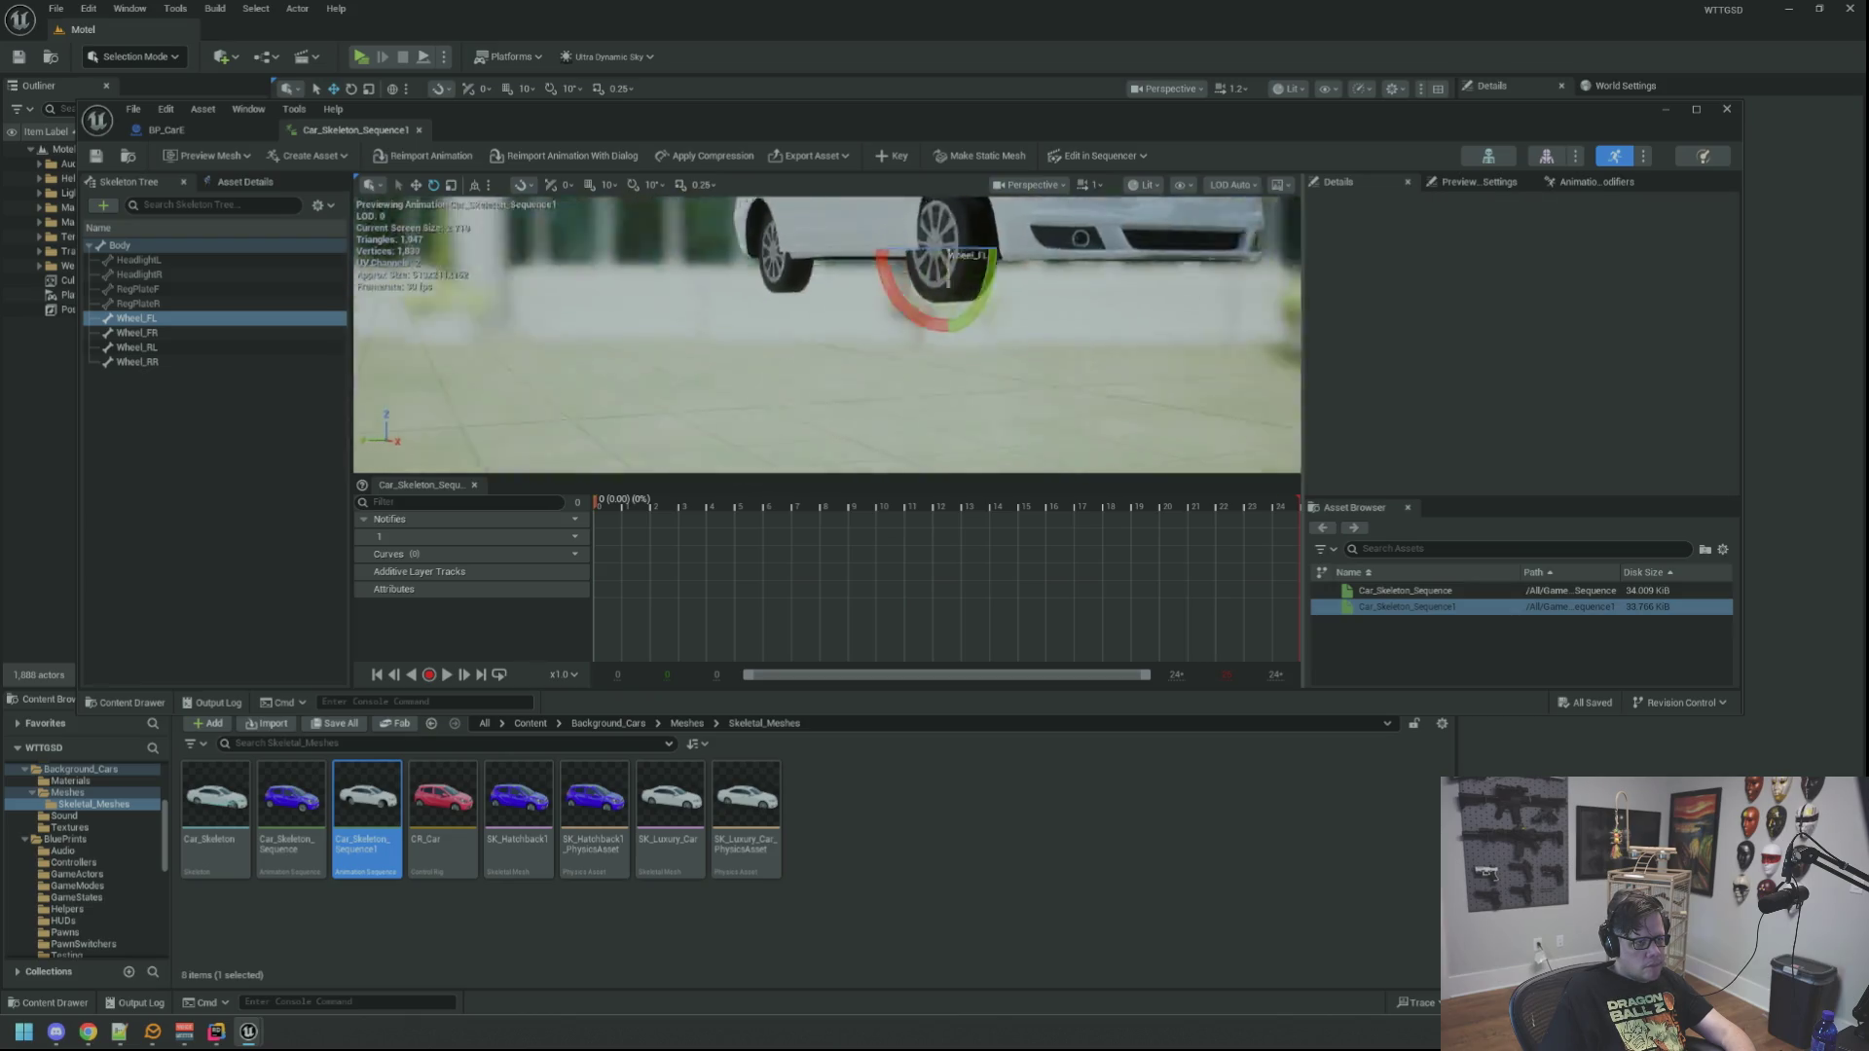
mouse_move(1079, 308)
left_mouse_down()
mouse_move(682, 327)
mouse_move(759, 336)
mouse_move(725, 385)
mouse_move(756, 376)
left_mouse_up()
left_click(160, 466)
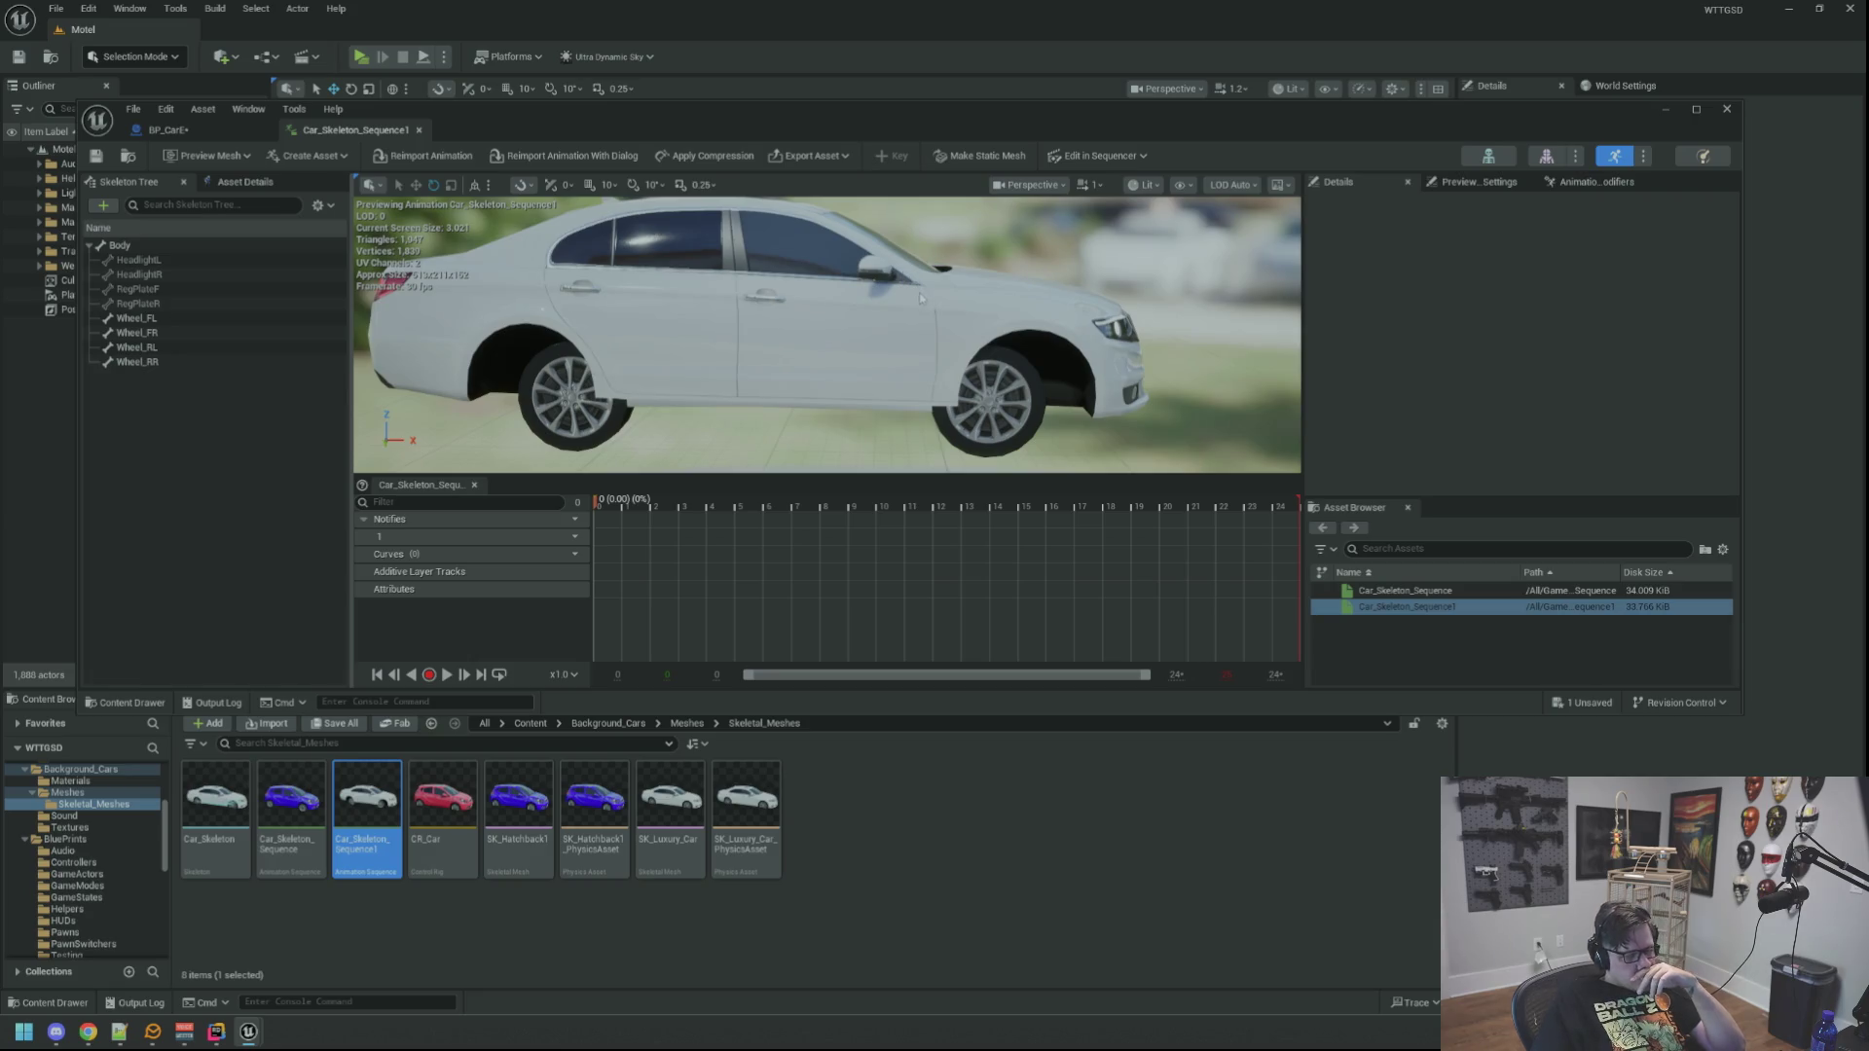
left_click_drag(878, 300, 867, 346)
left_click(700, 776)
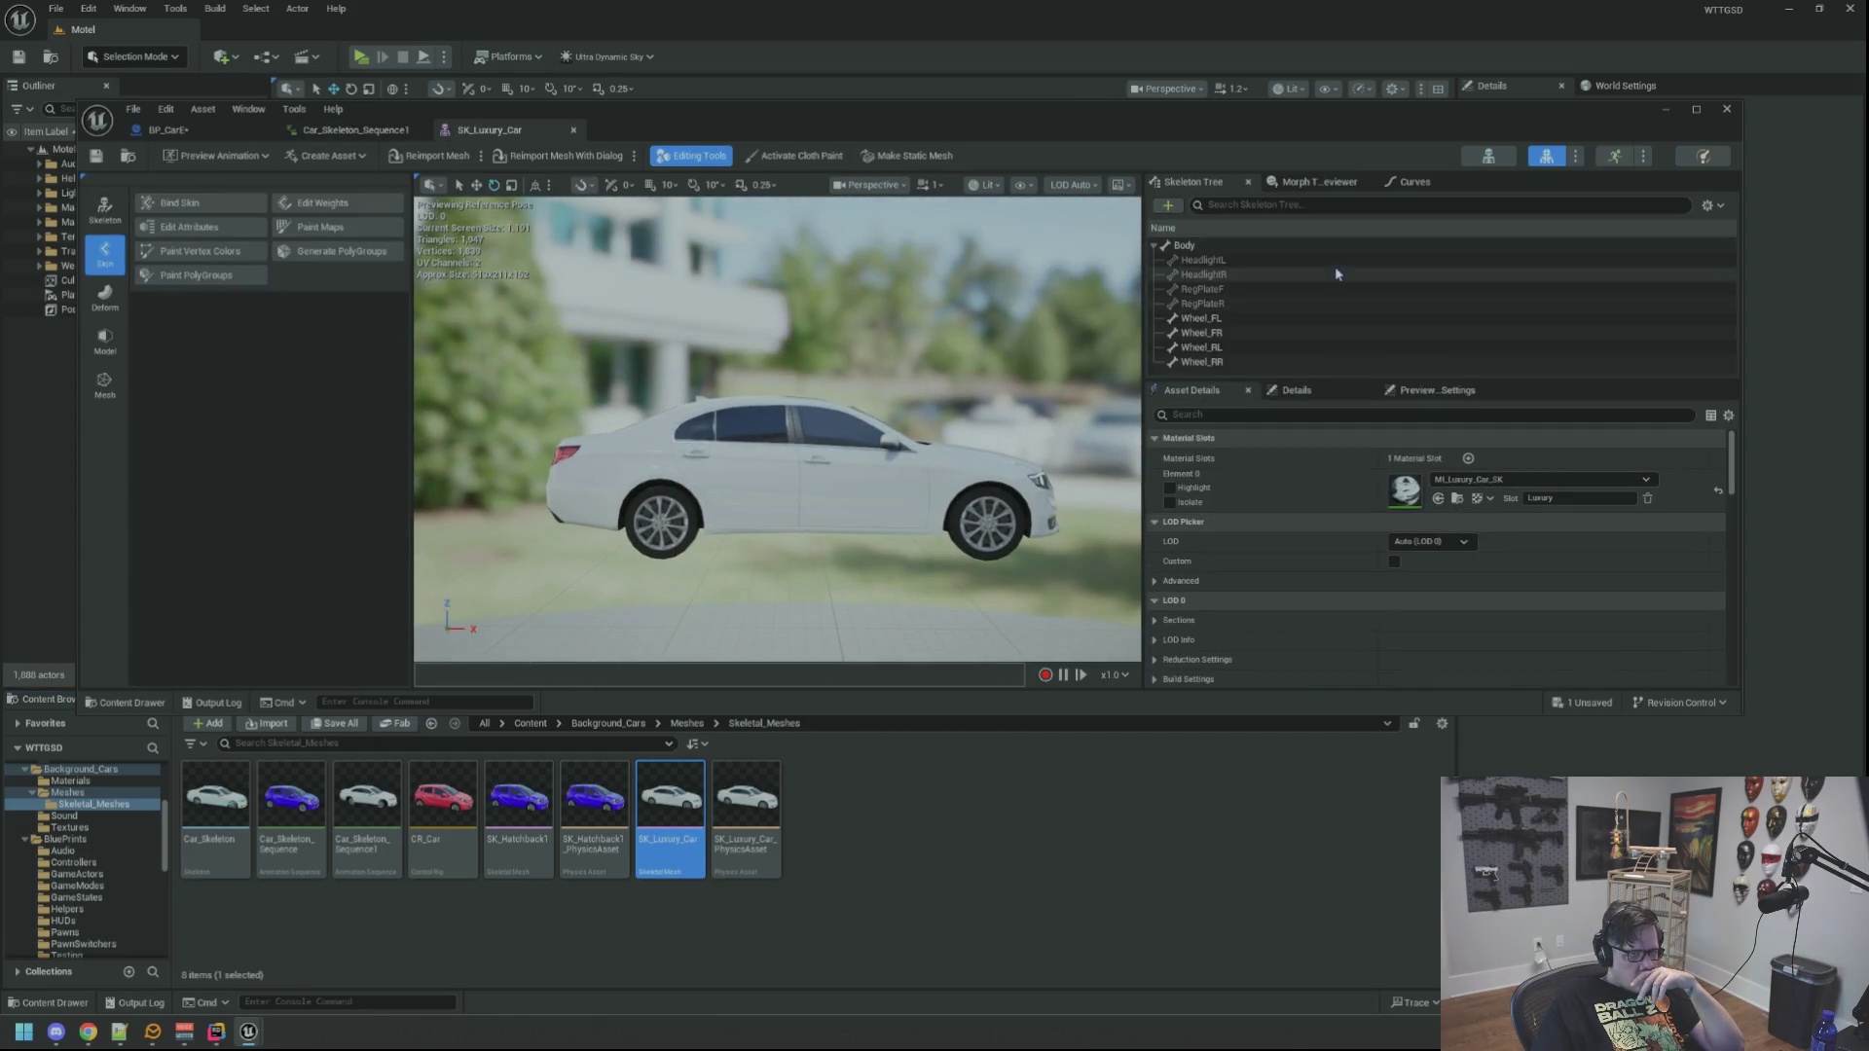
Step: Open the Car_Skeleton skeleton editor, then return to the Car_Skeleton_Sequence1 tab
left_click(1489, 158)
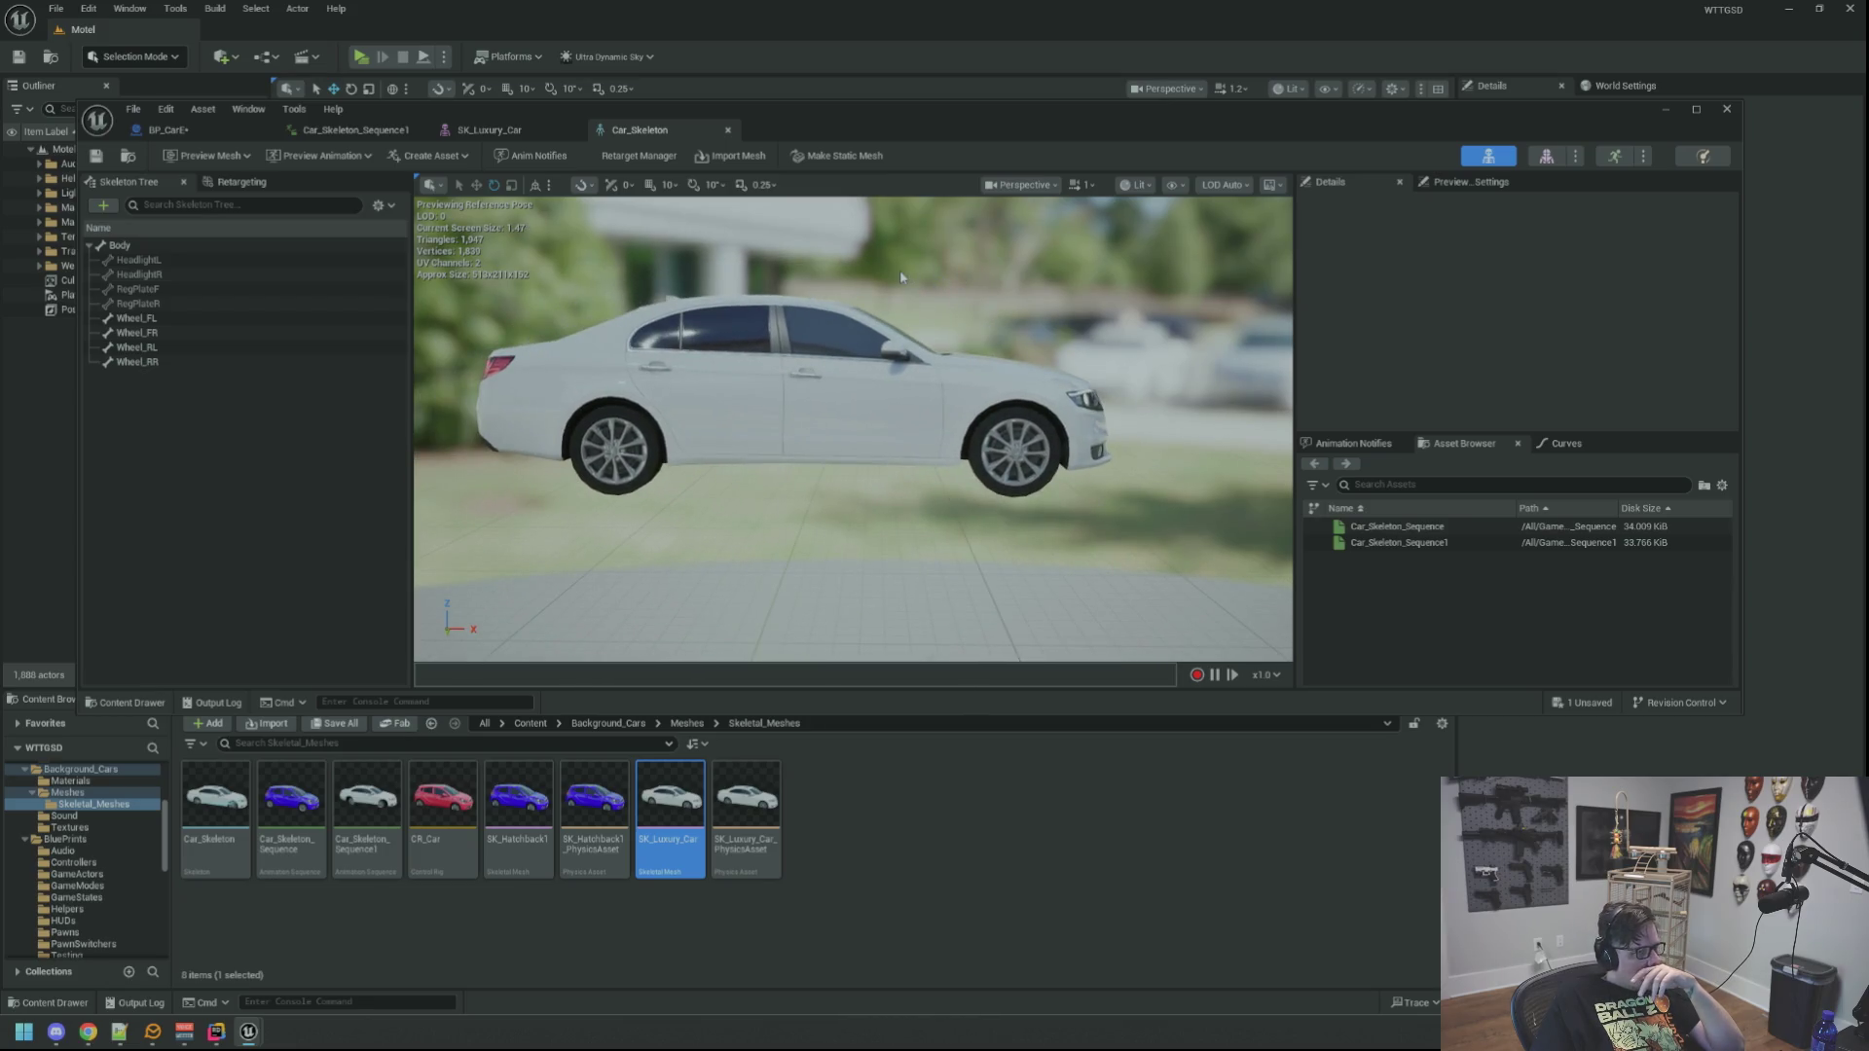
left_click(489, 130)
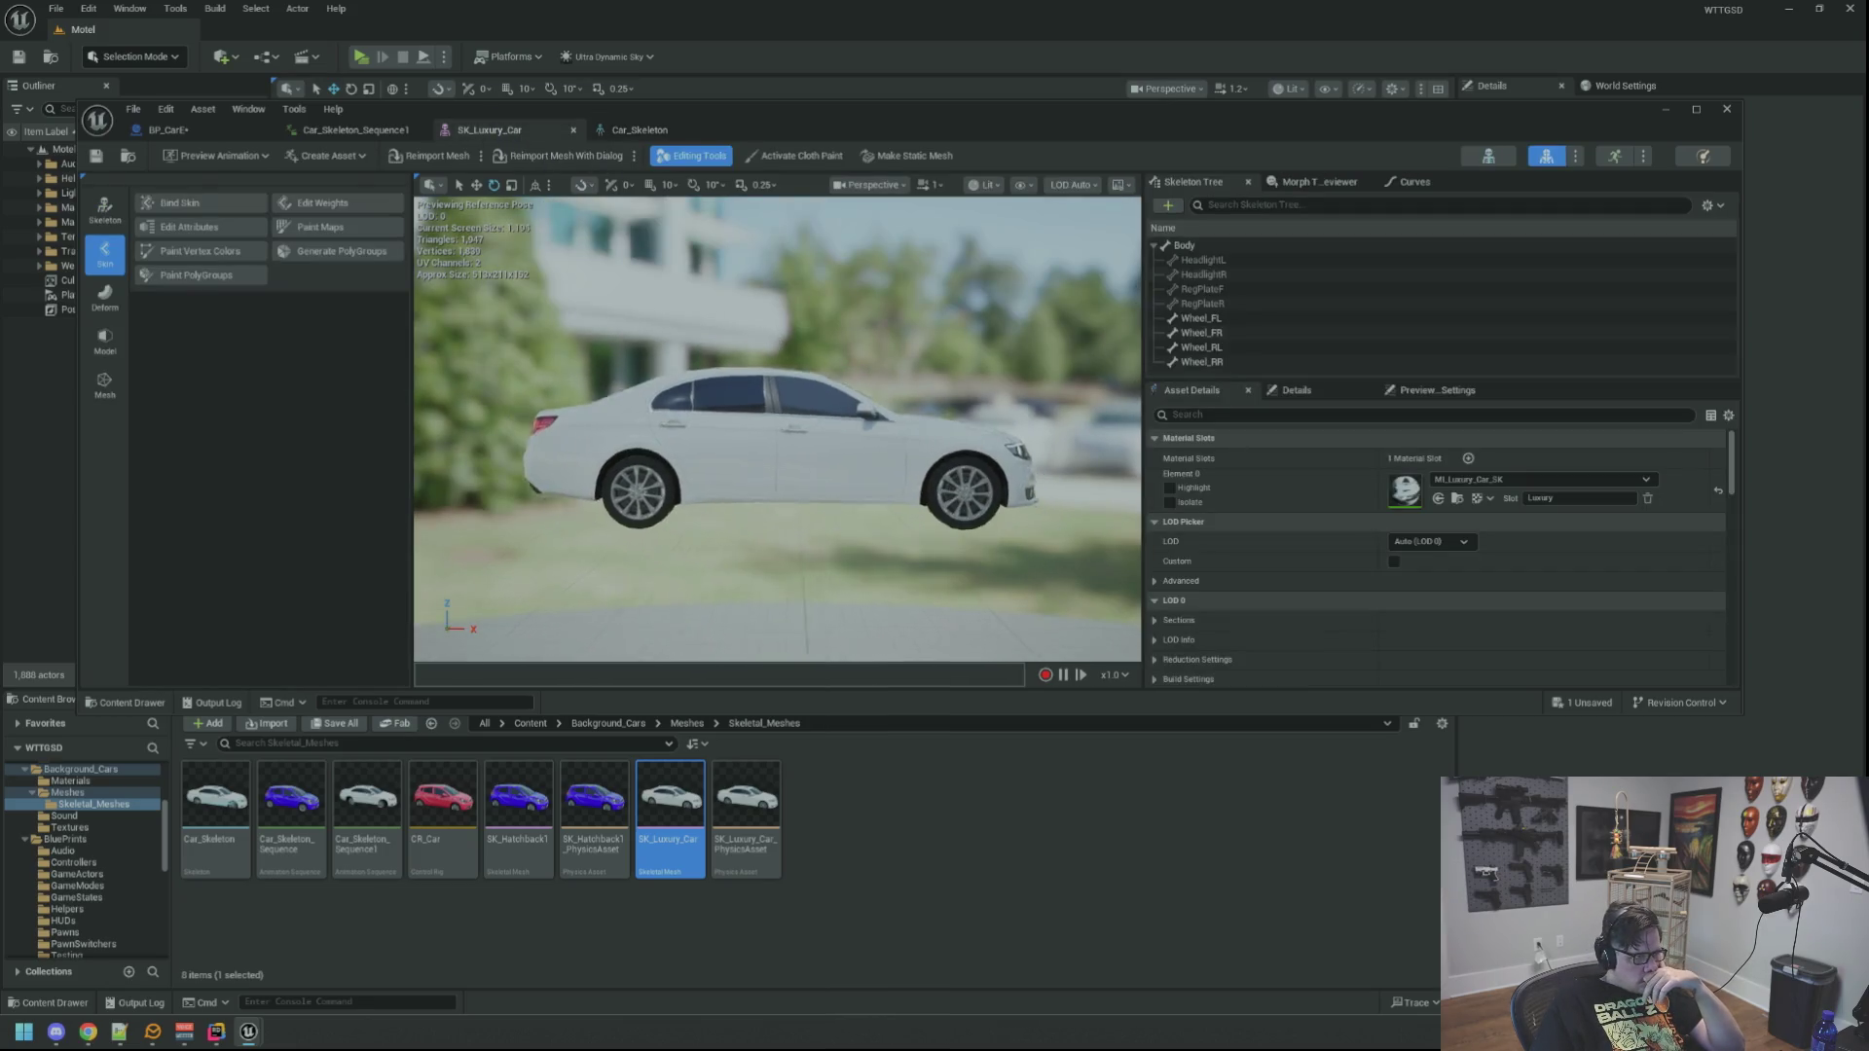
left_click(355, 130)
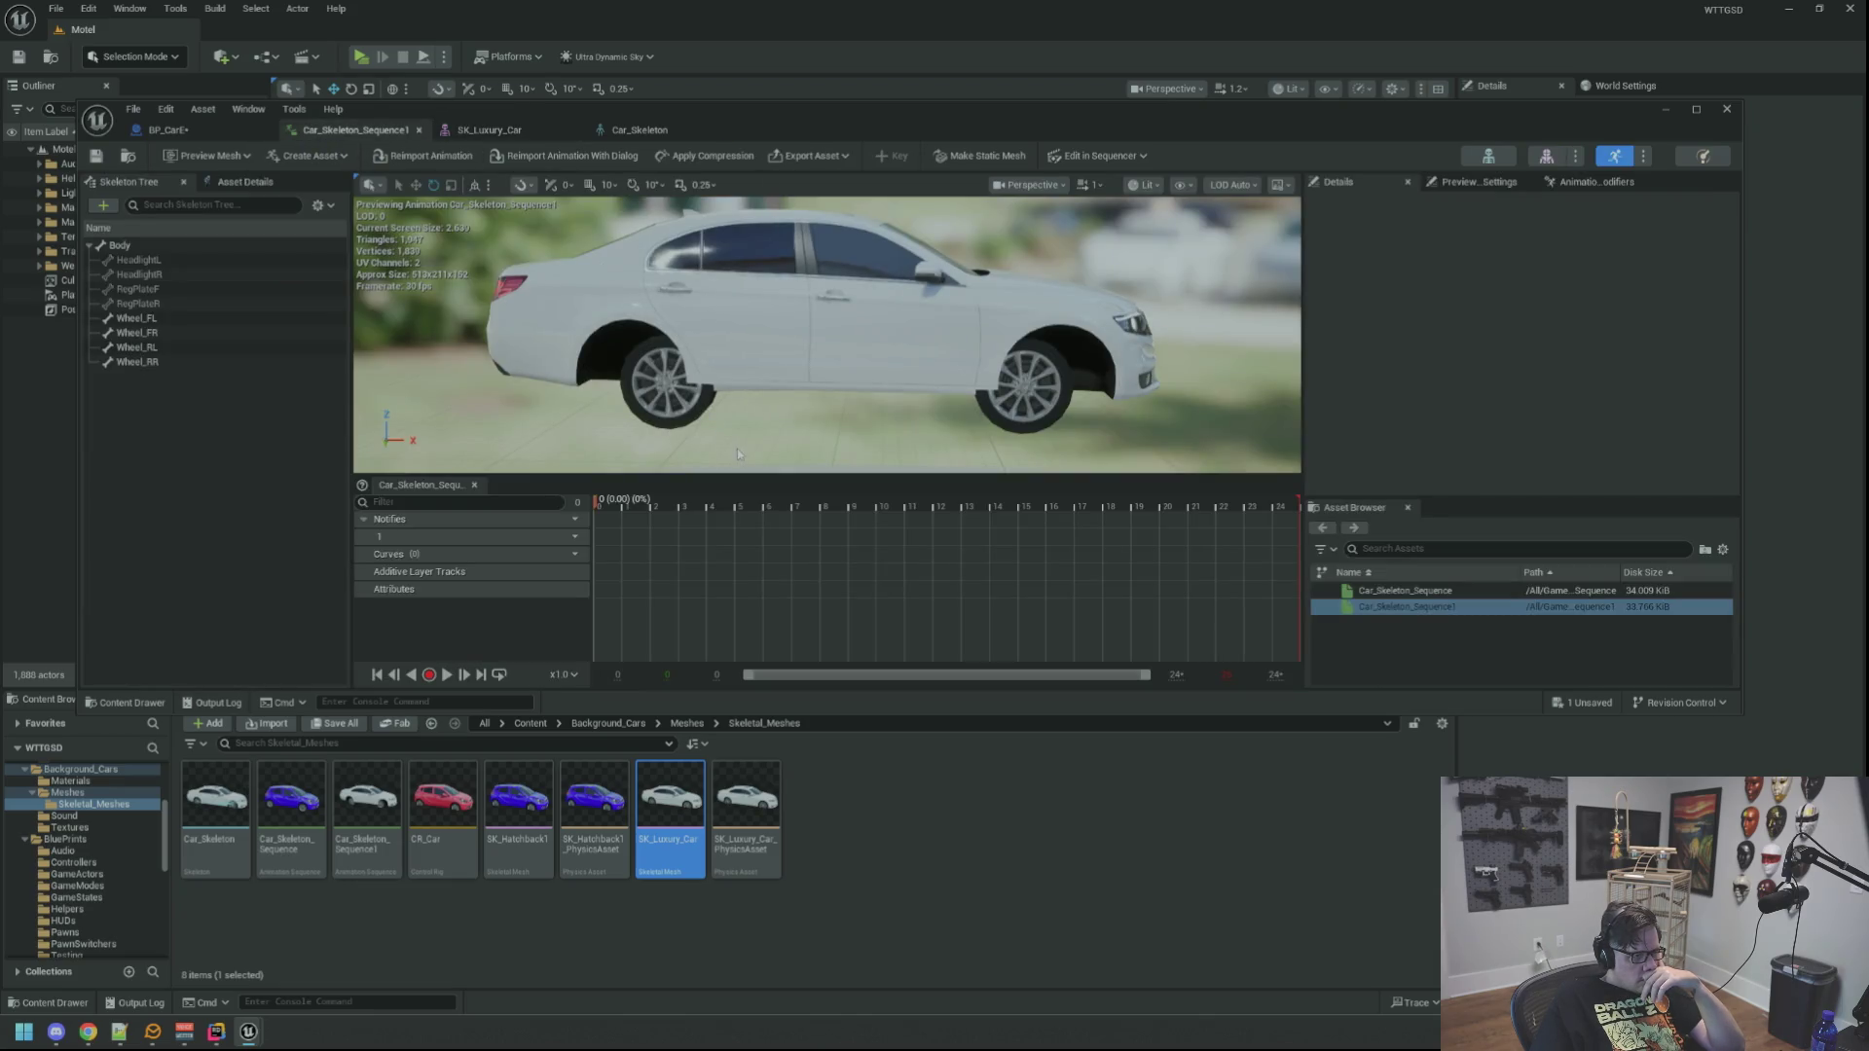
Step: Pause the sequence at frame 9 and inspect the Wheel_FL bone (rotation 180, -40.76, -180)
left_click(449, 676)
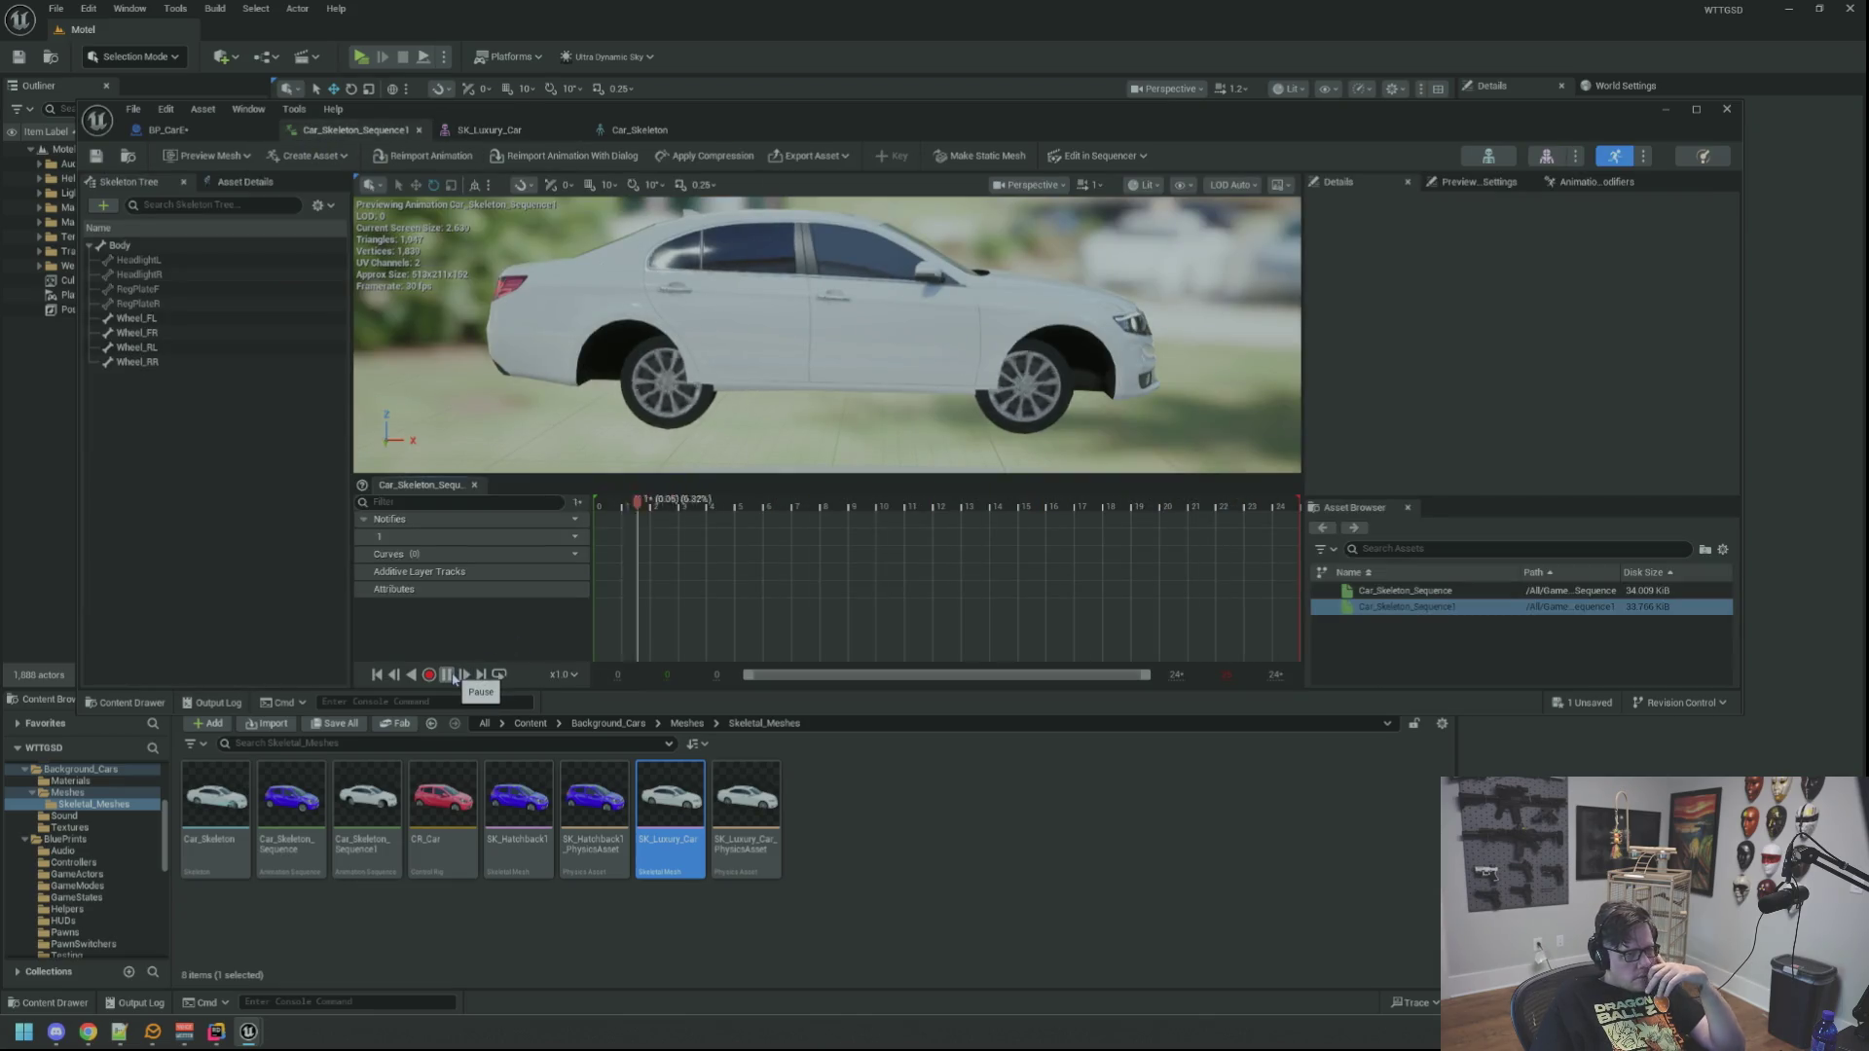
left_click(448, 675)
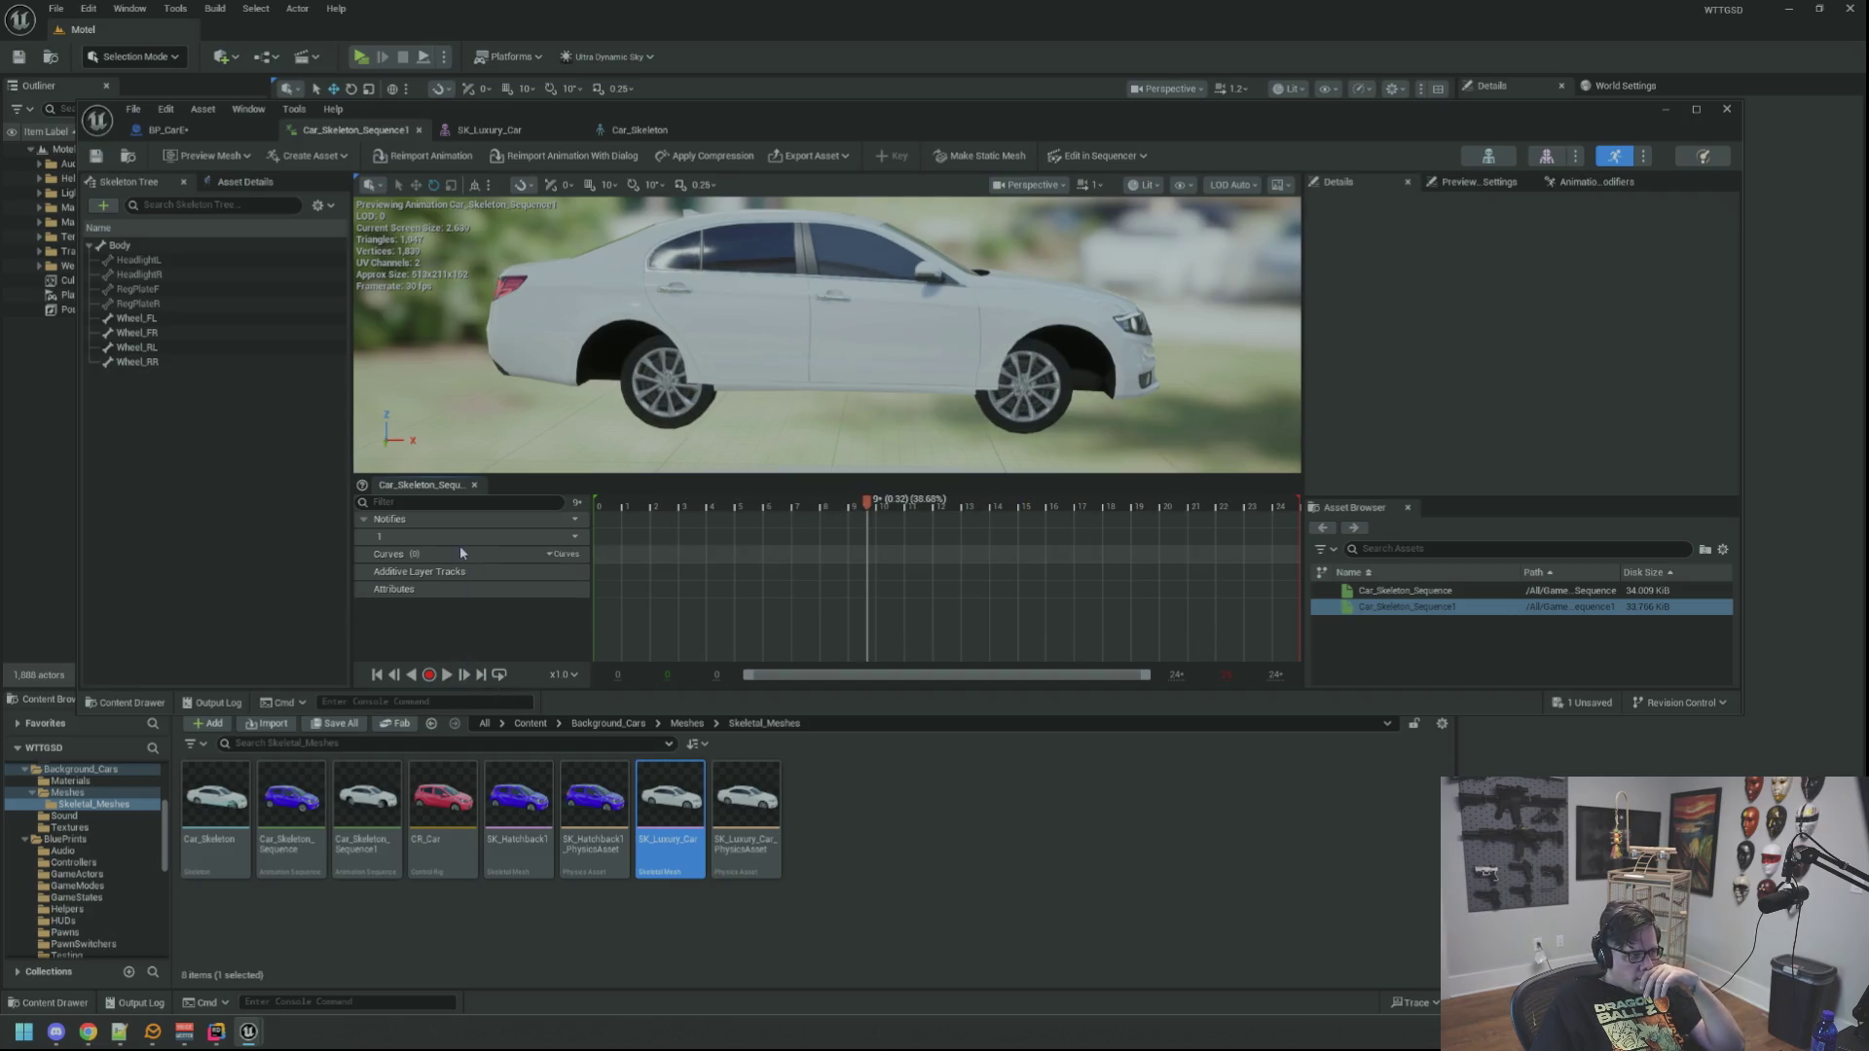
left_click(136, 318)
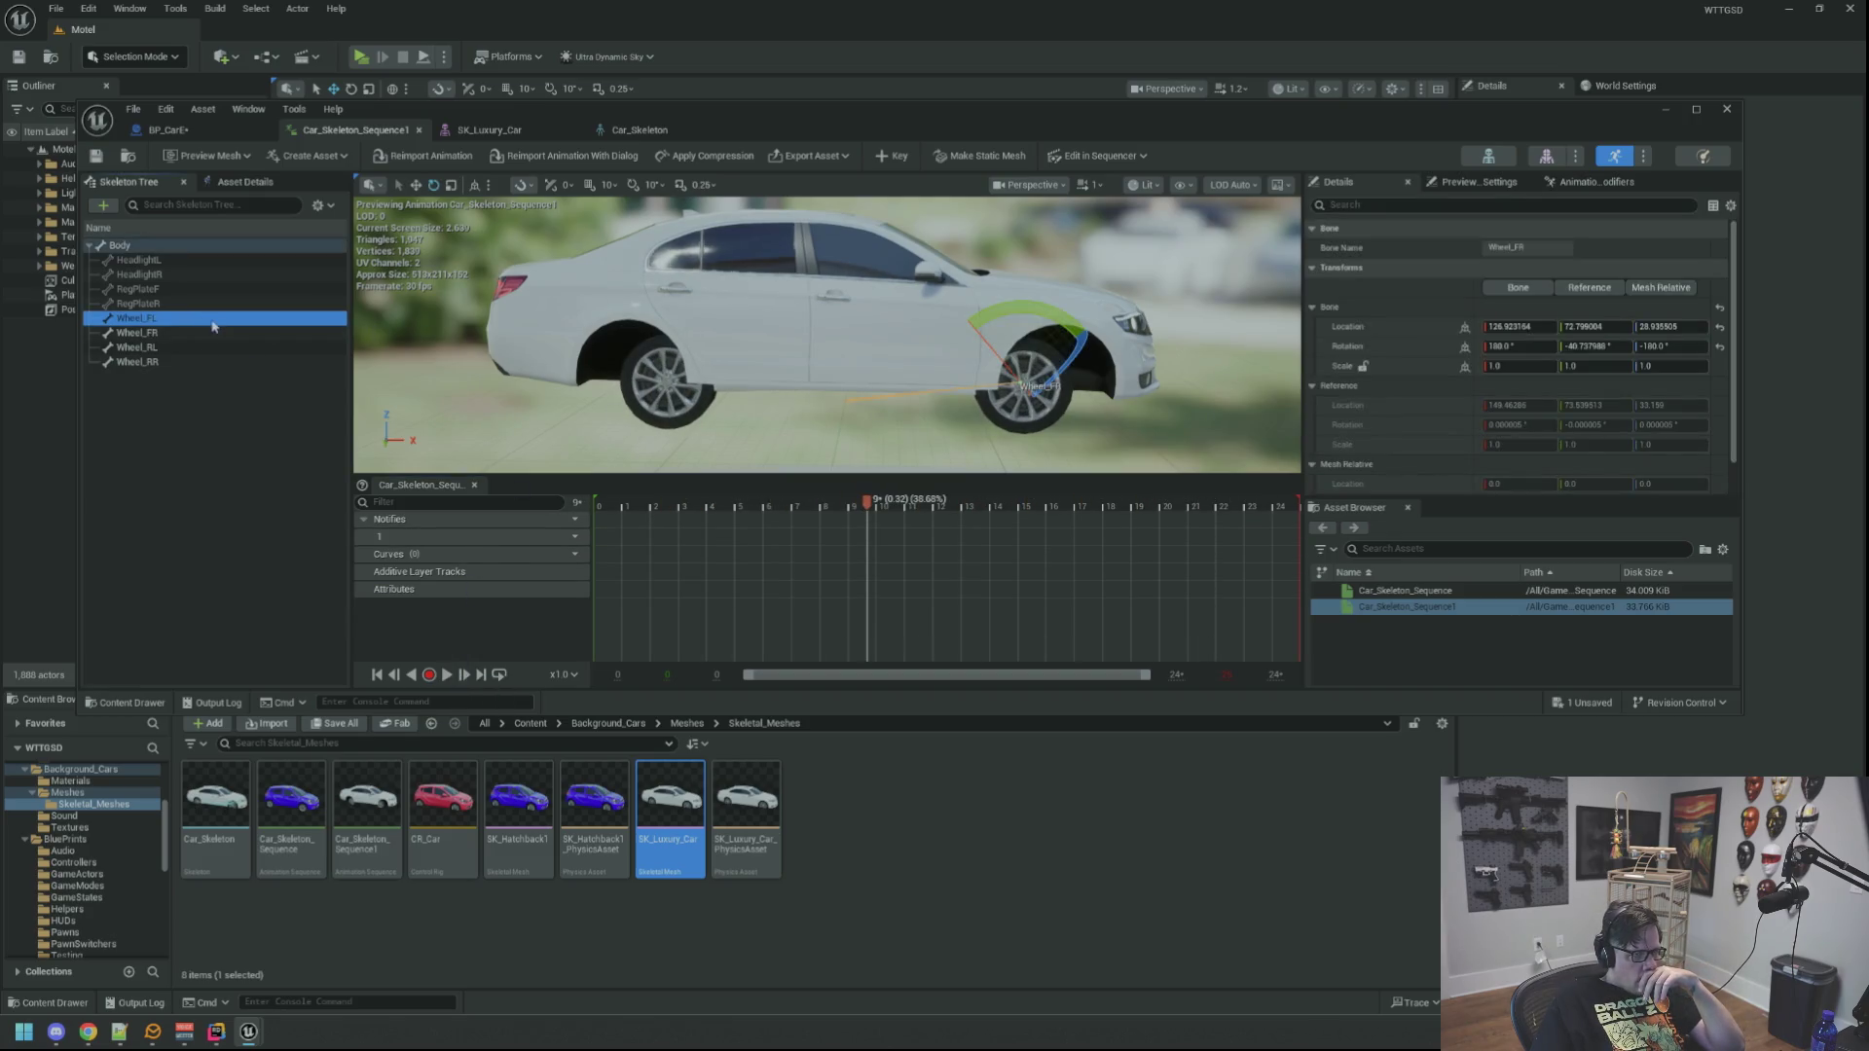
key("f")
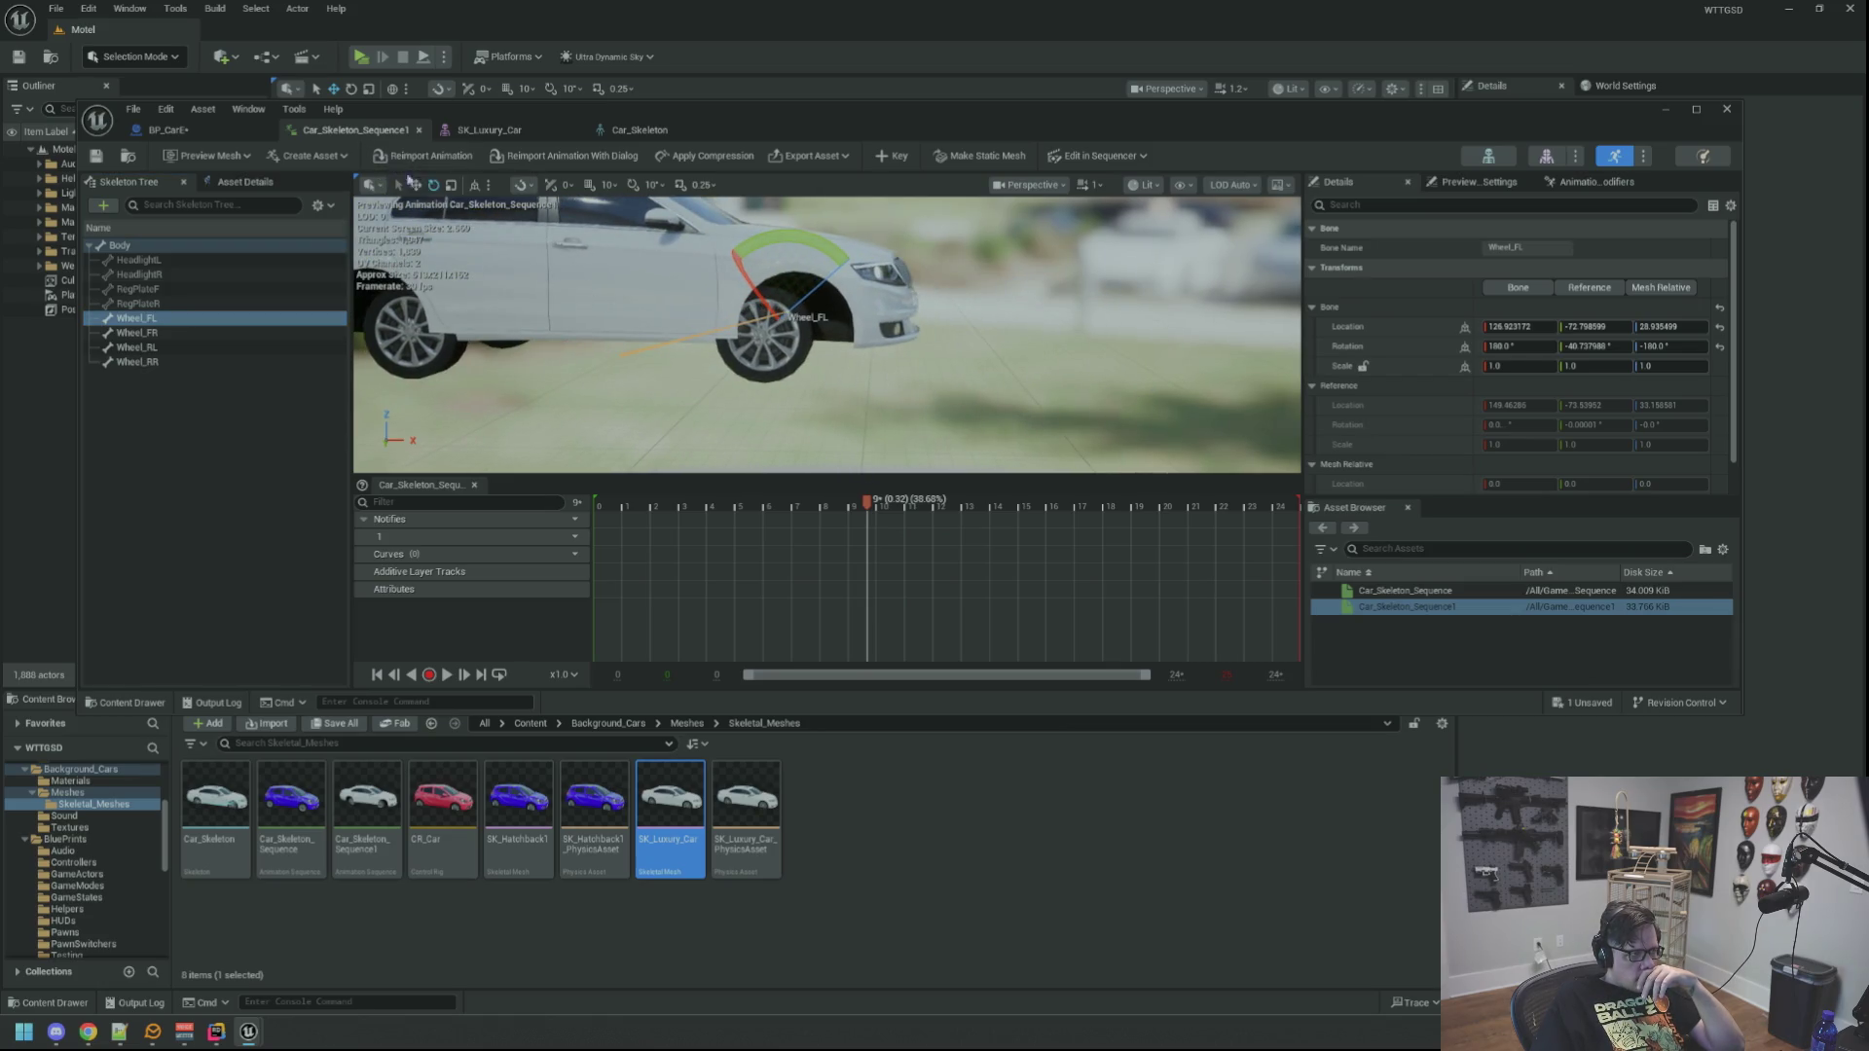
mouse_move(712, 368)
left_mouse_down()
mouse_move(861, 372)
mouse_move(842, 357)
left_mouse_up()
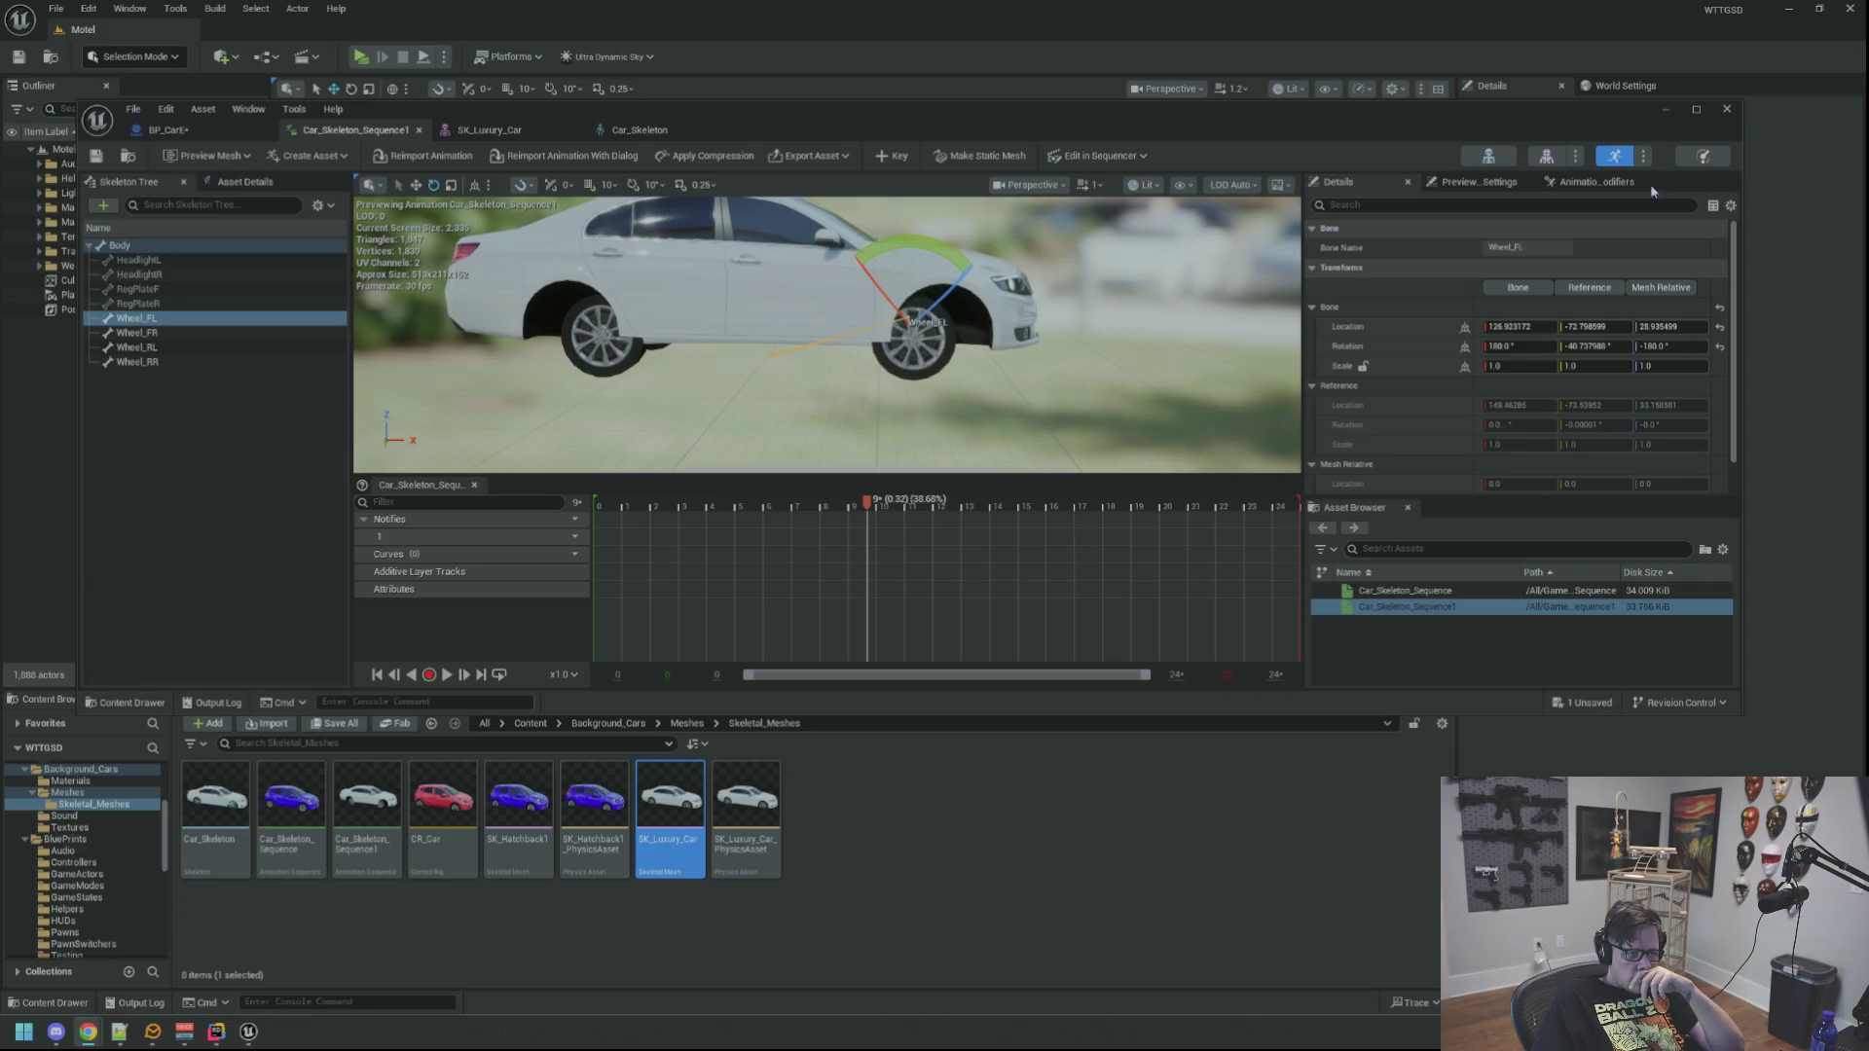
left_click_drag(1067, 328, 1095, 347)
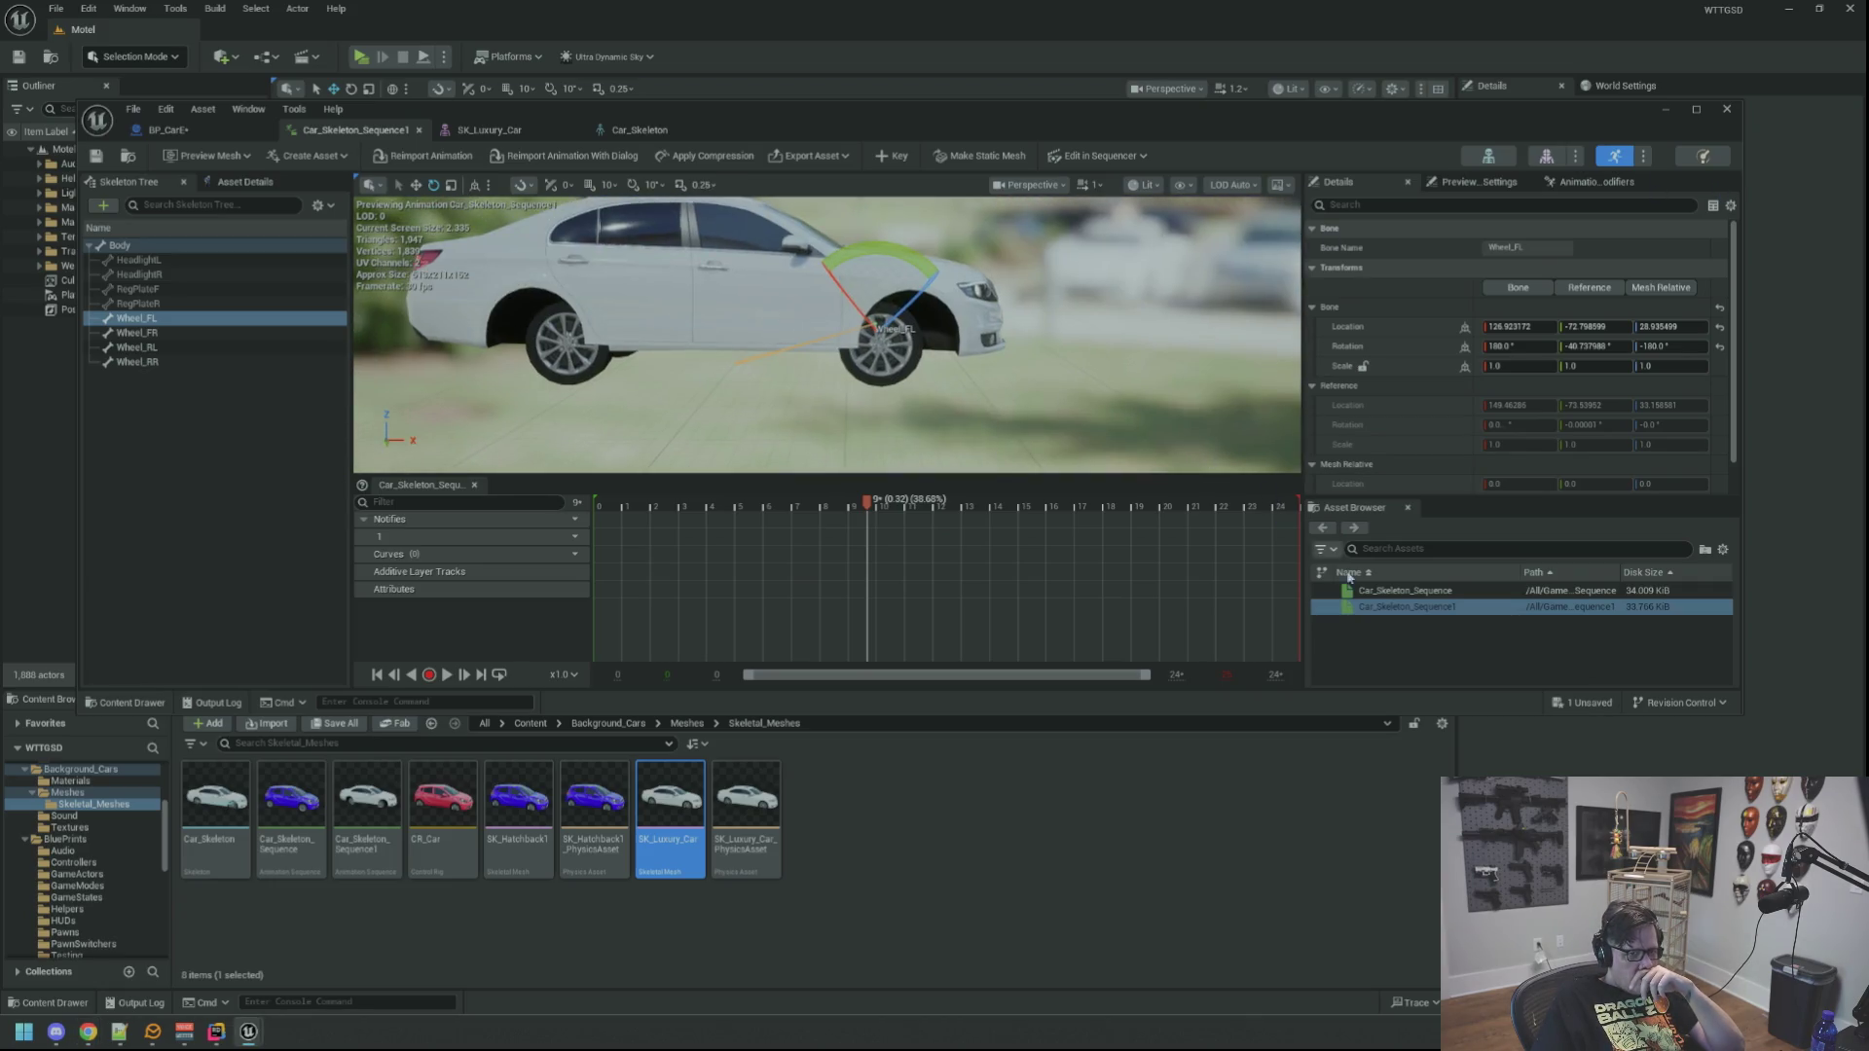
Step: Play the original Car_Skeleton_Sequence for comparison, then pause Car_Skeleton_Sequence1 at frame 22
double_click(1430, 591)
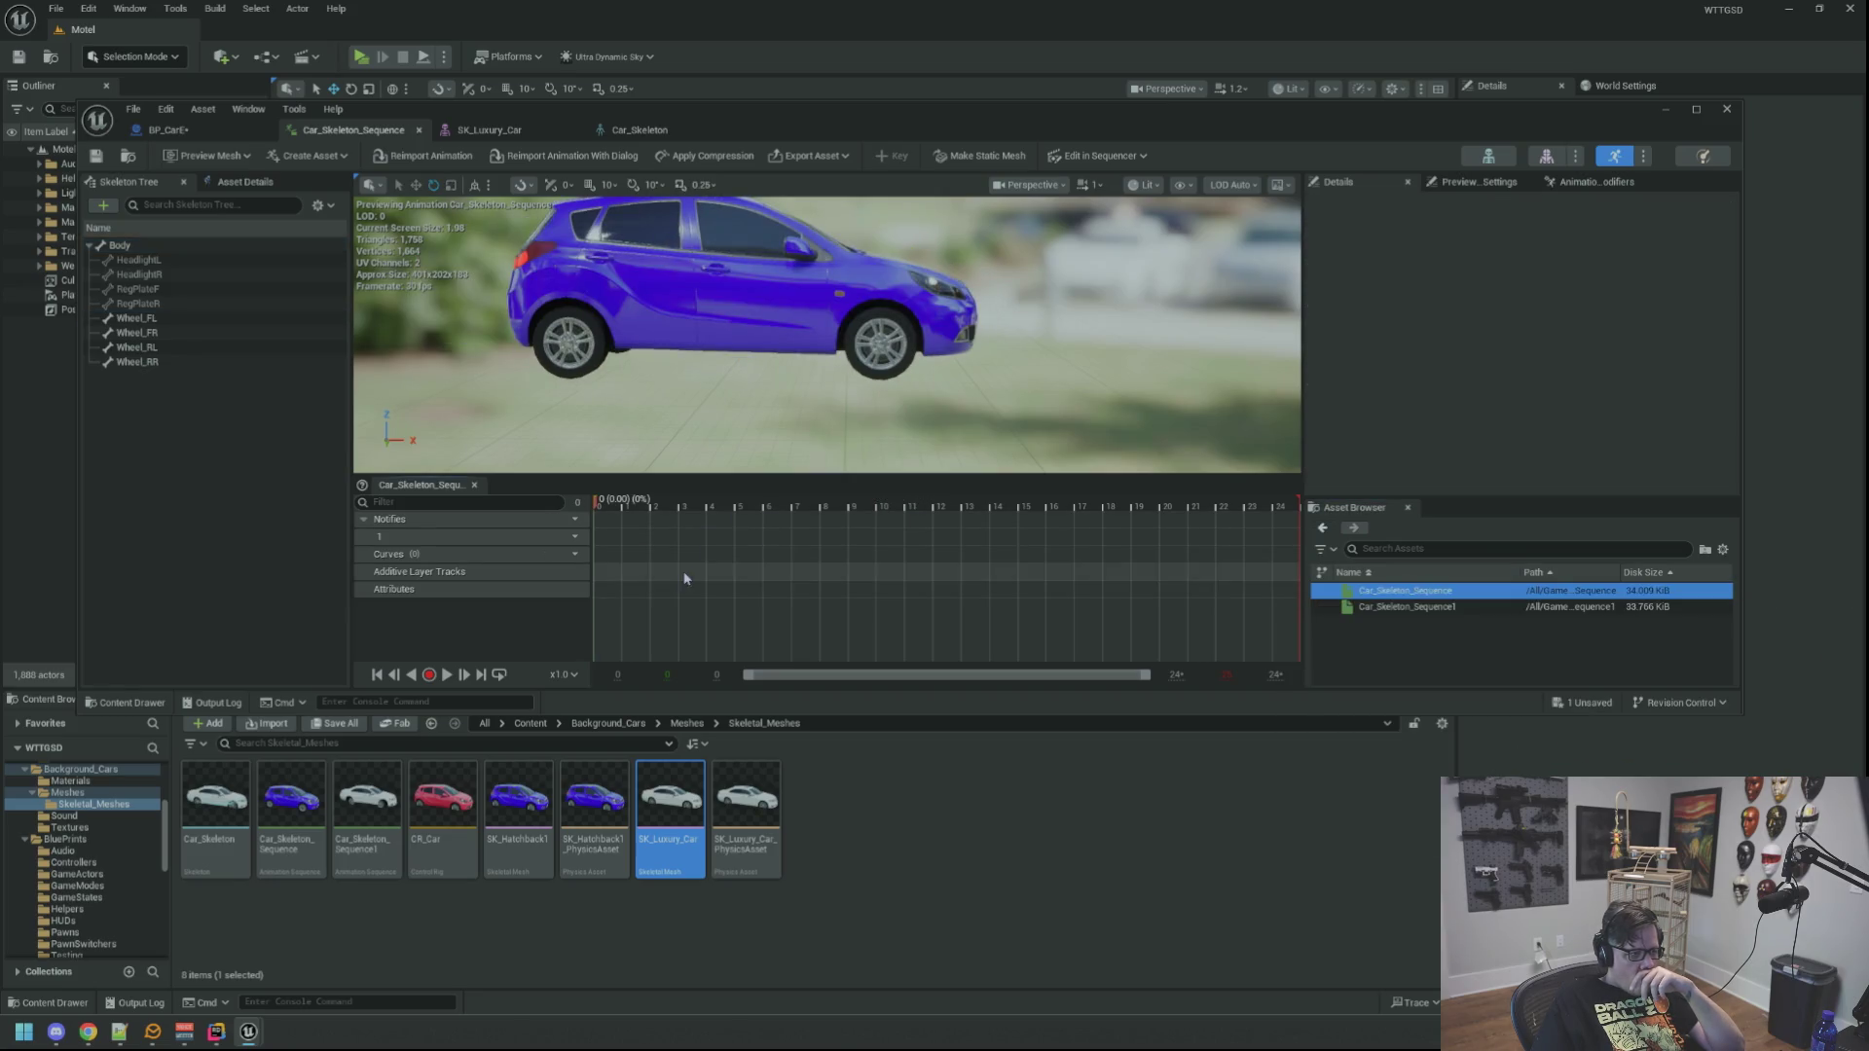
left_click(447, 675)
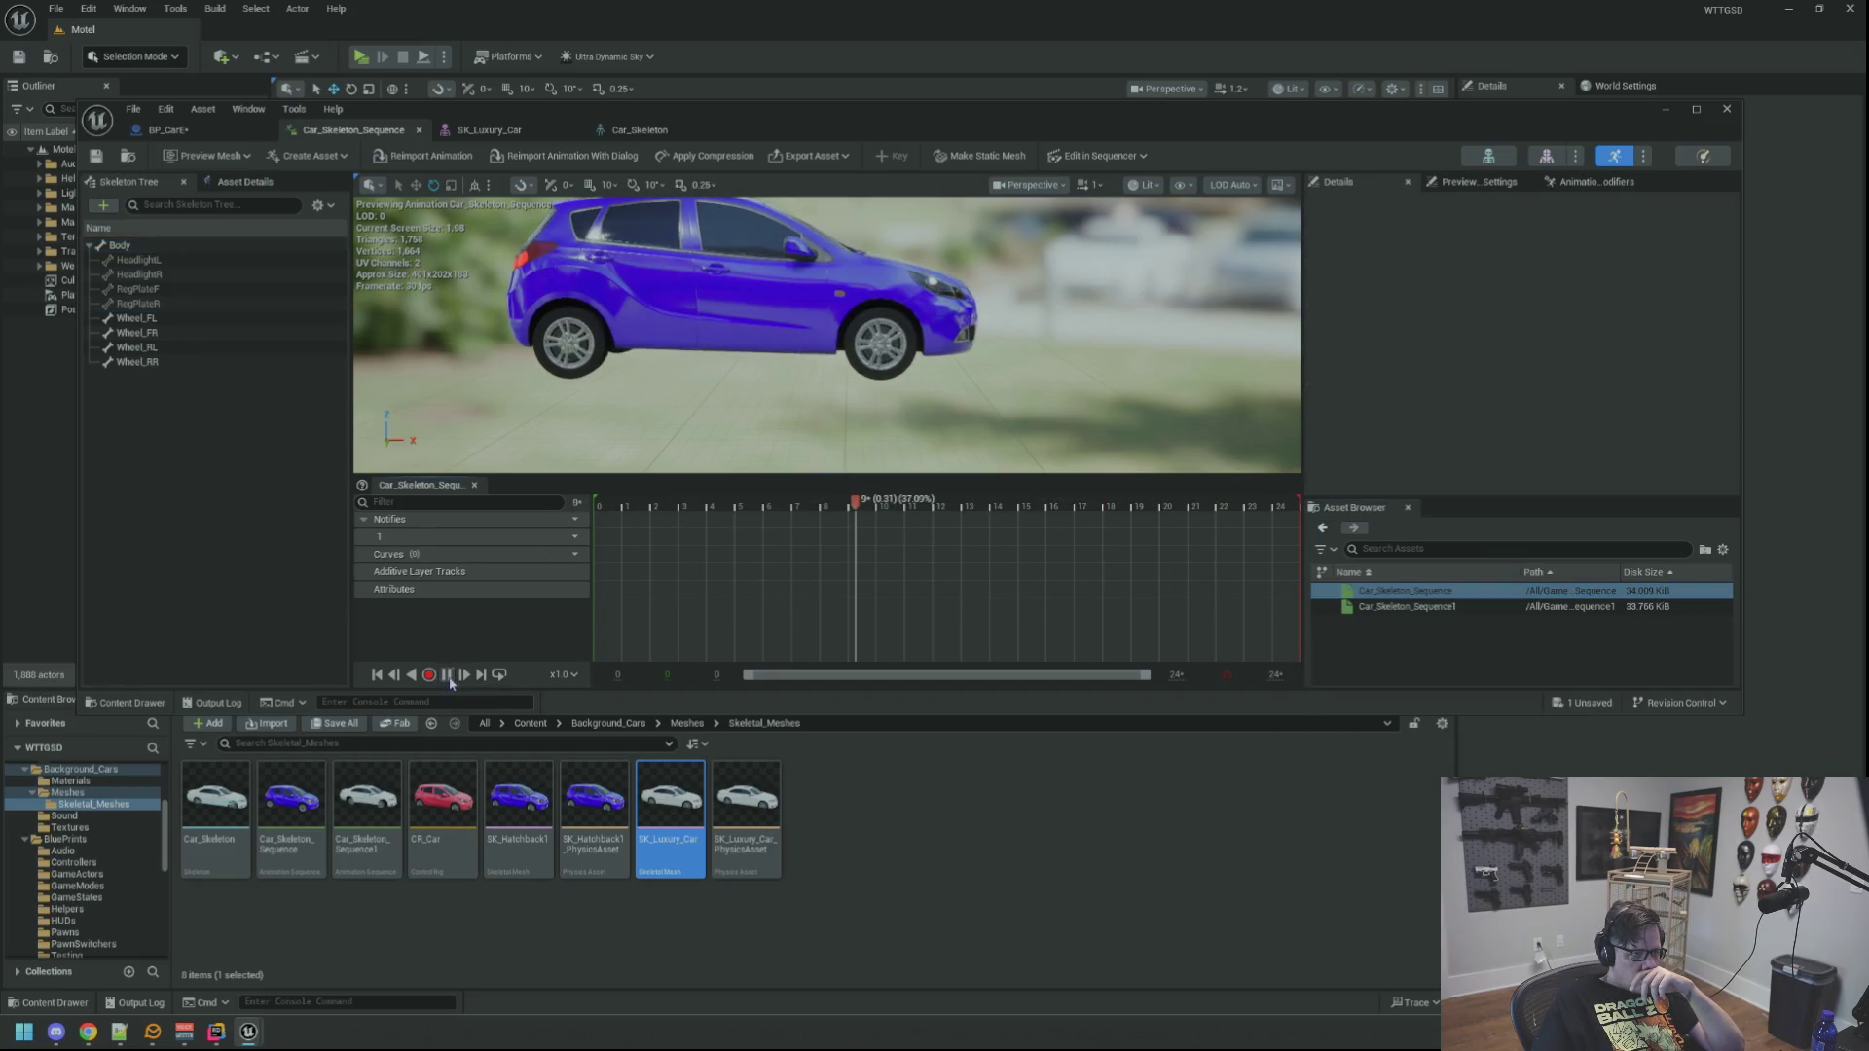
double_click(1407, 606)
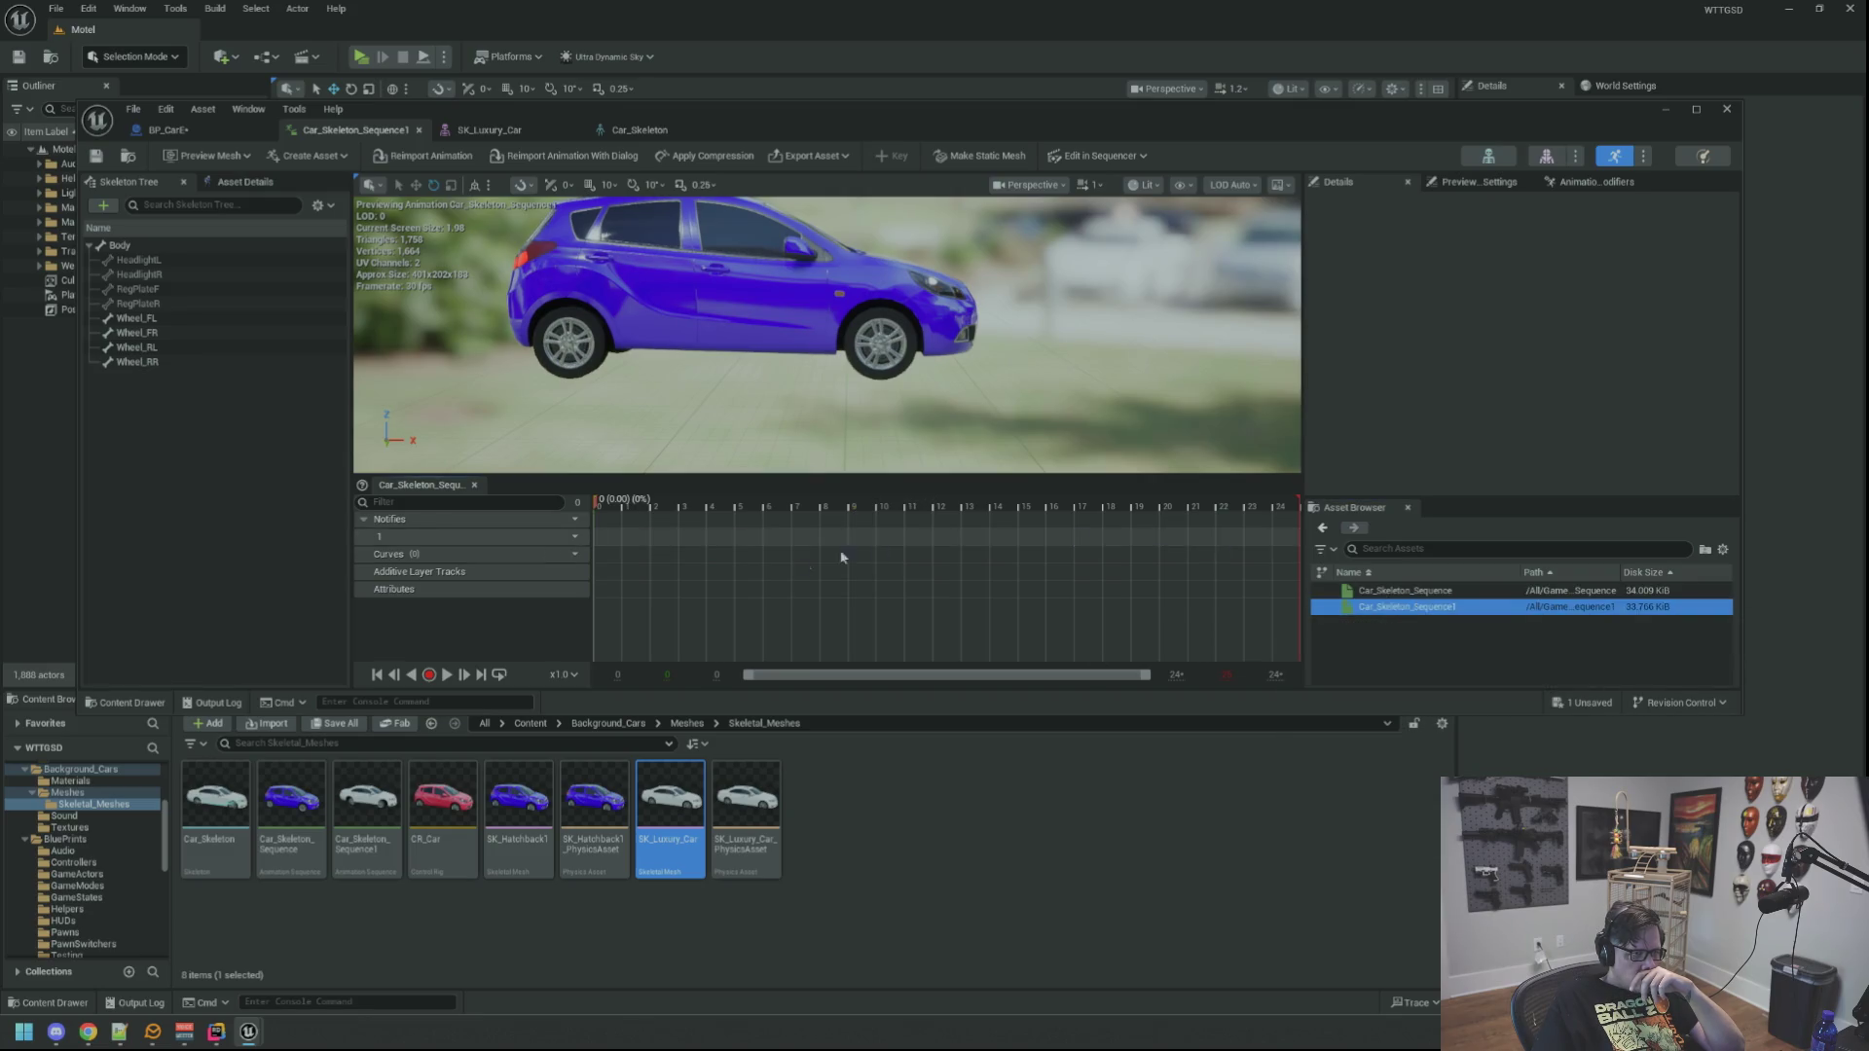
left_click(447, 674)
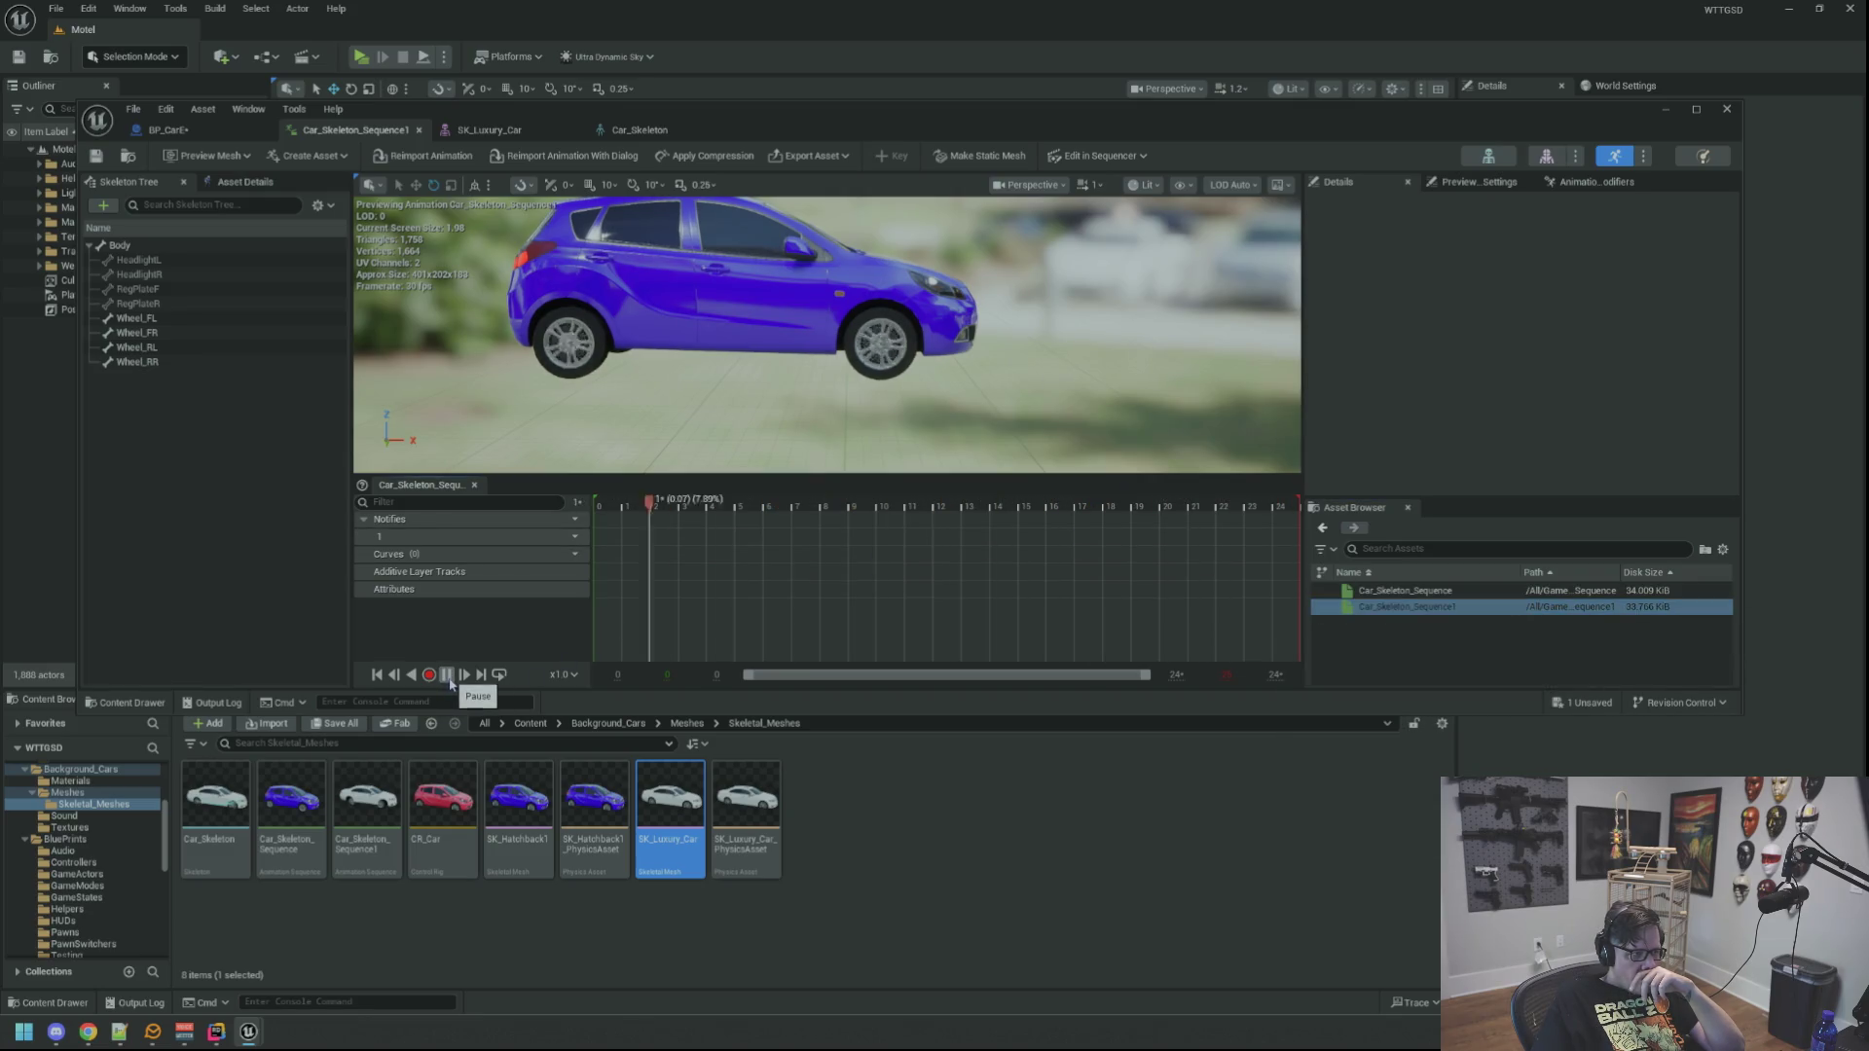
left_click(447, 678)
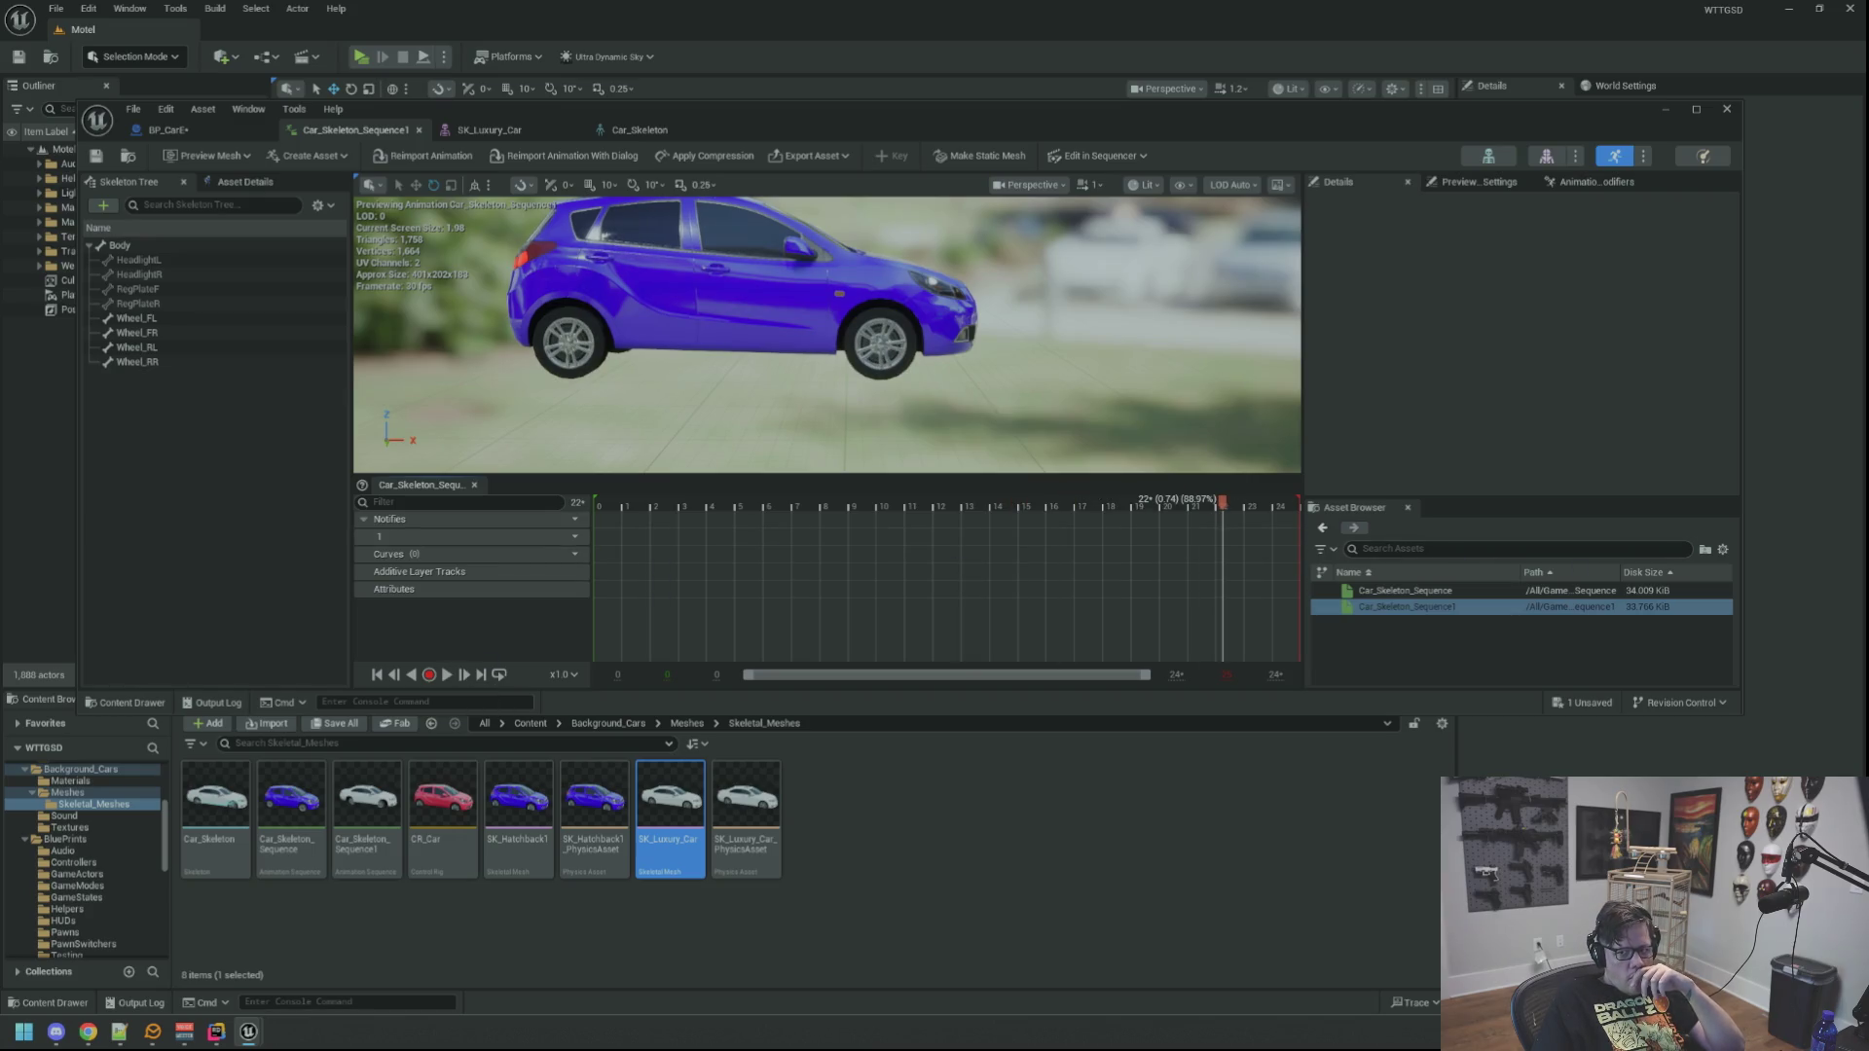
Step: Adjust the car preview view and open the CR_Car control rig
left_click_drag(1122, 321, 1071, 333)
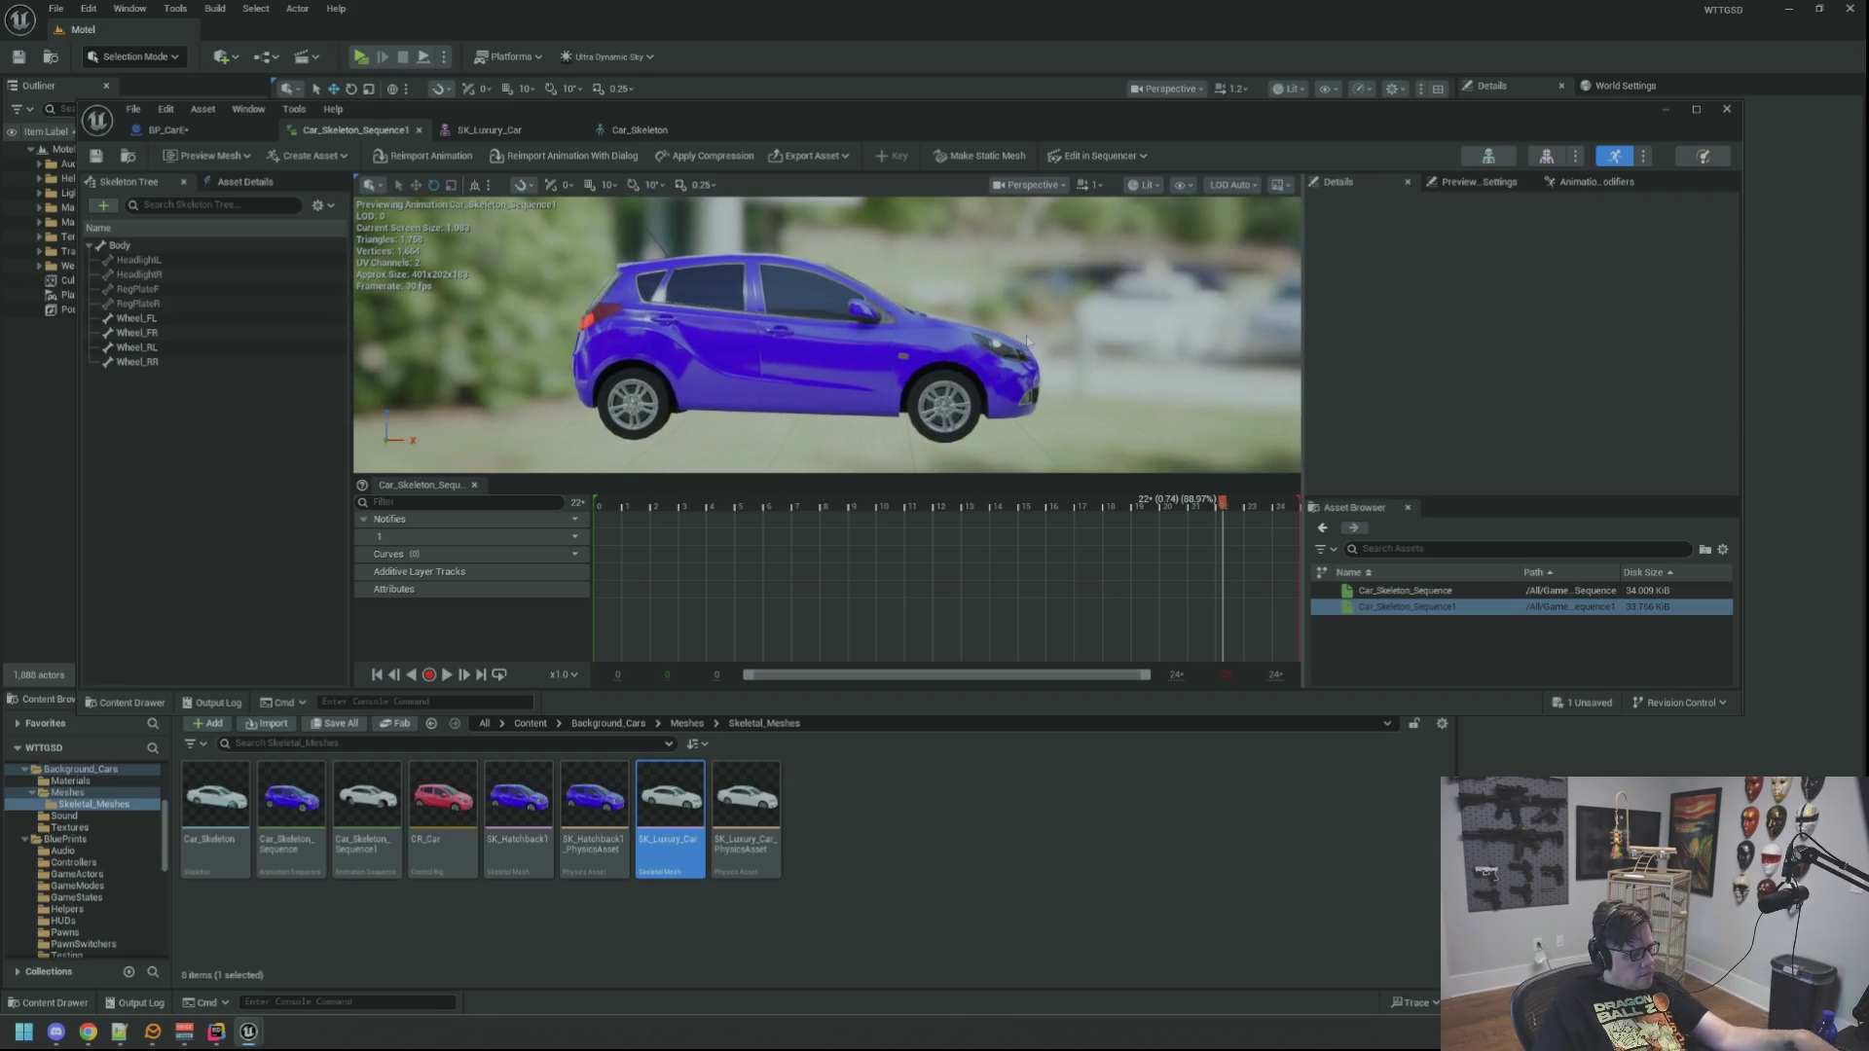
left_click_drag(1022, 340, 993, 533)
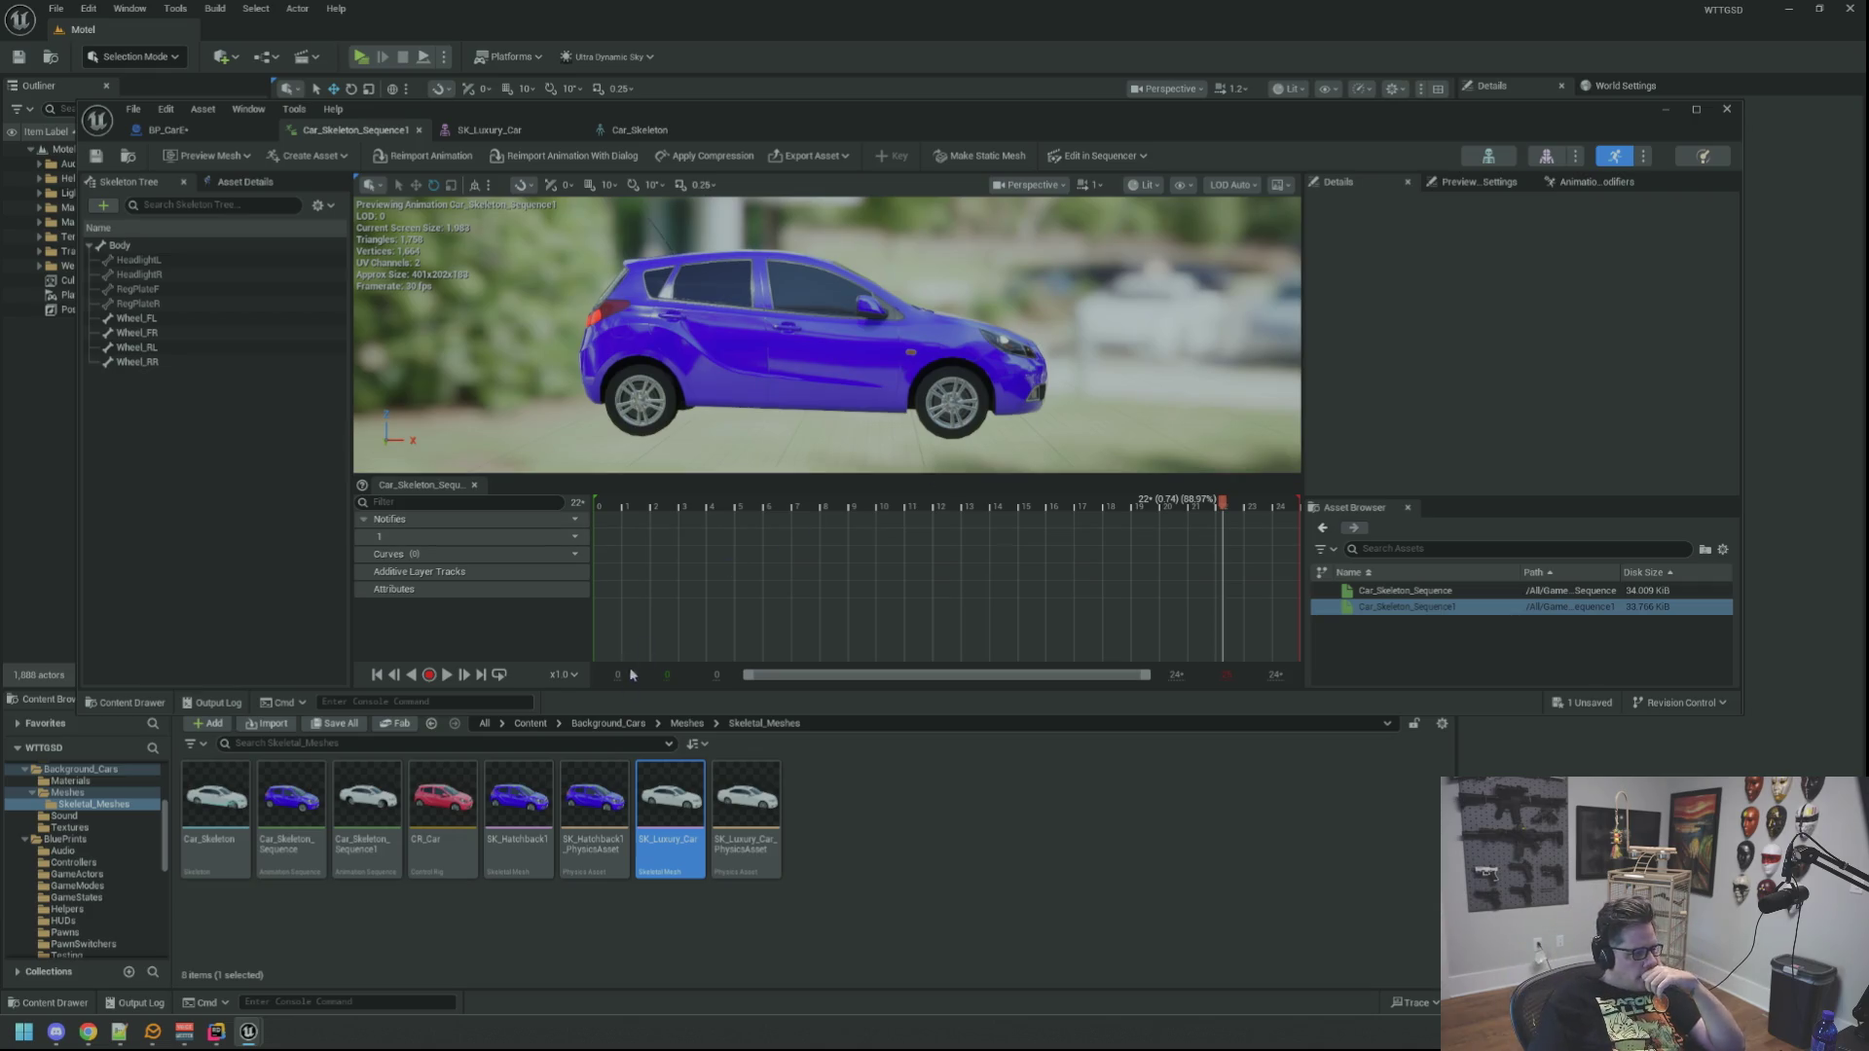
left_click(448, 816)
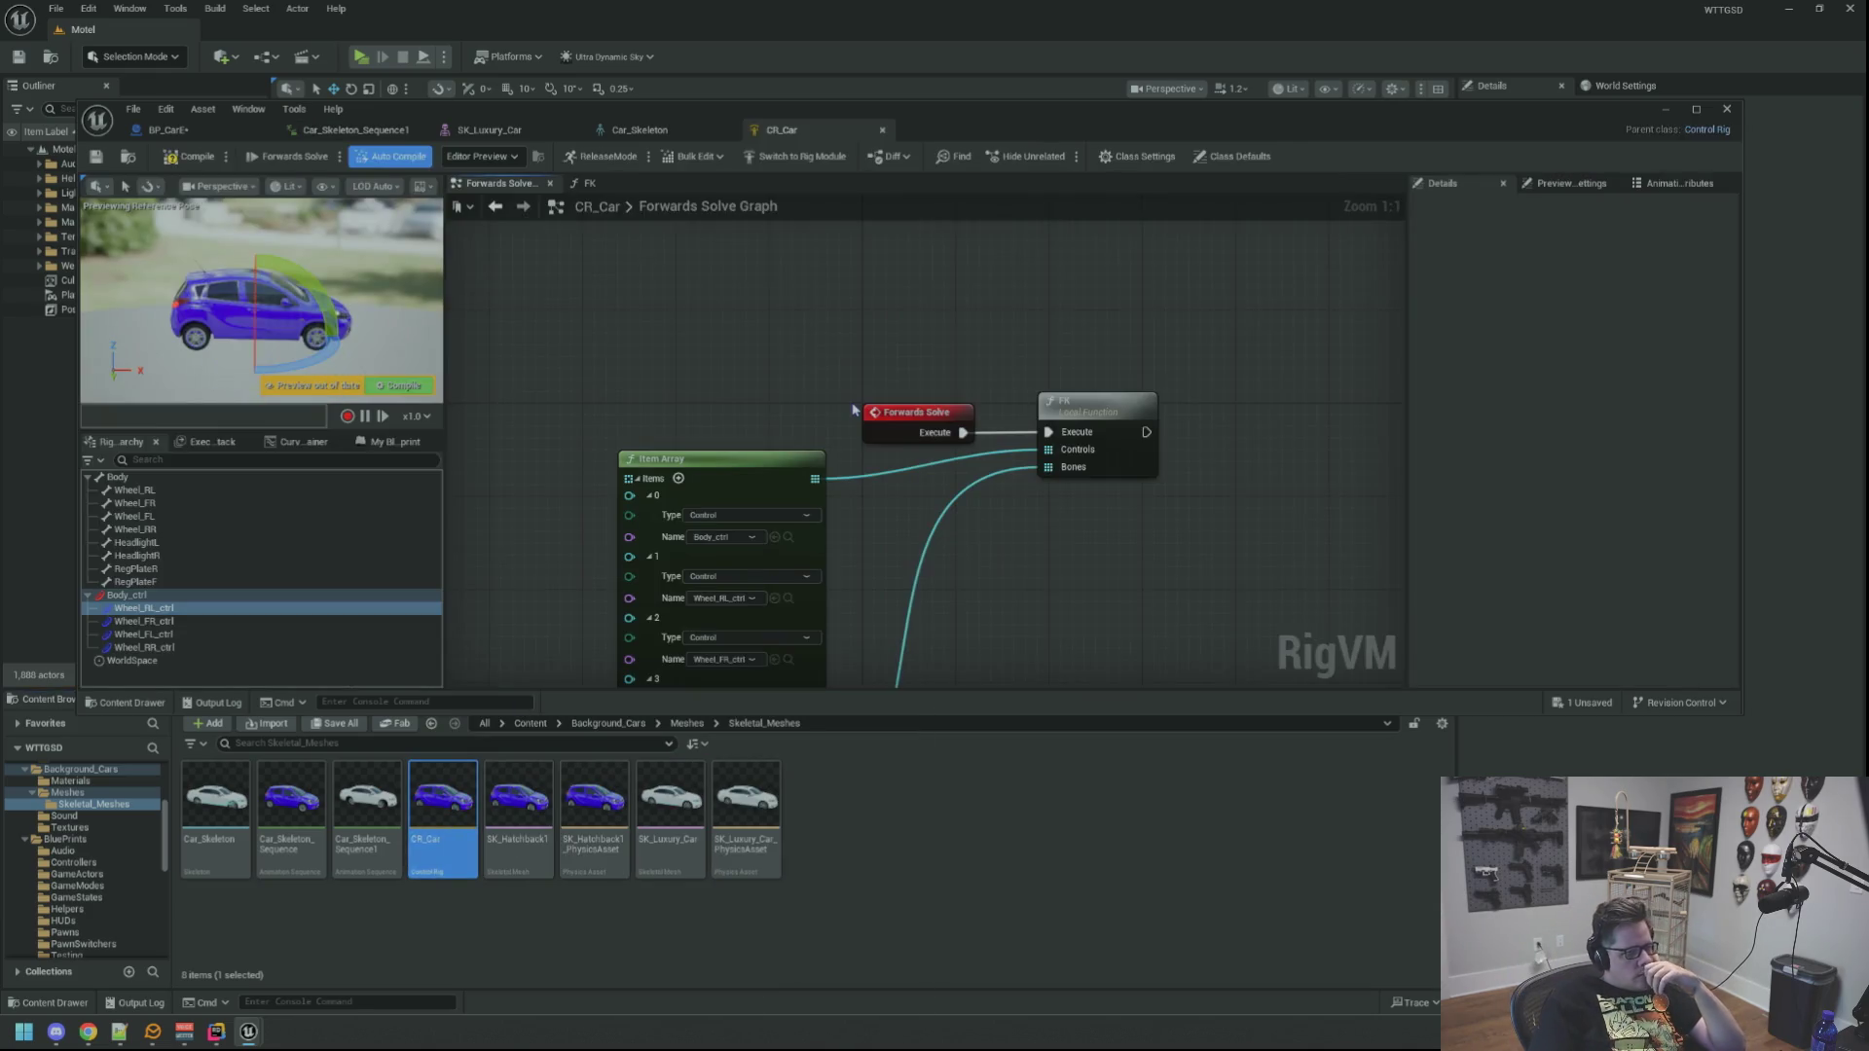
Step: Pan around the CR_Car rig graph, then close the CR_Car tab
mouse_move(1082, 605)
left_mouse_down()
mouse_move(968, 493)
mouse_move(977, 476)
left_mouse_up()
scroll(880, 458, "down", 5)
scroll(996, 523, "up", 5)
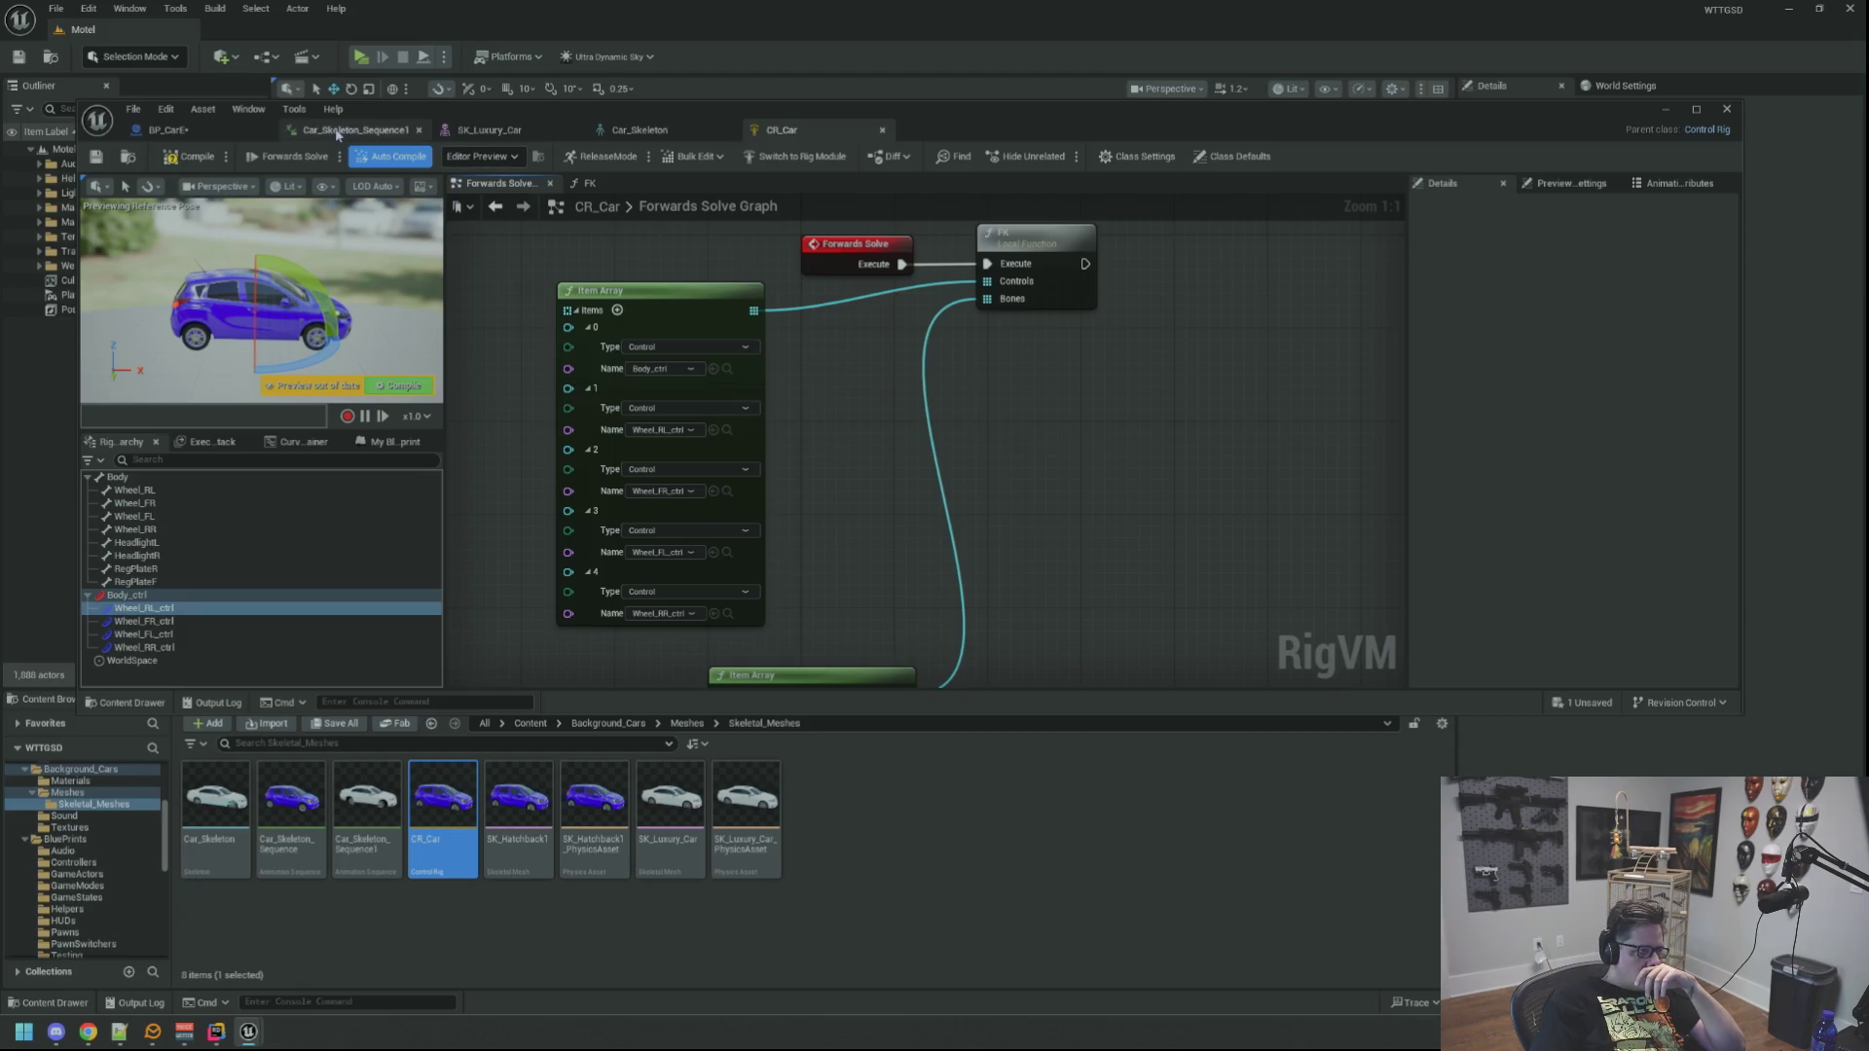
middle_click(791, 134)
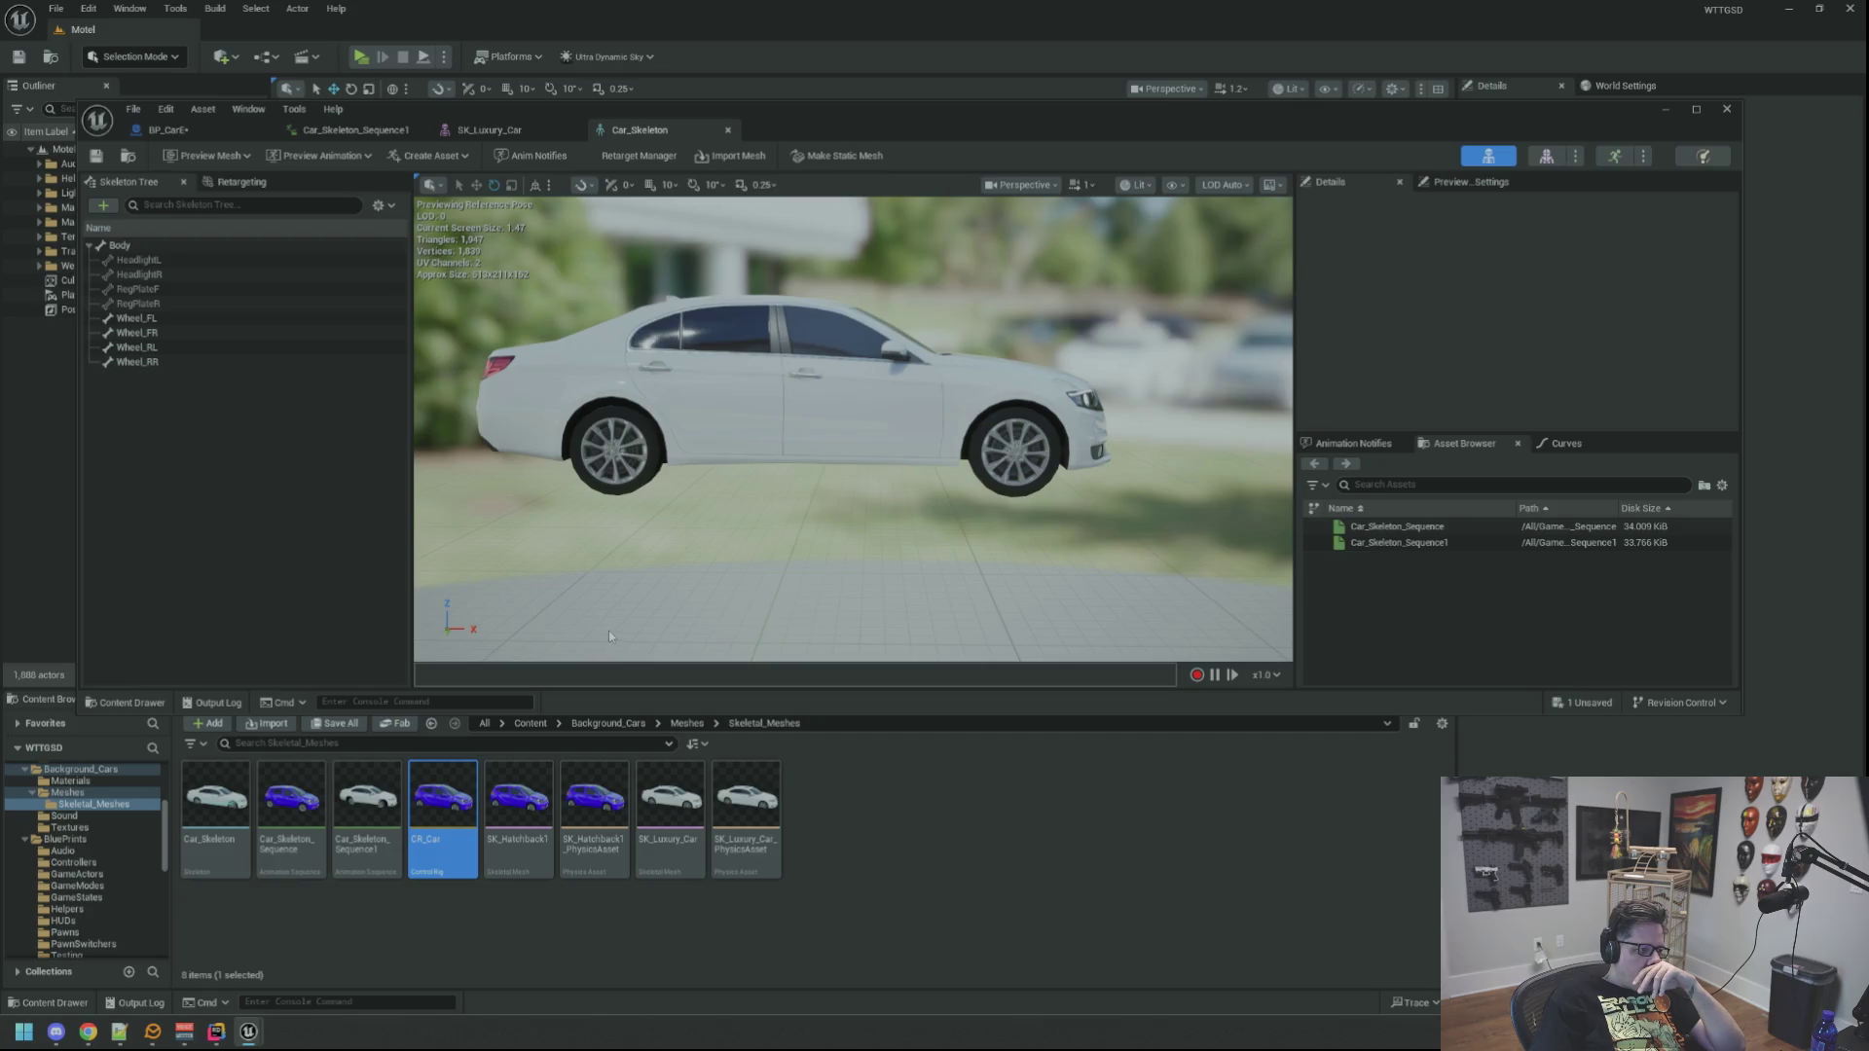
Step: Reopen Car_Skeleton_Sequence1, check the Preview Mesh list, and close the SK_Luxury_Car mesh editor
double_click(366, 803)
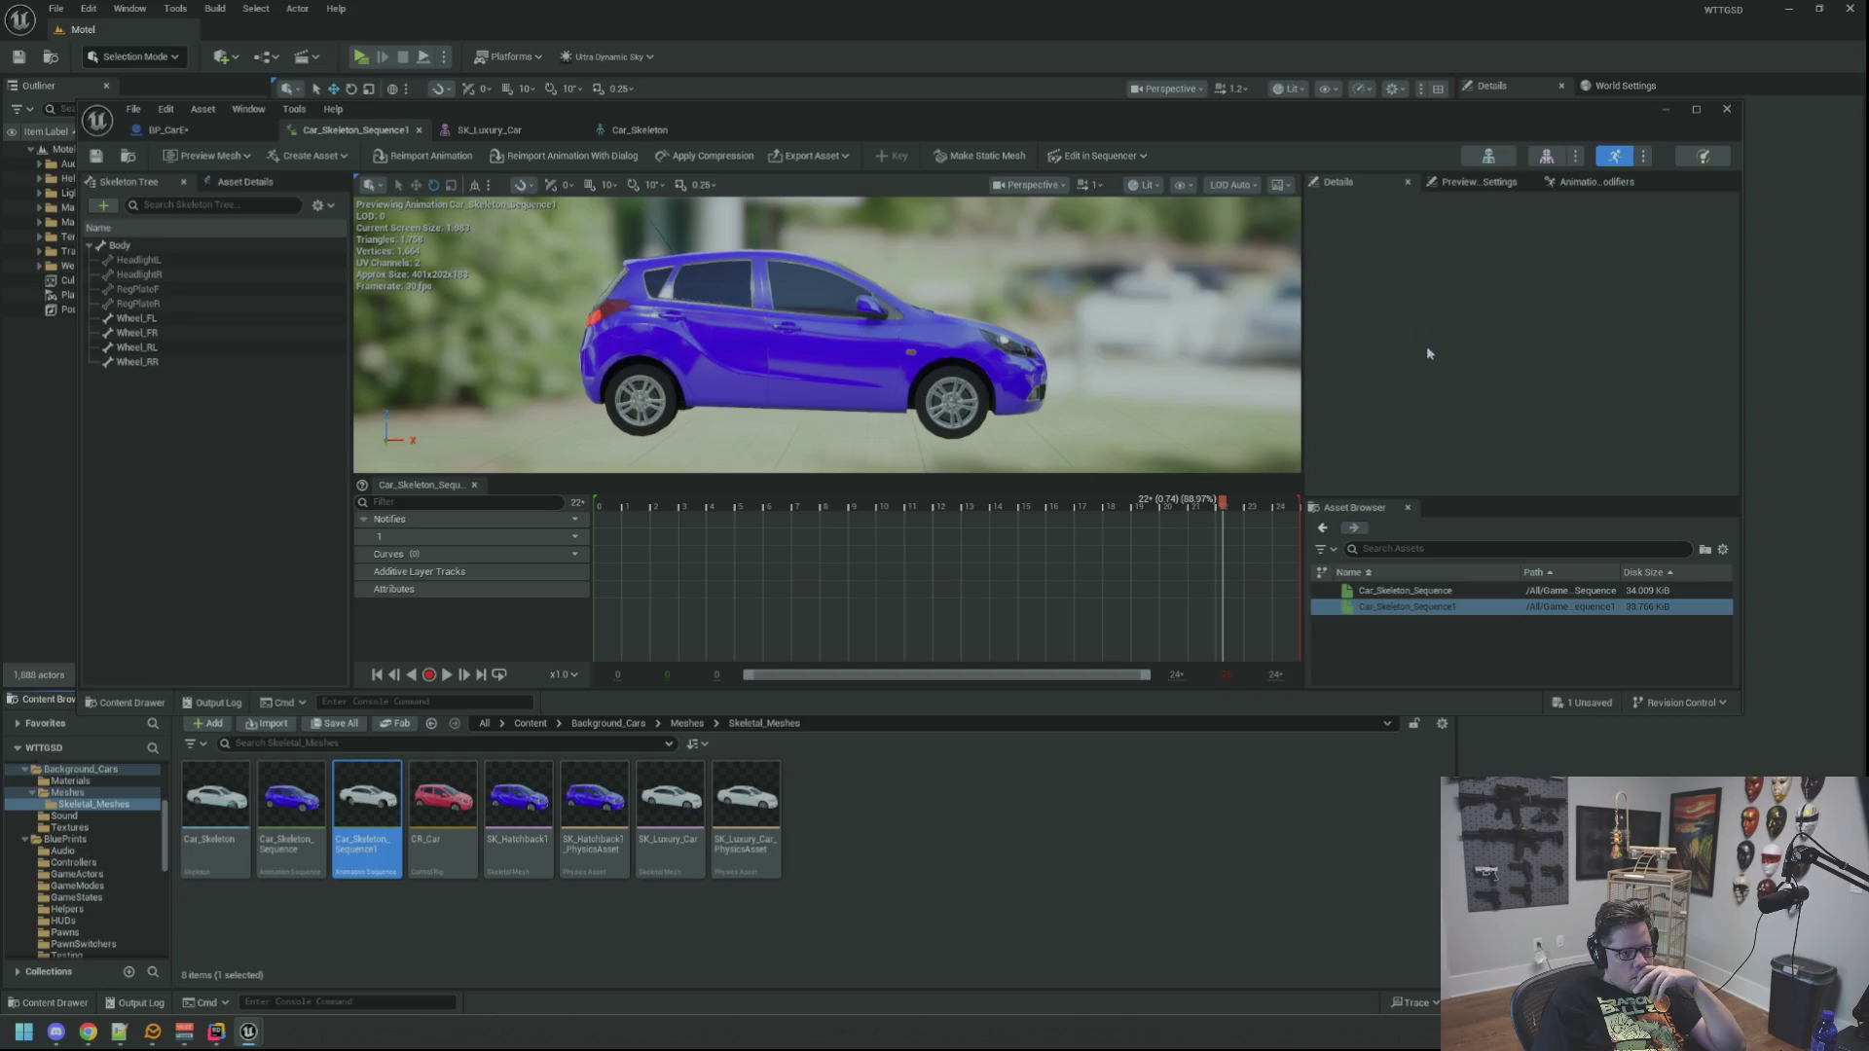
left_click(1569, 161)
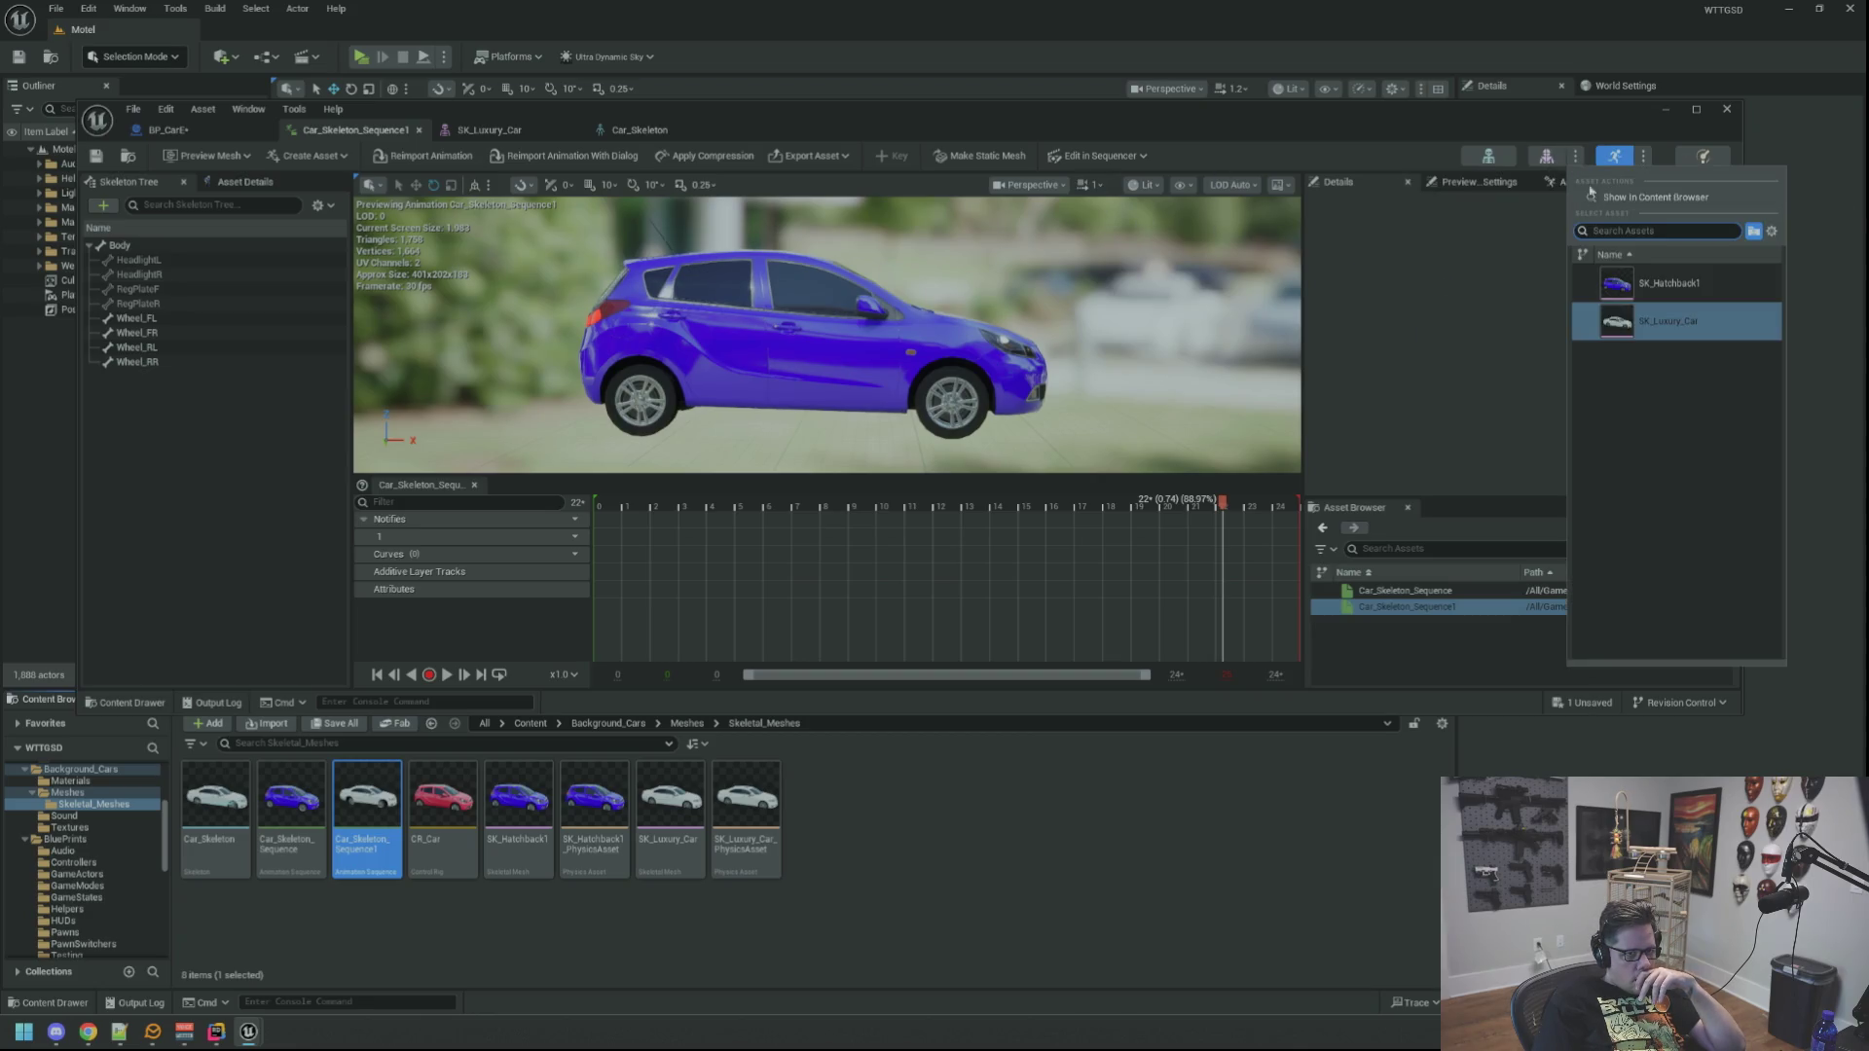
left_click(1649, 284)
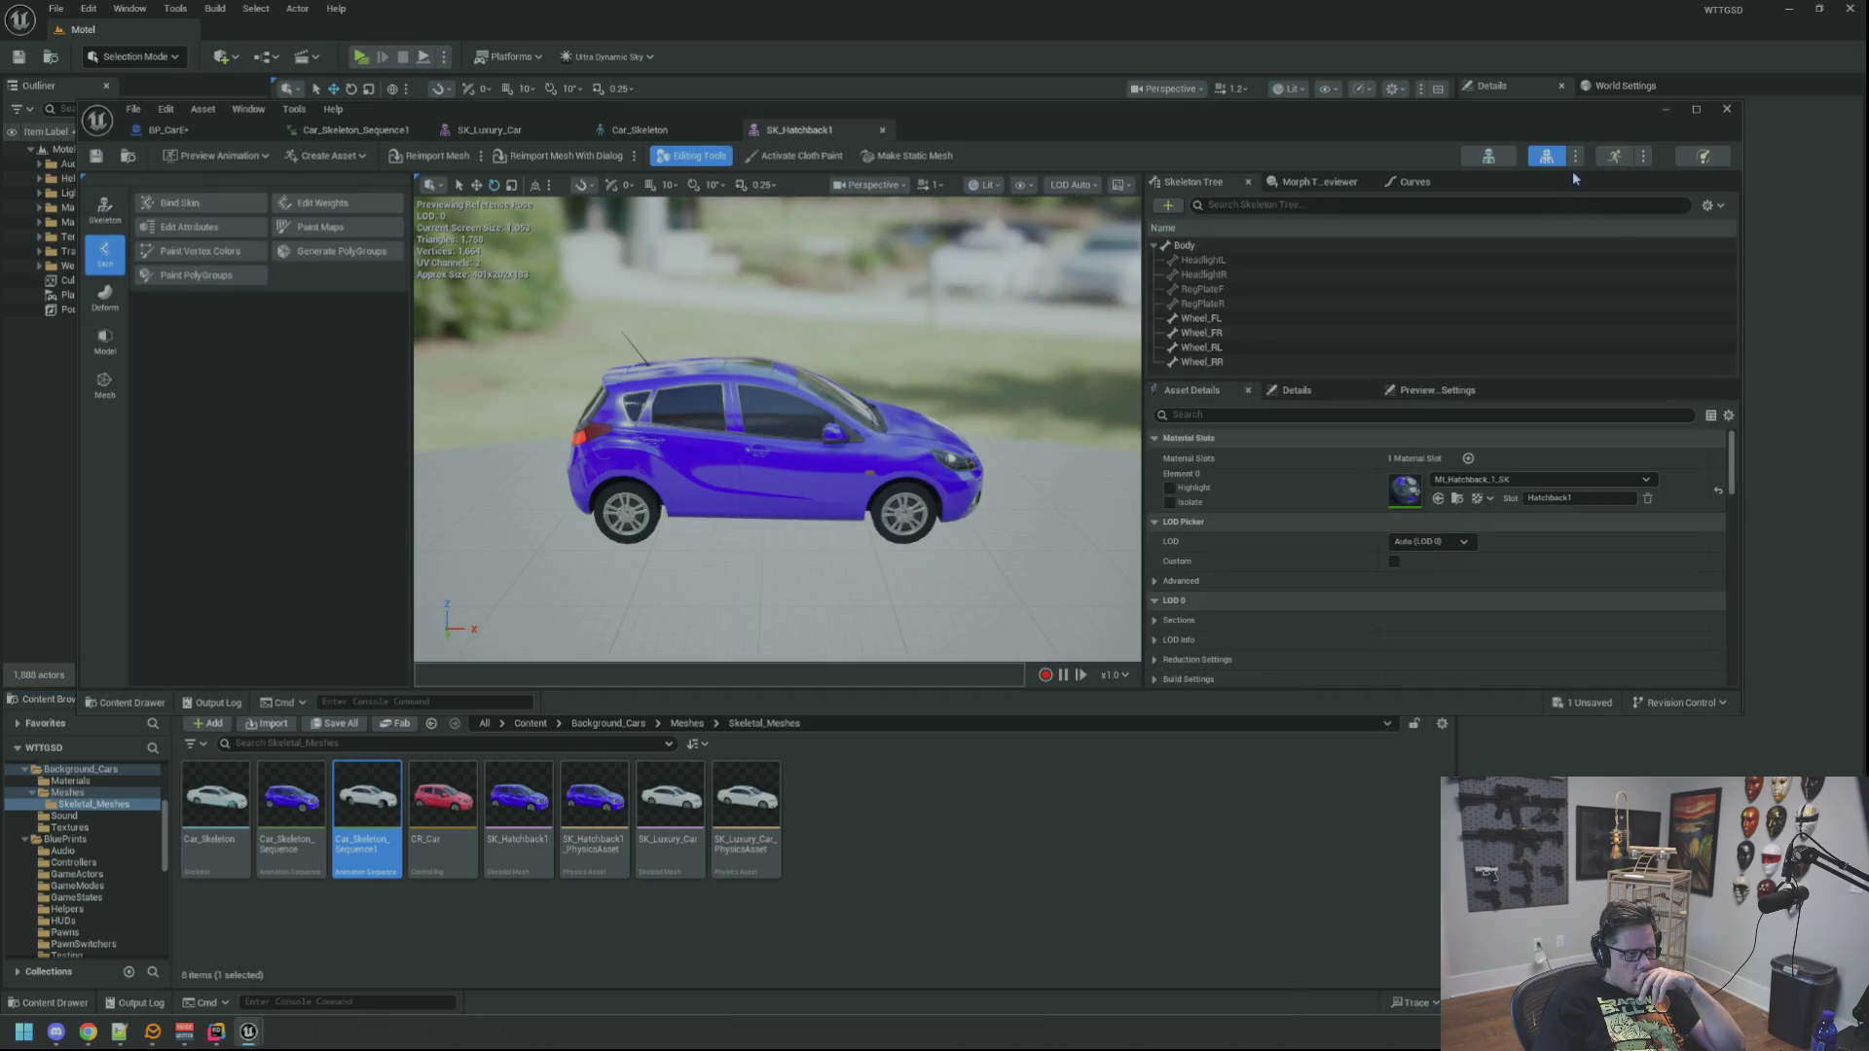
left_click(490, 129)
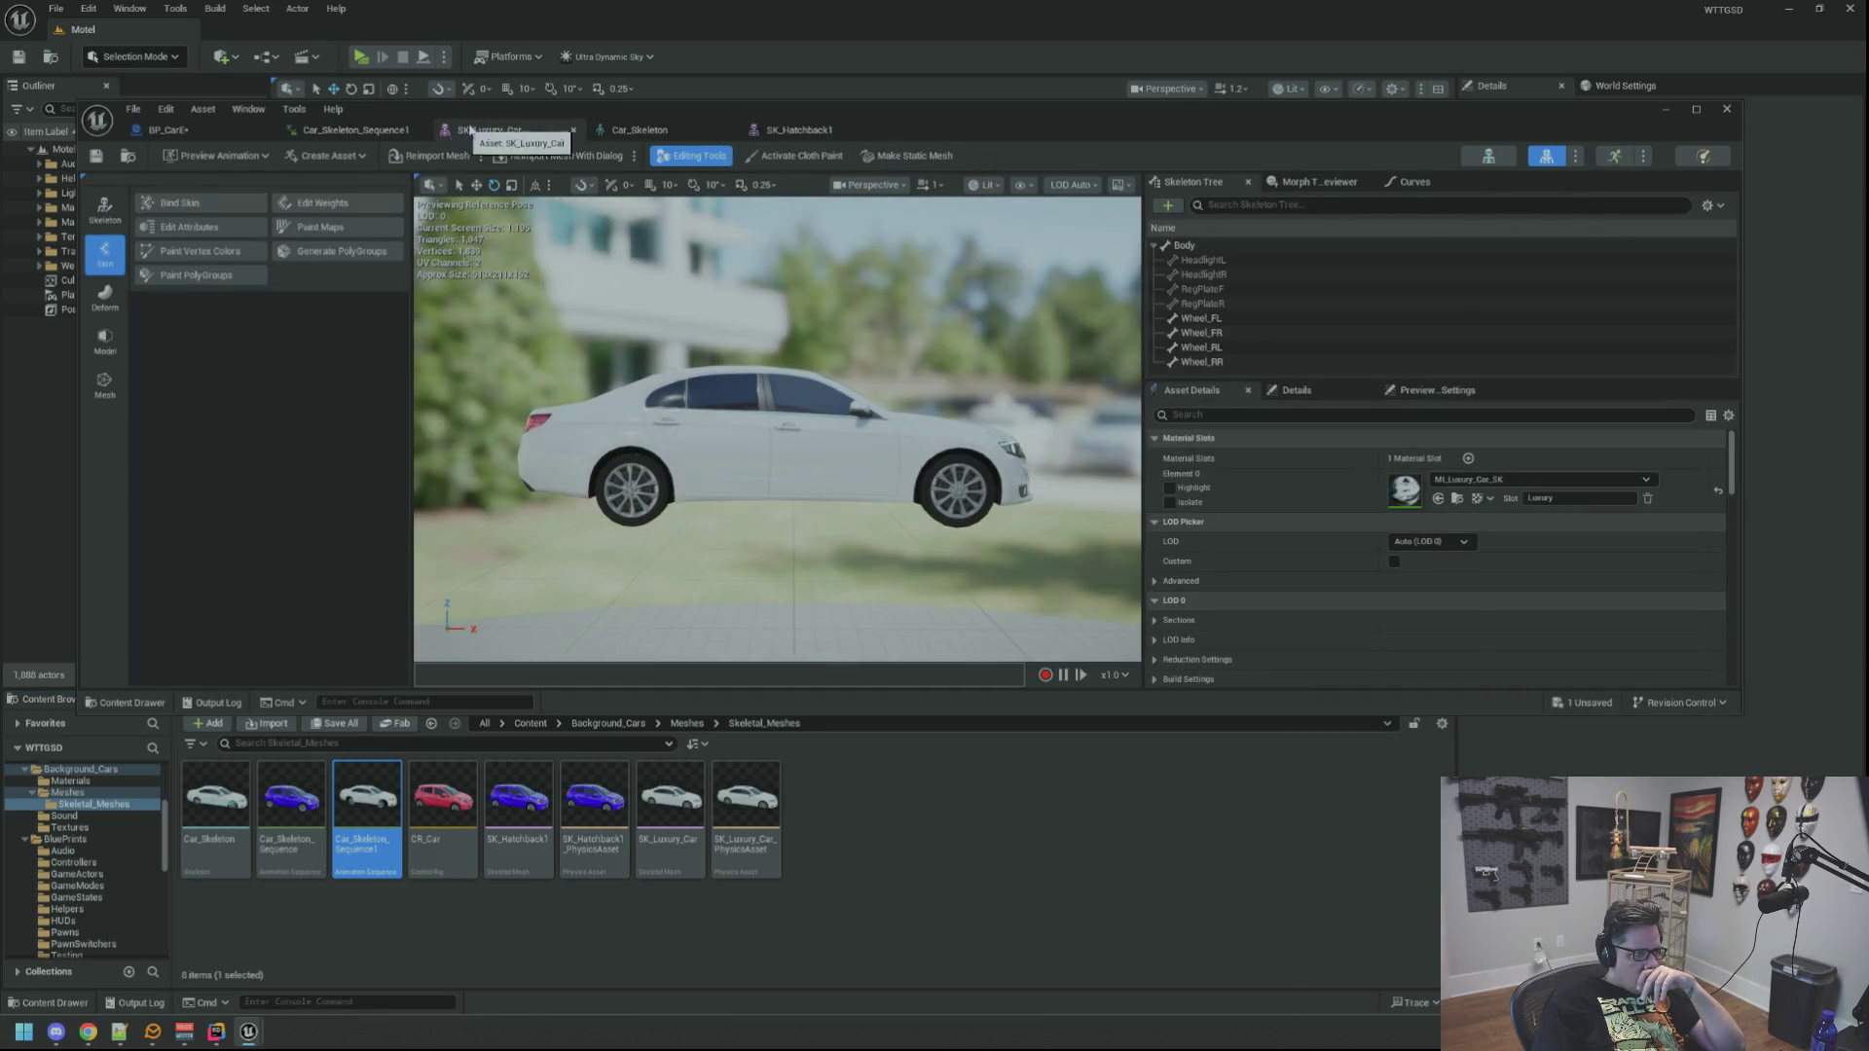
middle_click(474, 135)
left_click(165, 129)
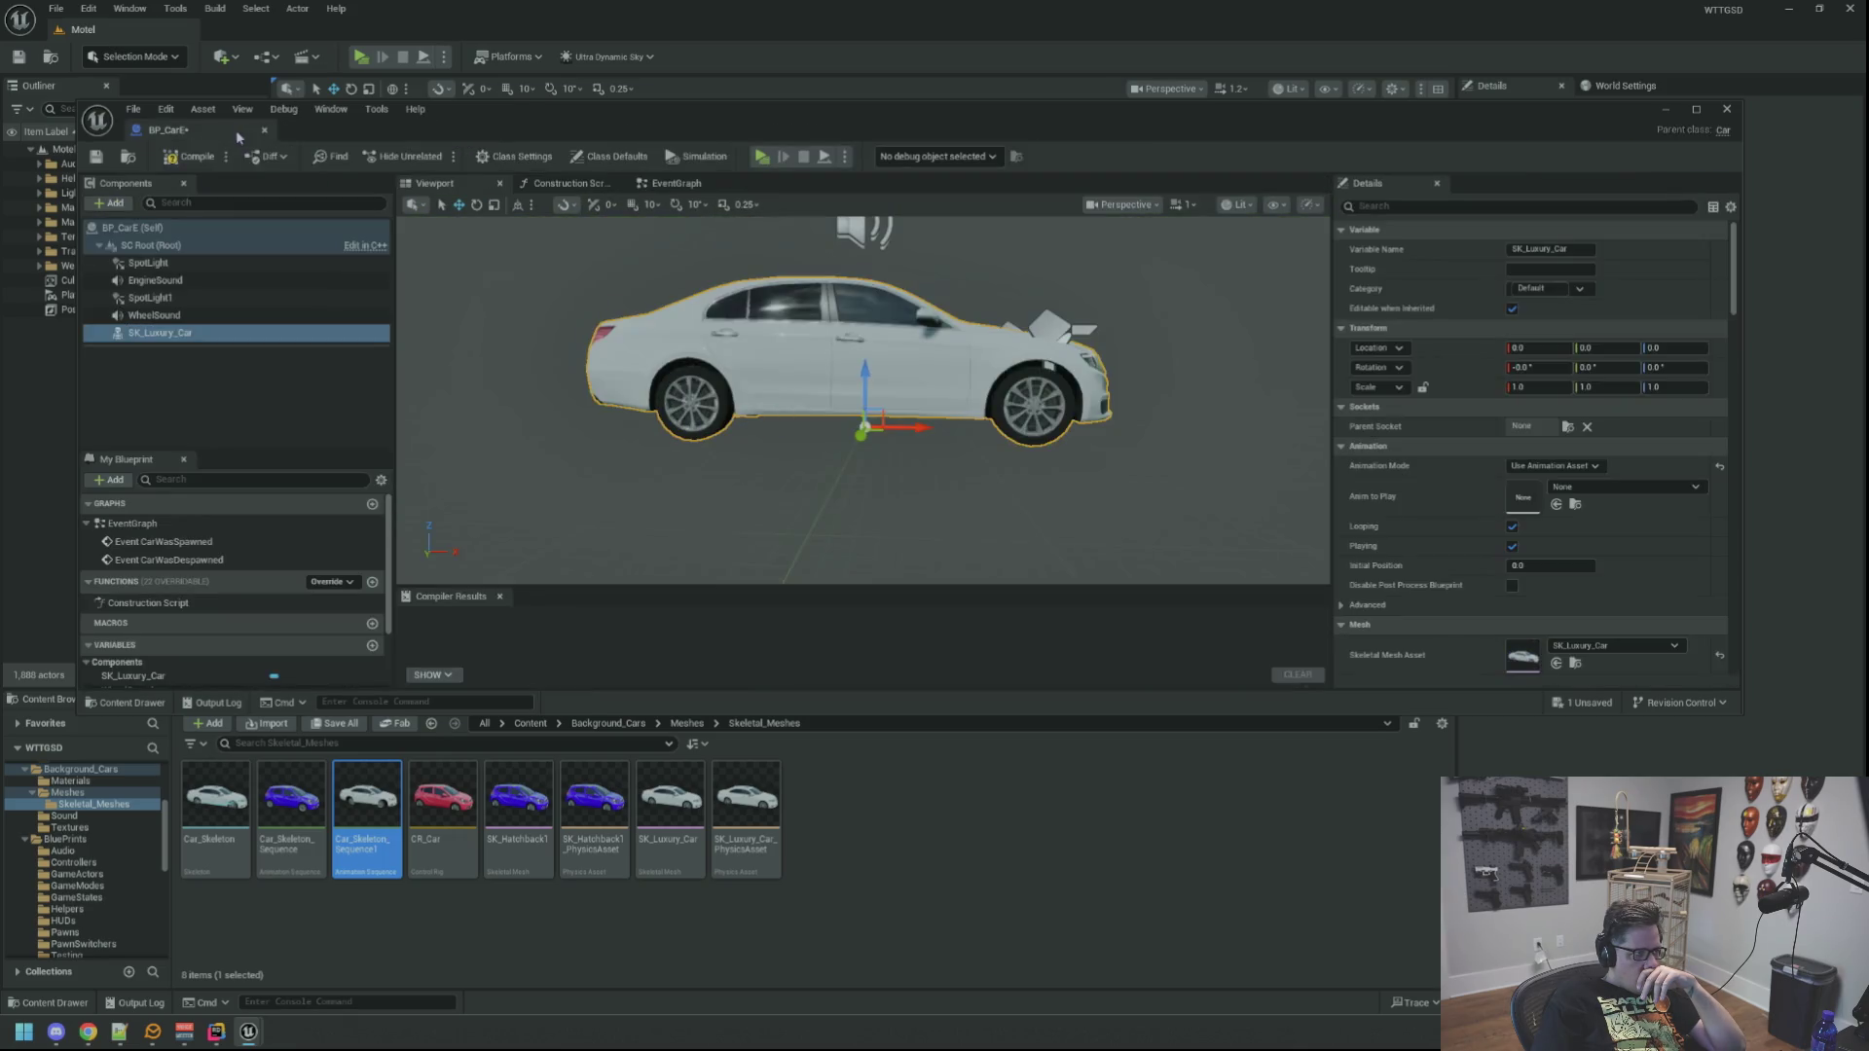
Step: Set Car_Skeleton_Sequence1 as SK_Luxury_Car's Anim to Play in BP_CarE, then compile and save
left_click(193, 158)
left_click(95, 157)
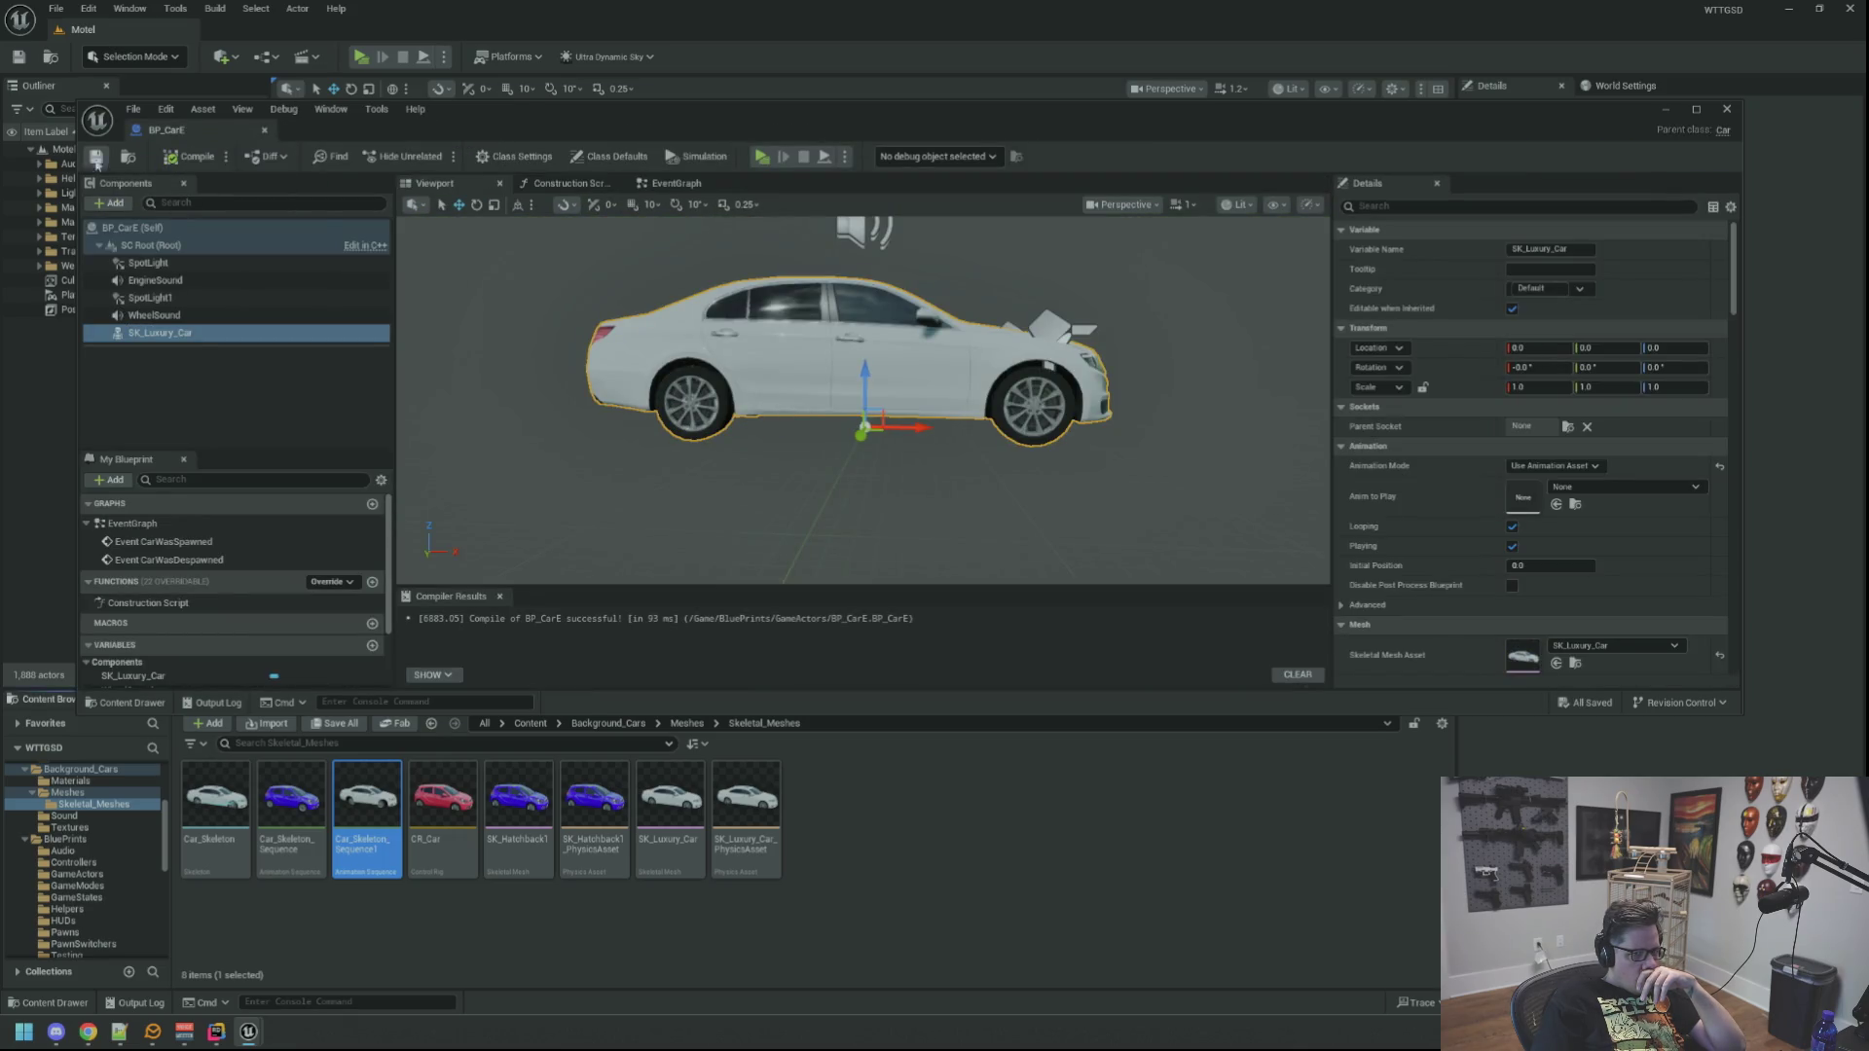
mouse_move(366, 798)
left_mouse_down()
mouse_move(1587, 584)
mouse_move(1528, 506)
left_mouse_up()
left_click(193, 157)
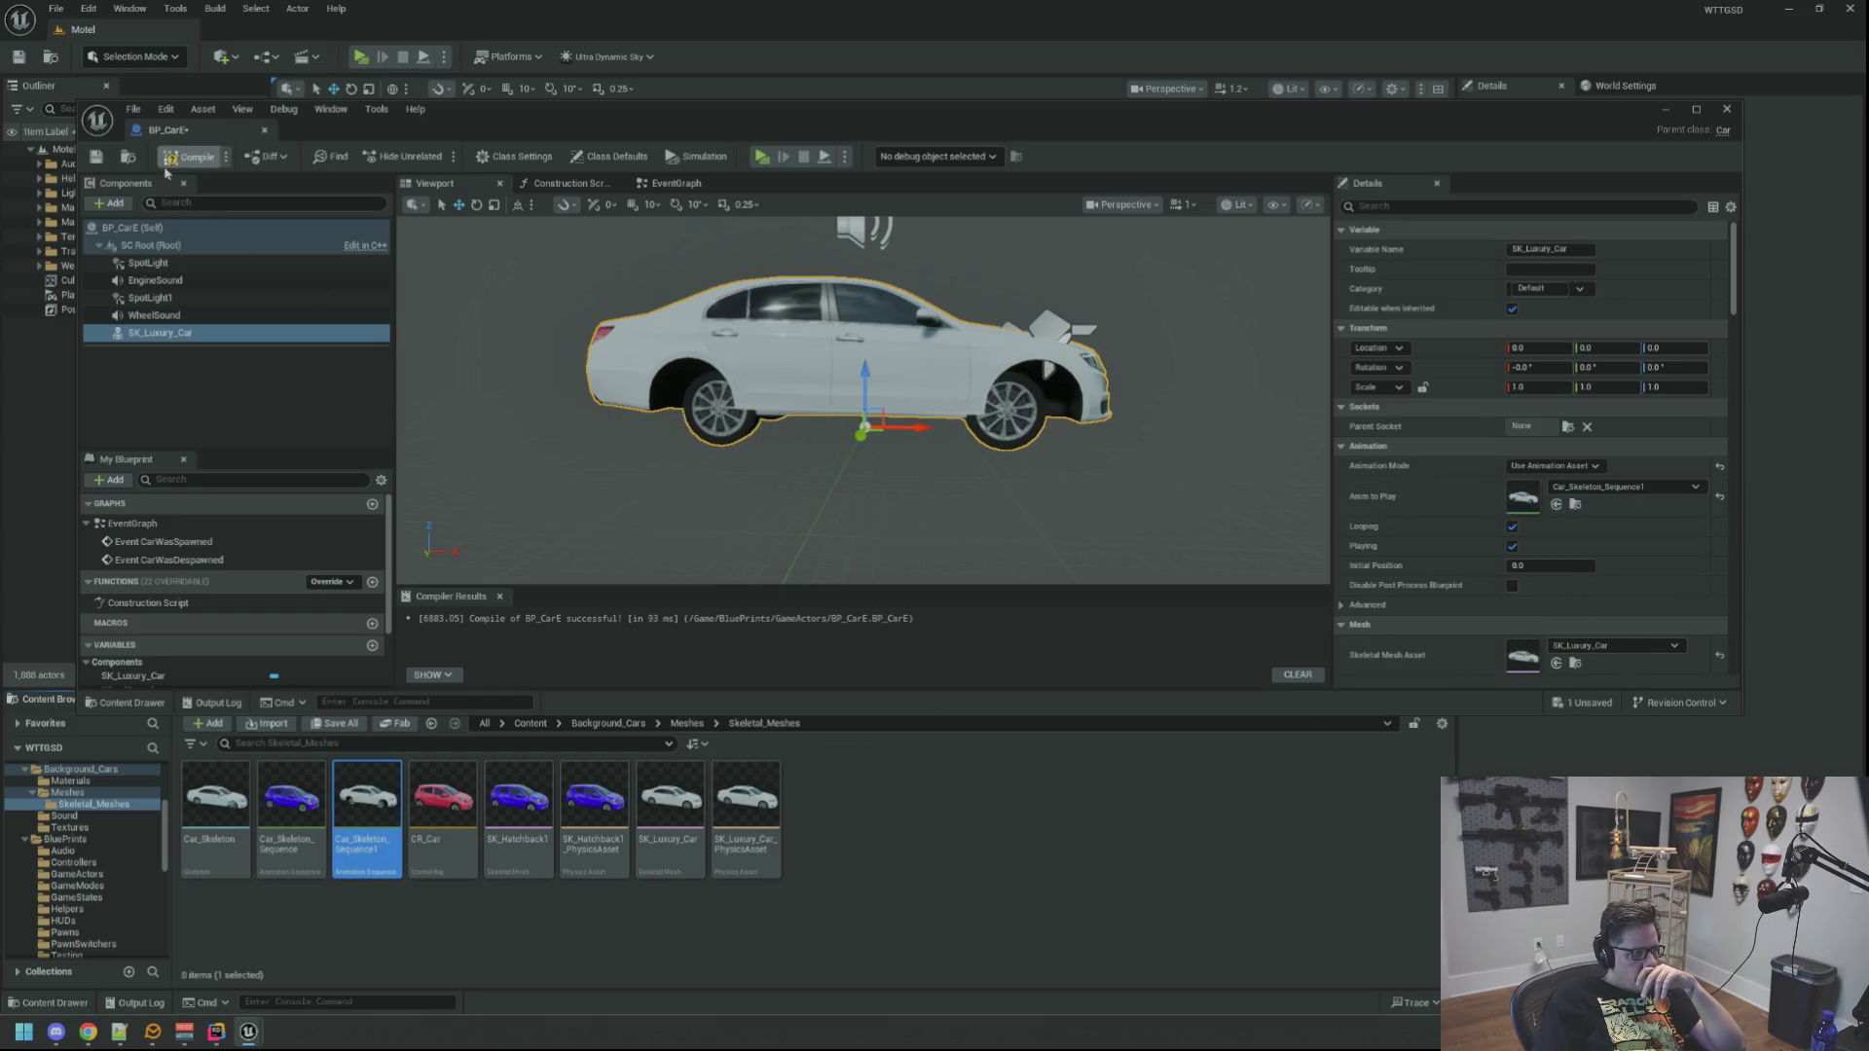
left_click(89, 164)
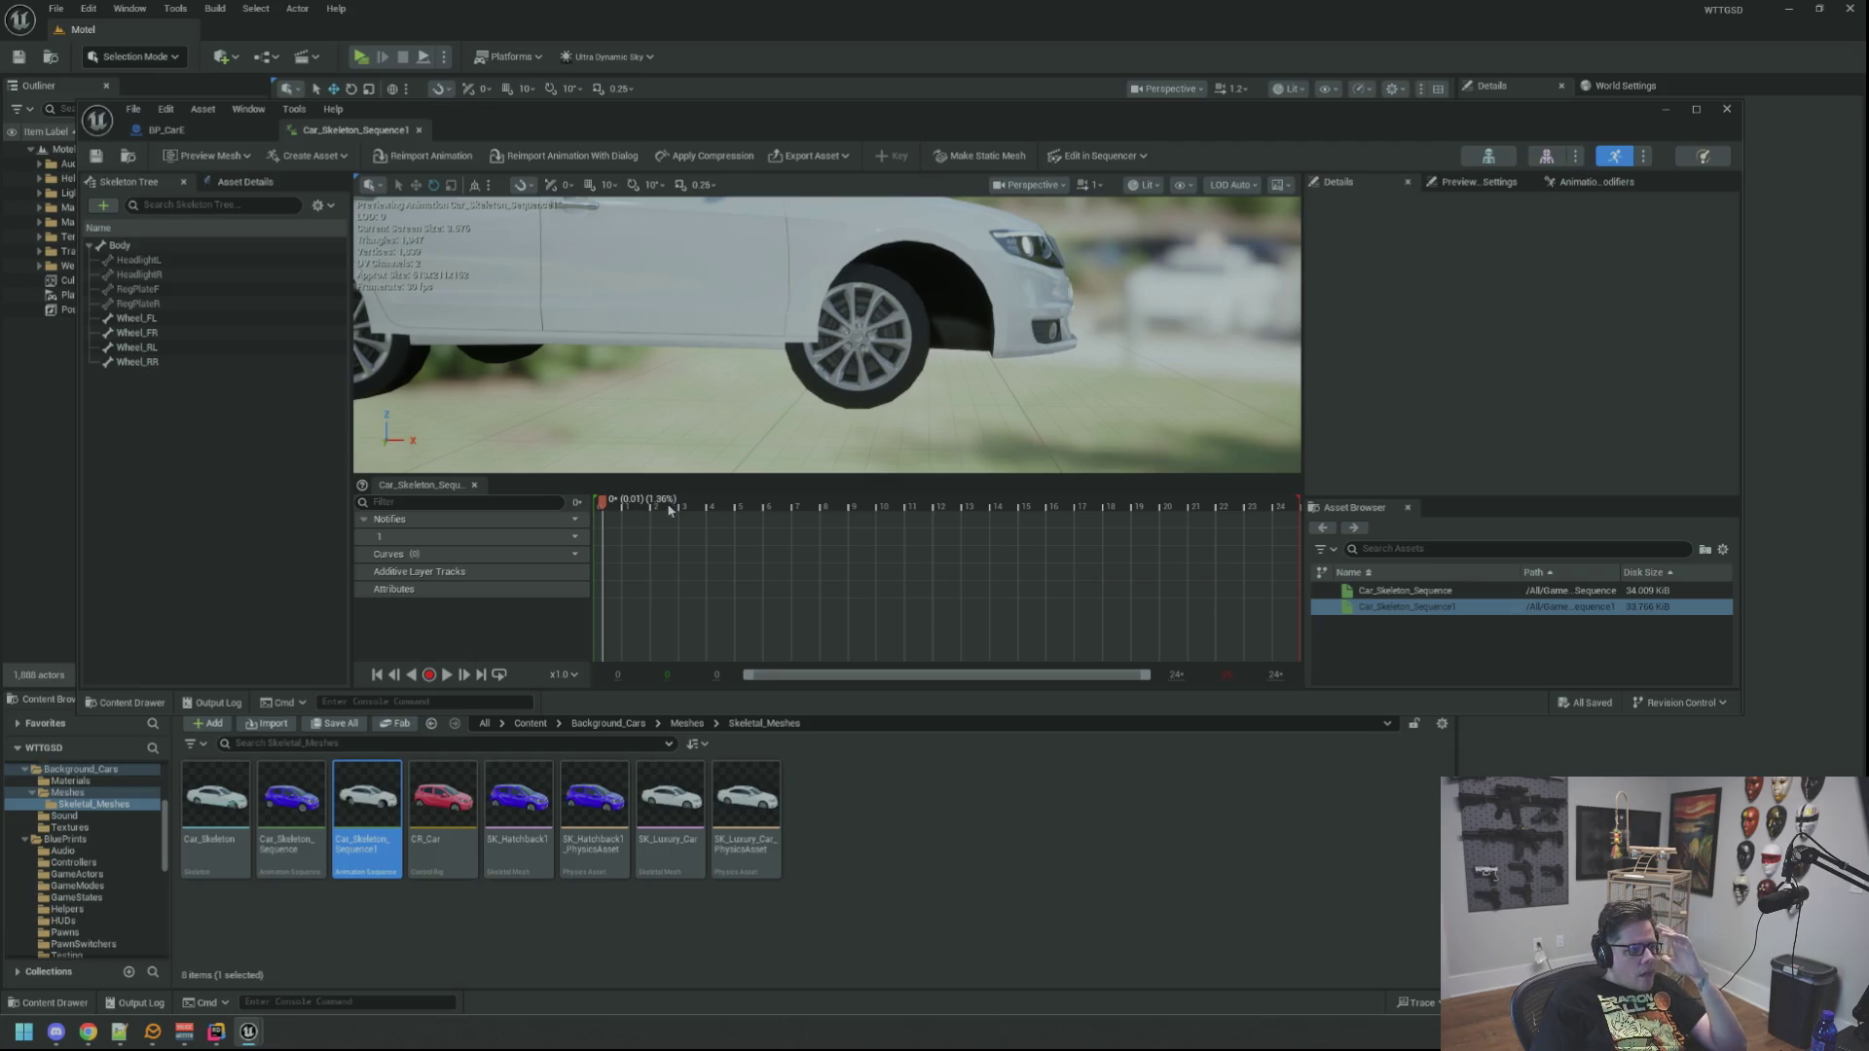
Step: Inspect Wheel_FL's location in world and local space, then view the empty Animation Modifiers panel
mouse_move(606, 505)
left_mouse_down()
mouse_move(743, 504)
mouse_move(596, 504)
left_mouse_up()
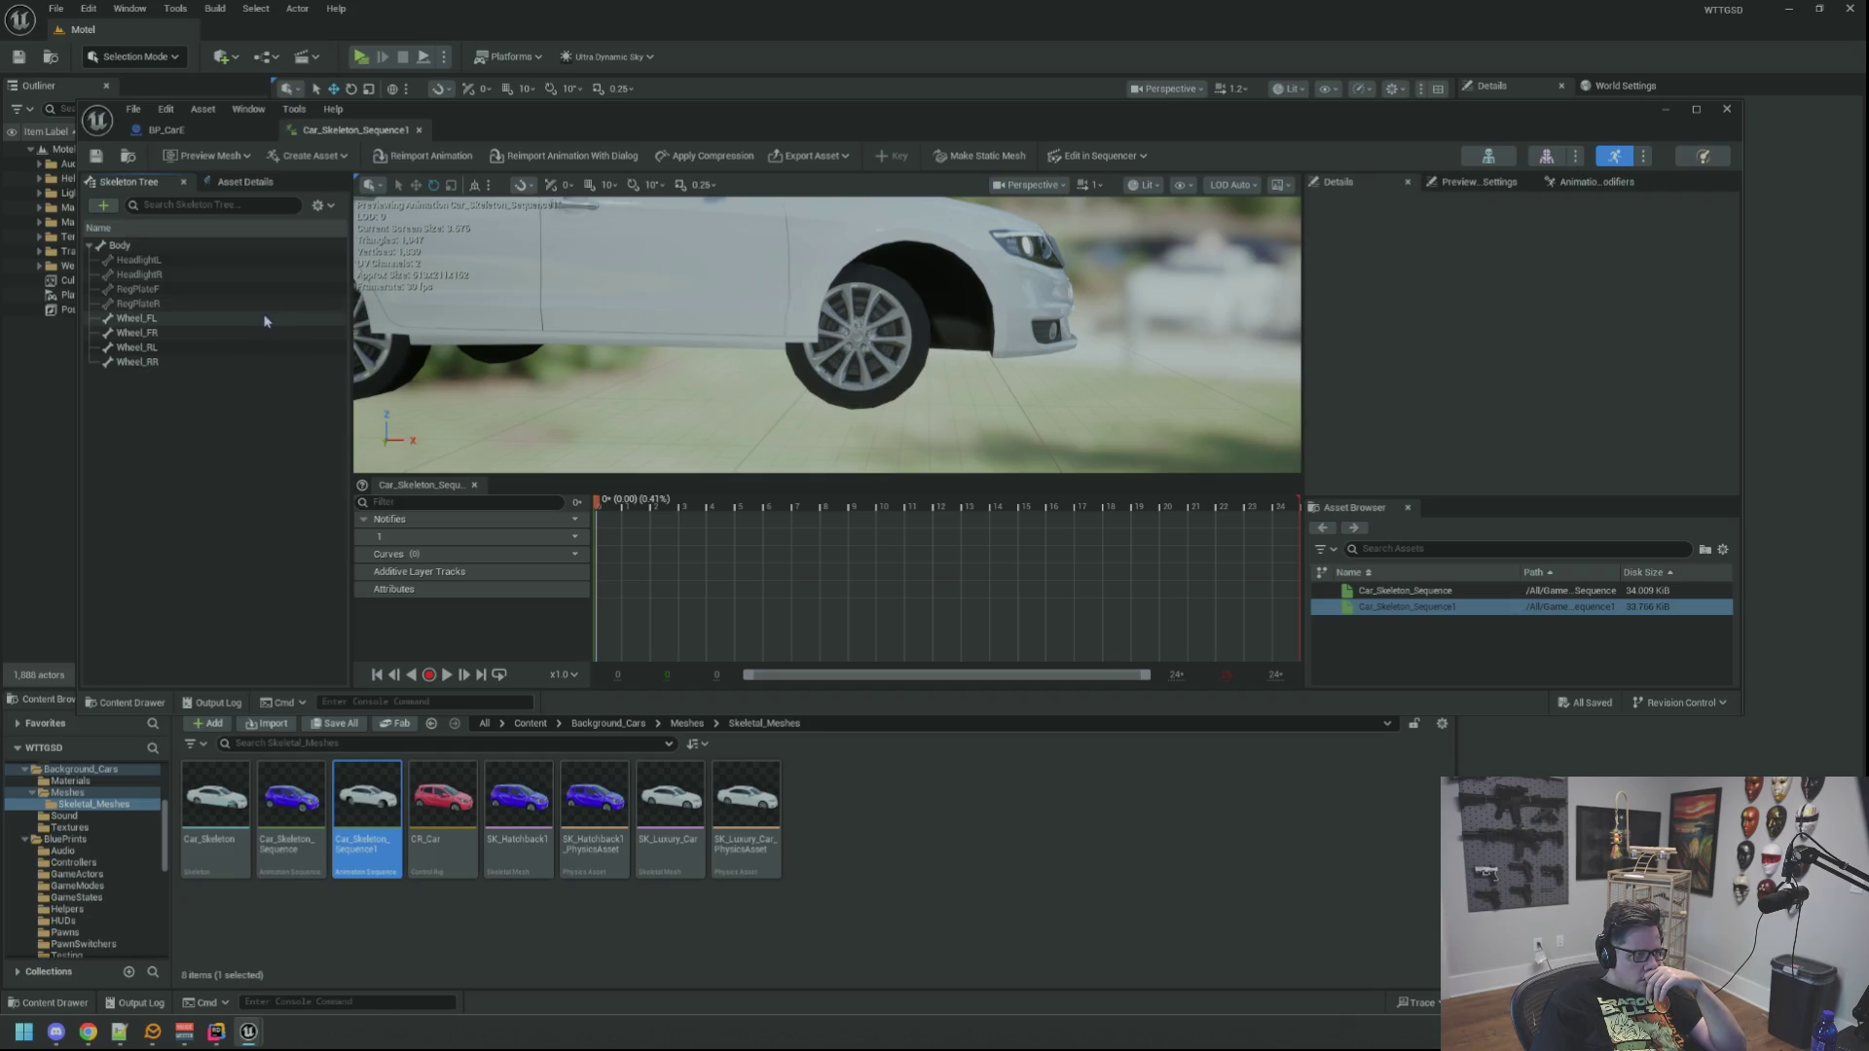
left_click(234, 319)
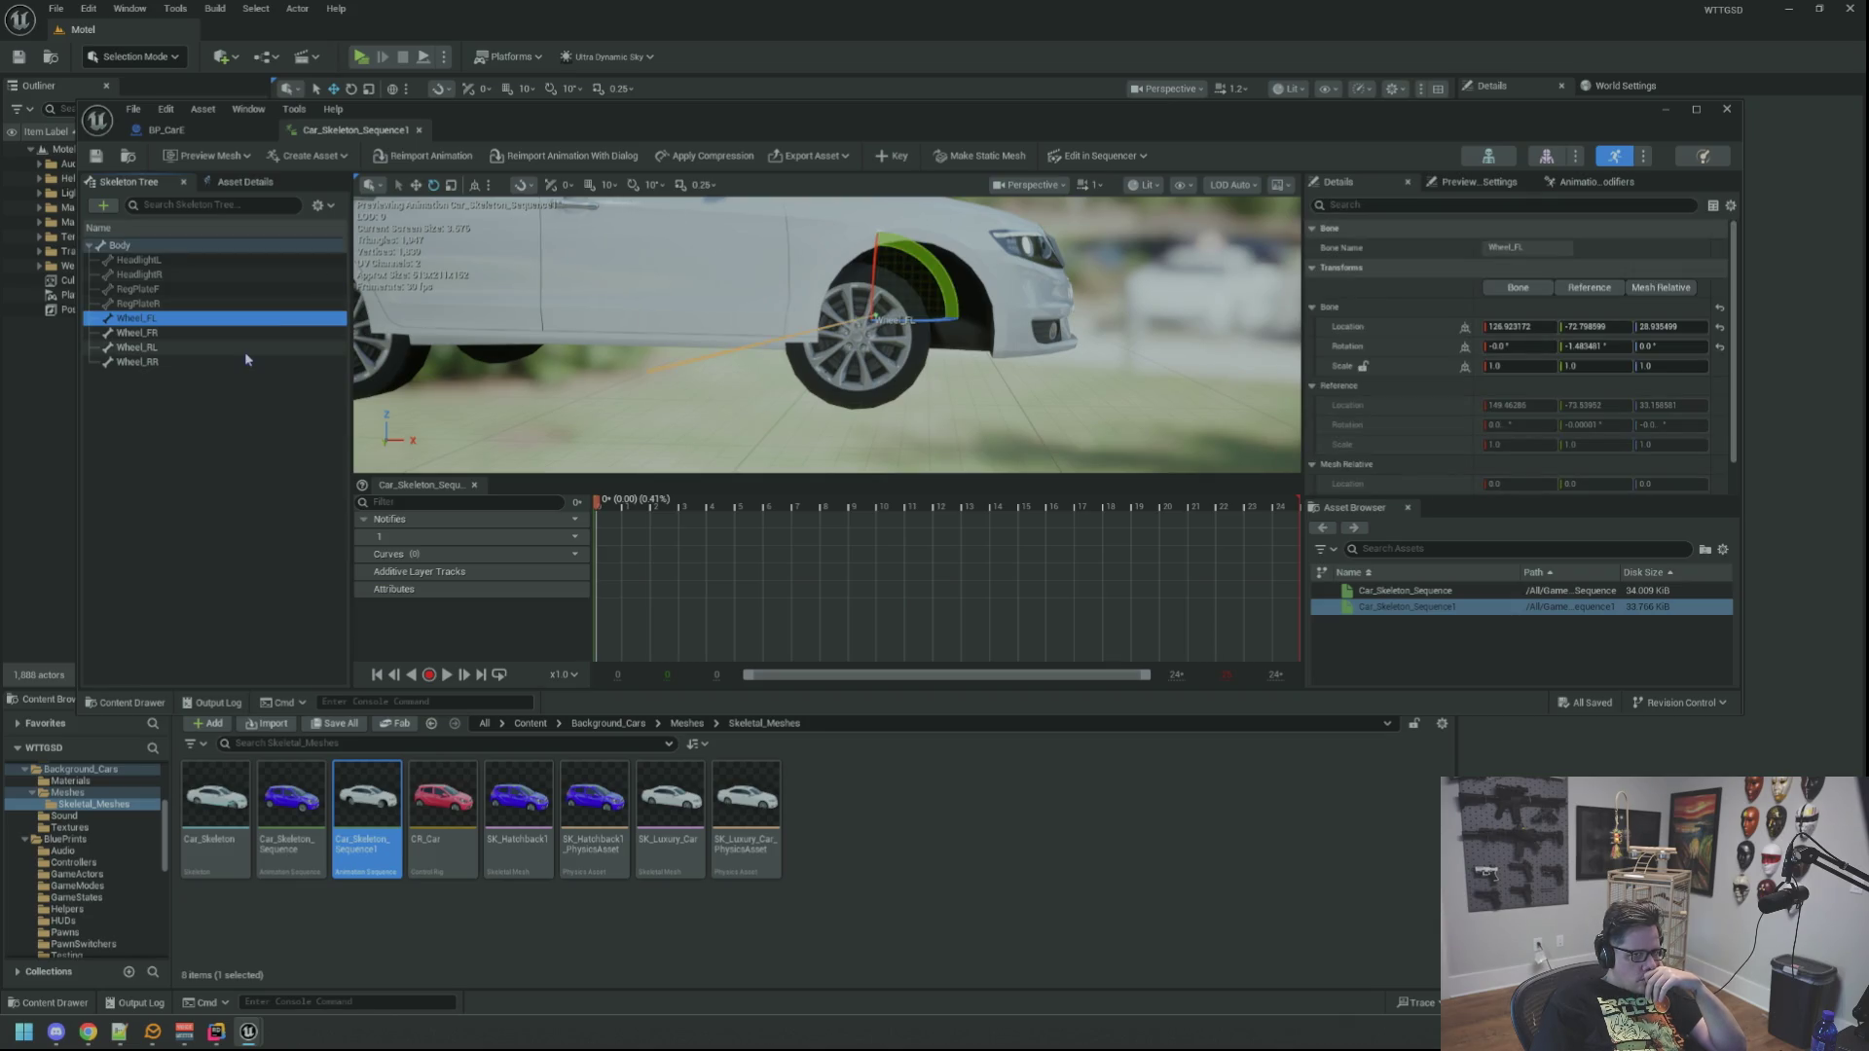
left_click(1465, 331)
left_click(1465, 330)
left_click(1465, 330)
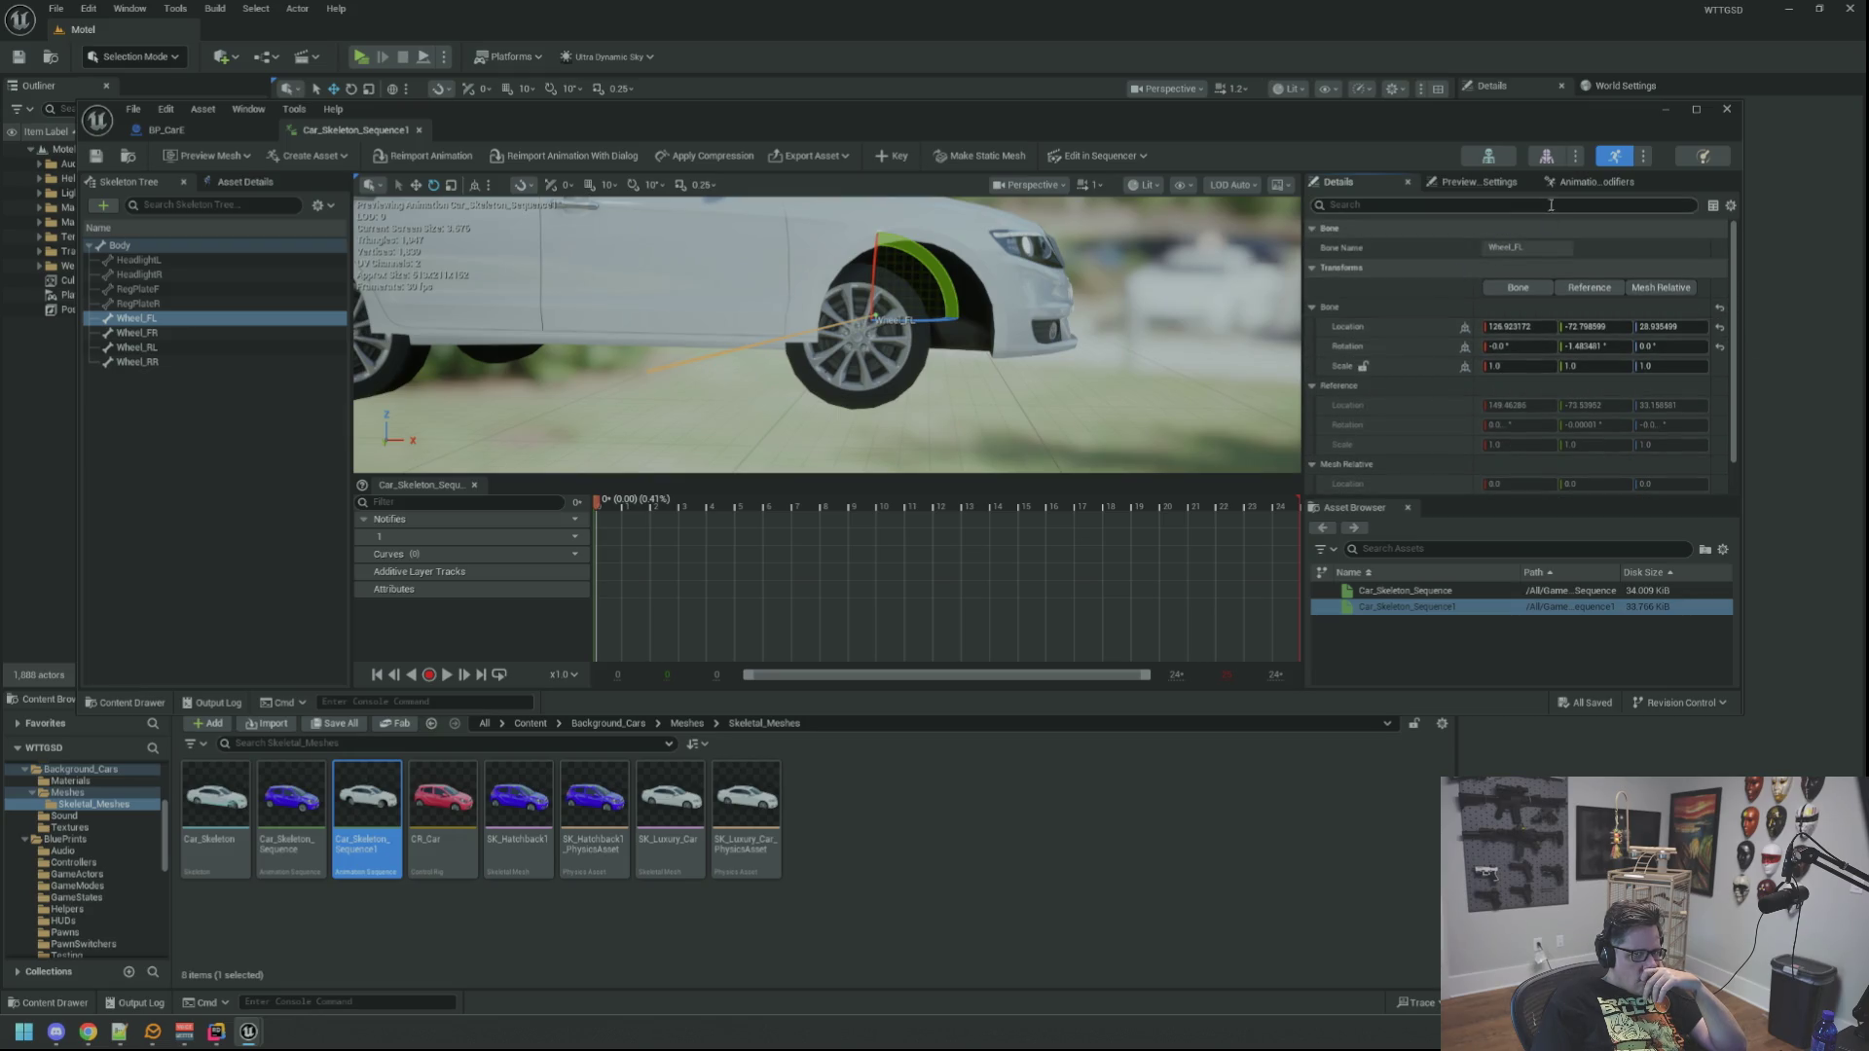
left_click(1570, 183)
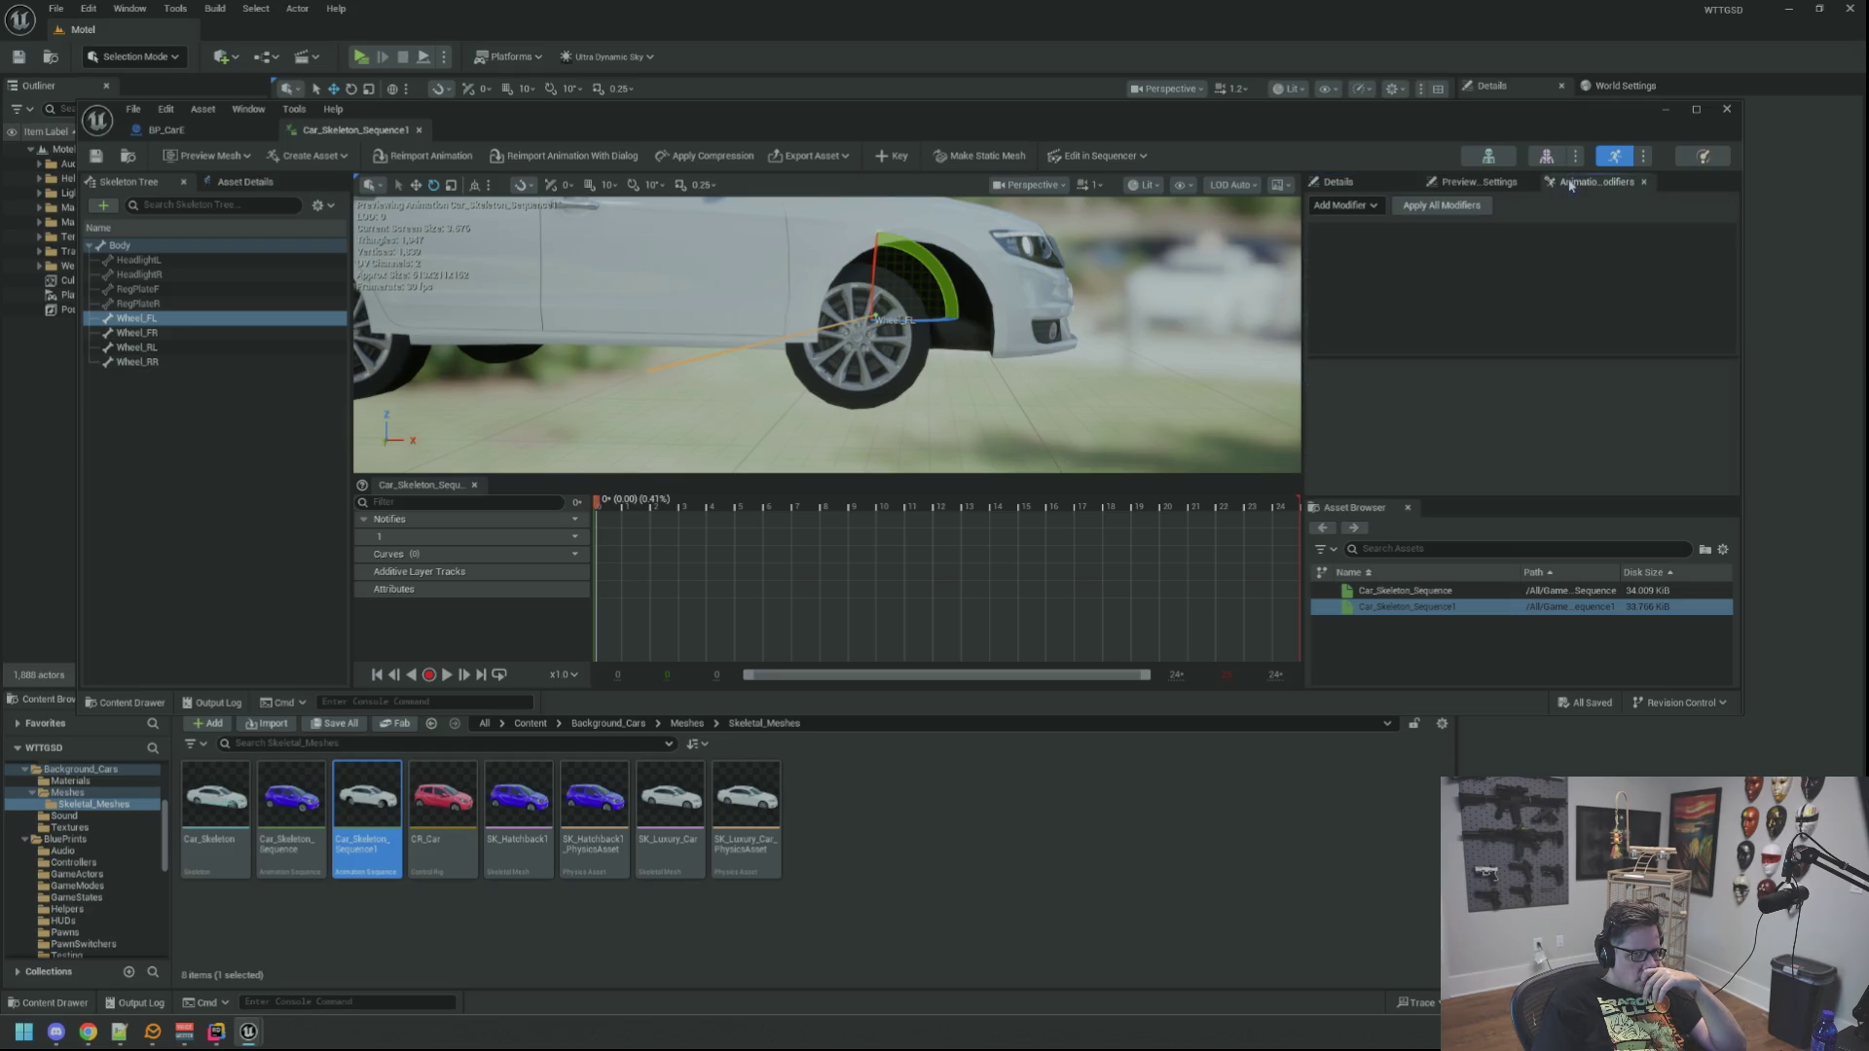
Step: Add an AnimationModifier to the sequence, then revert and remove it
left_click(1361, 206)
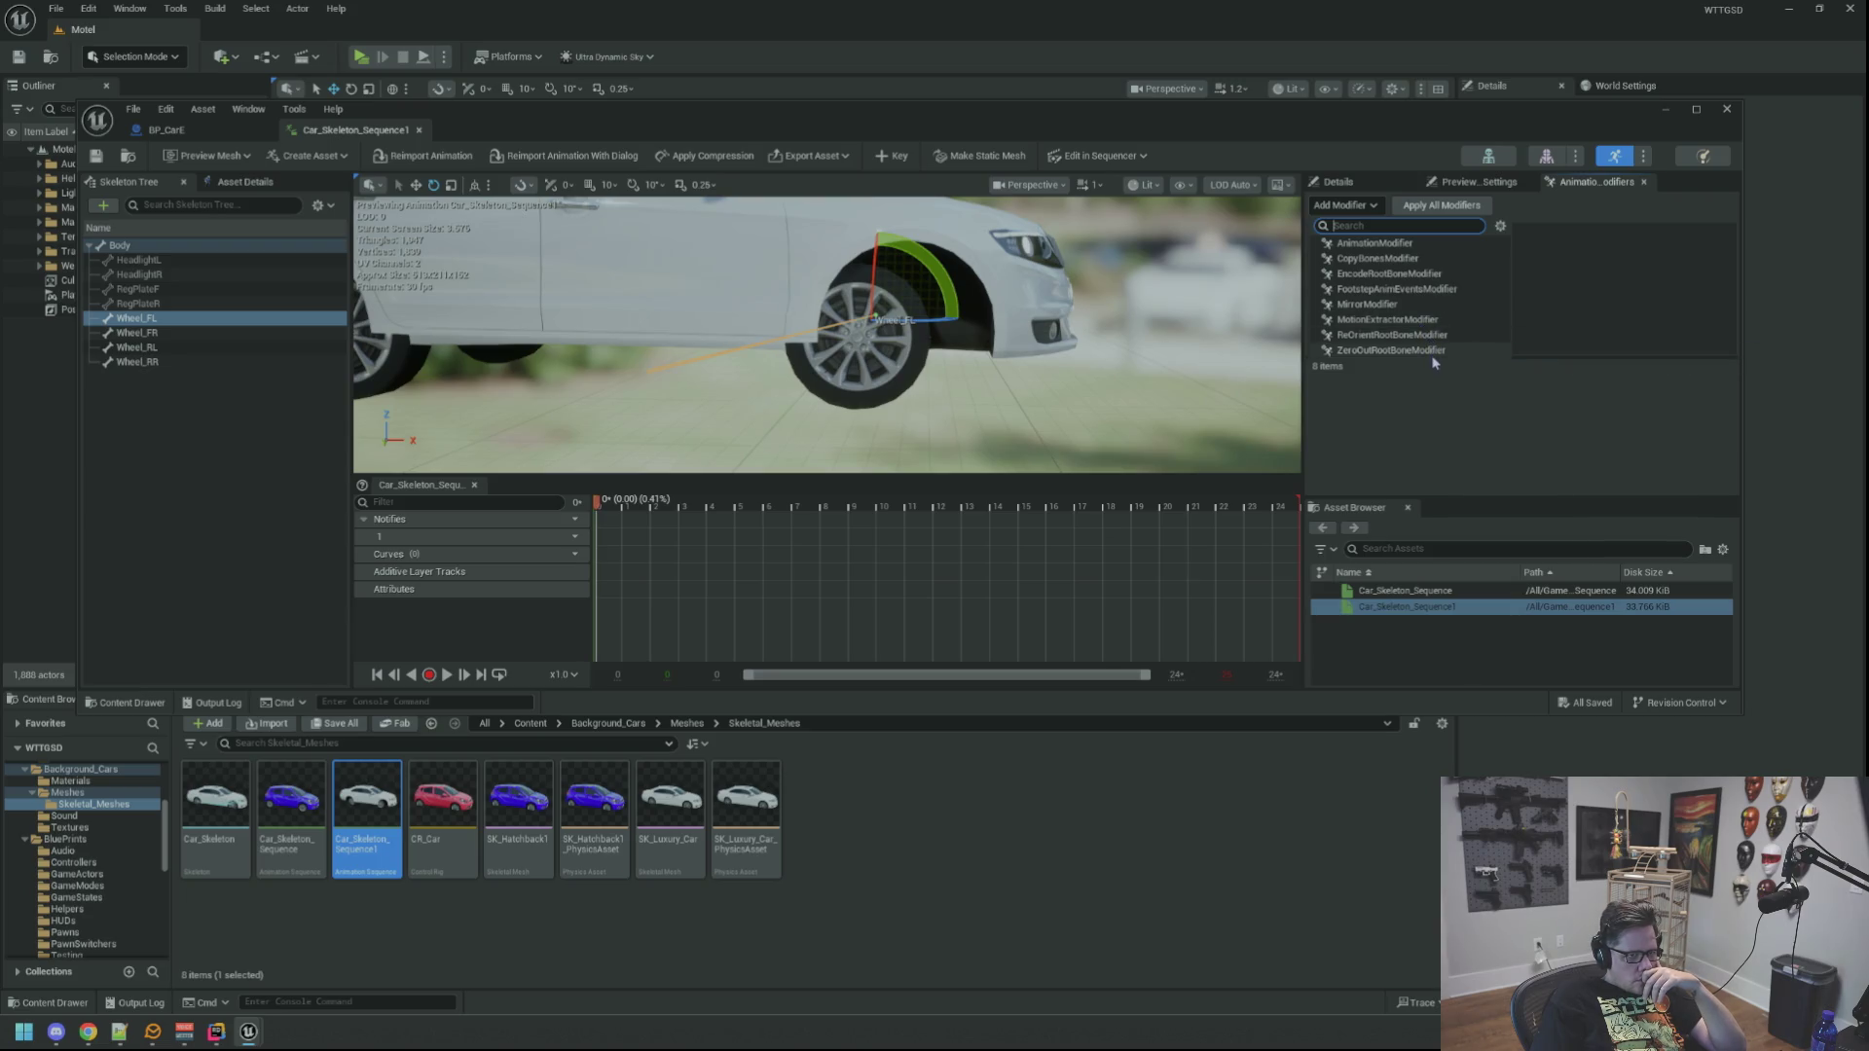
left_click(1435, 245)
left_click(1435, 234)
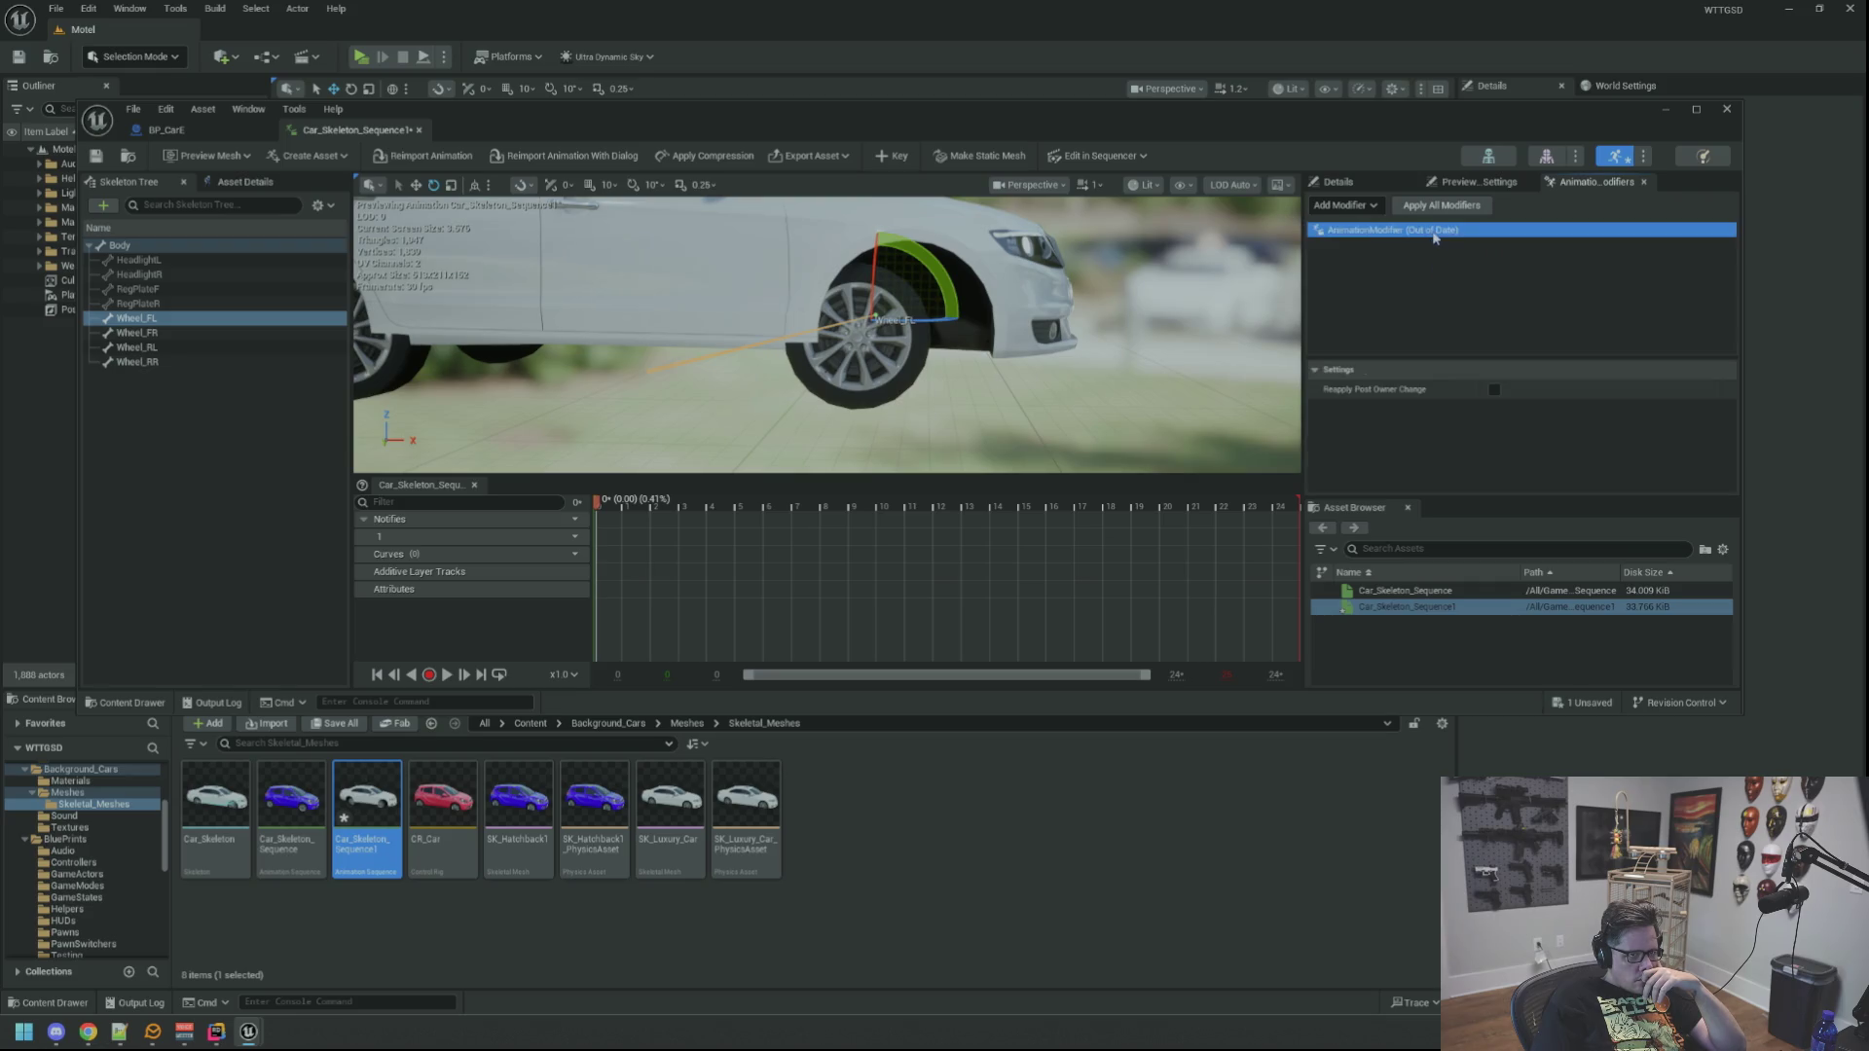
right_click(1442, 238)
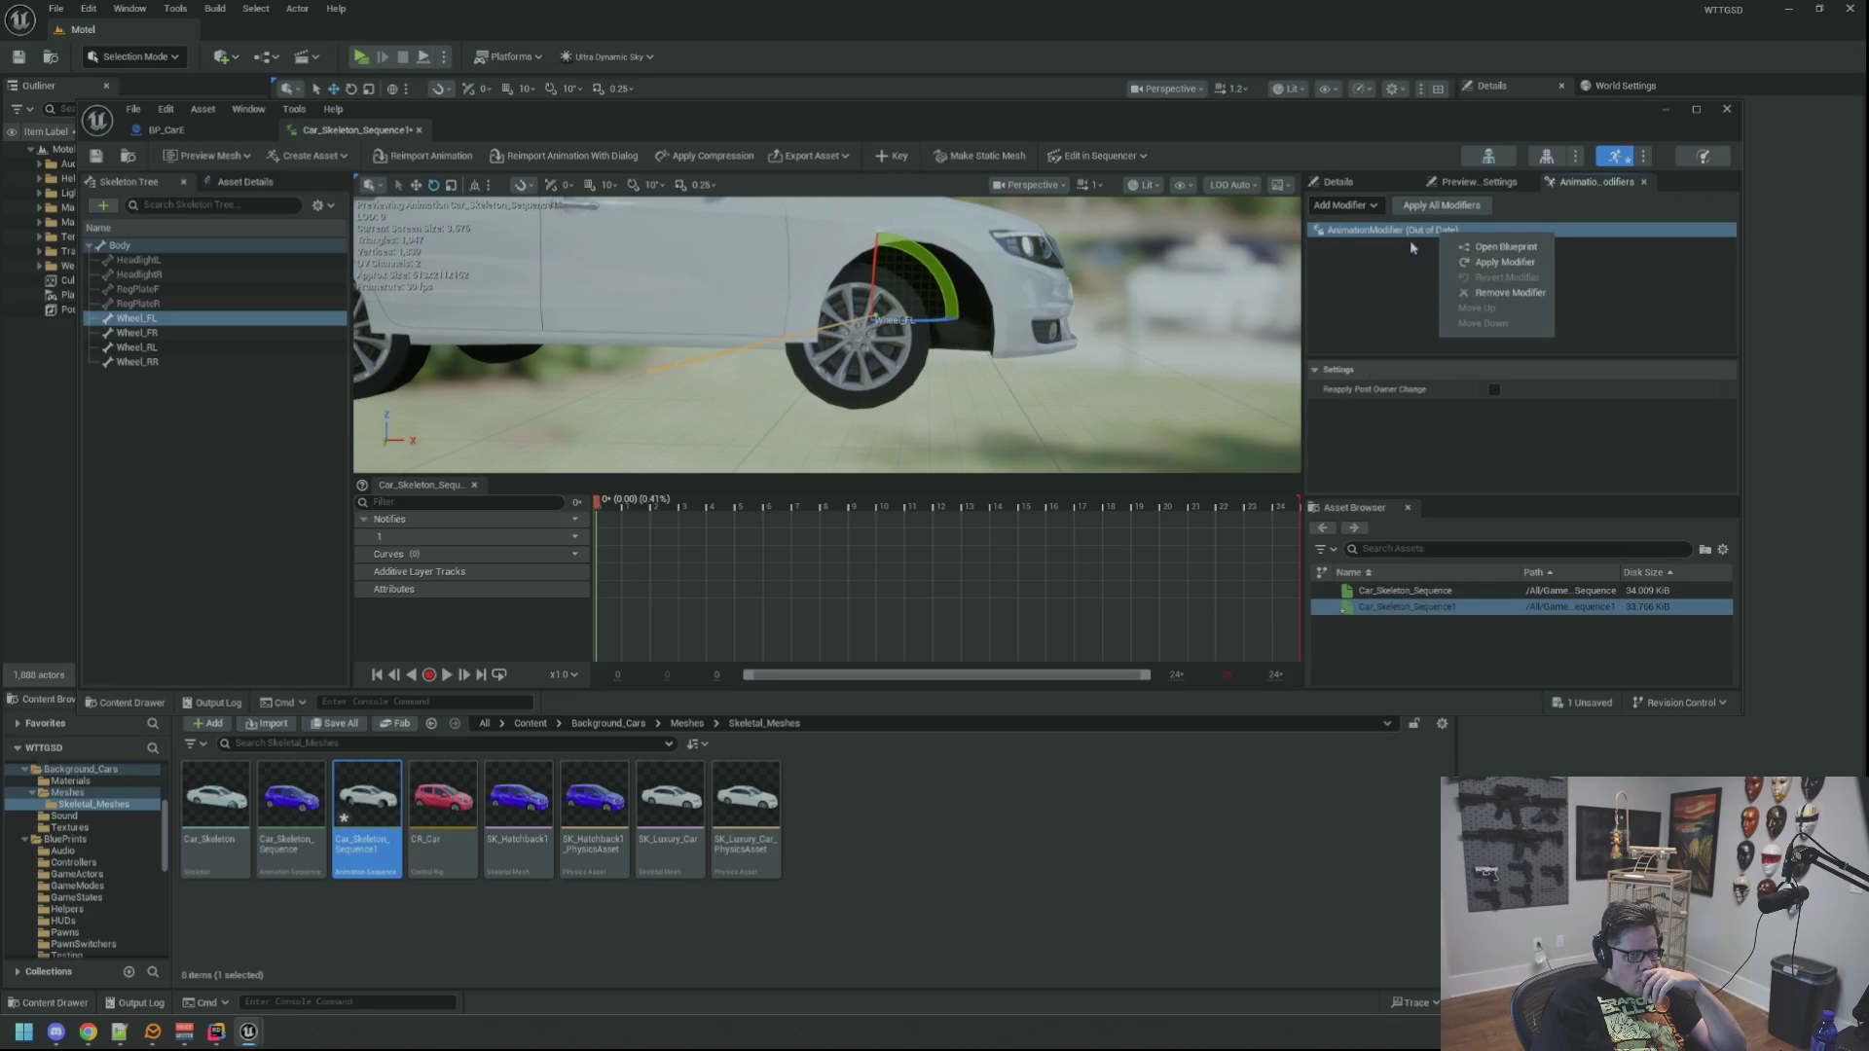
left_click(1411, 234)
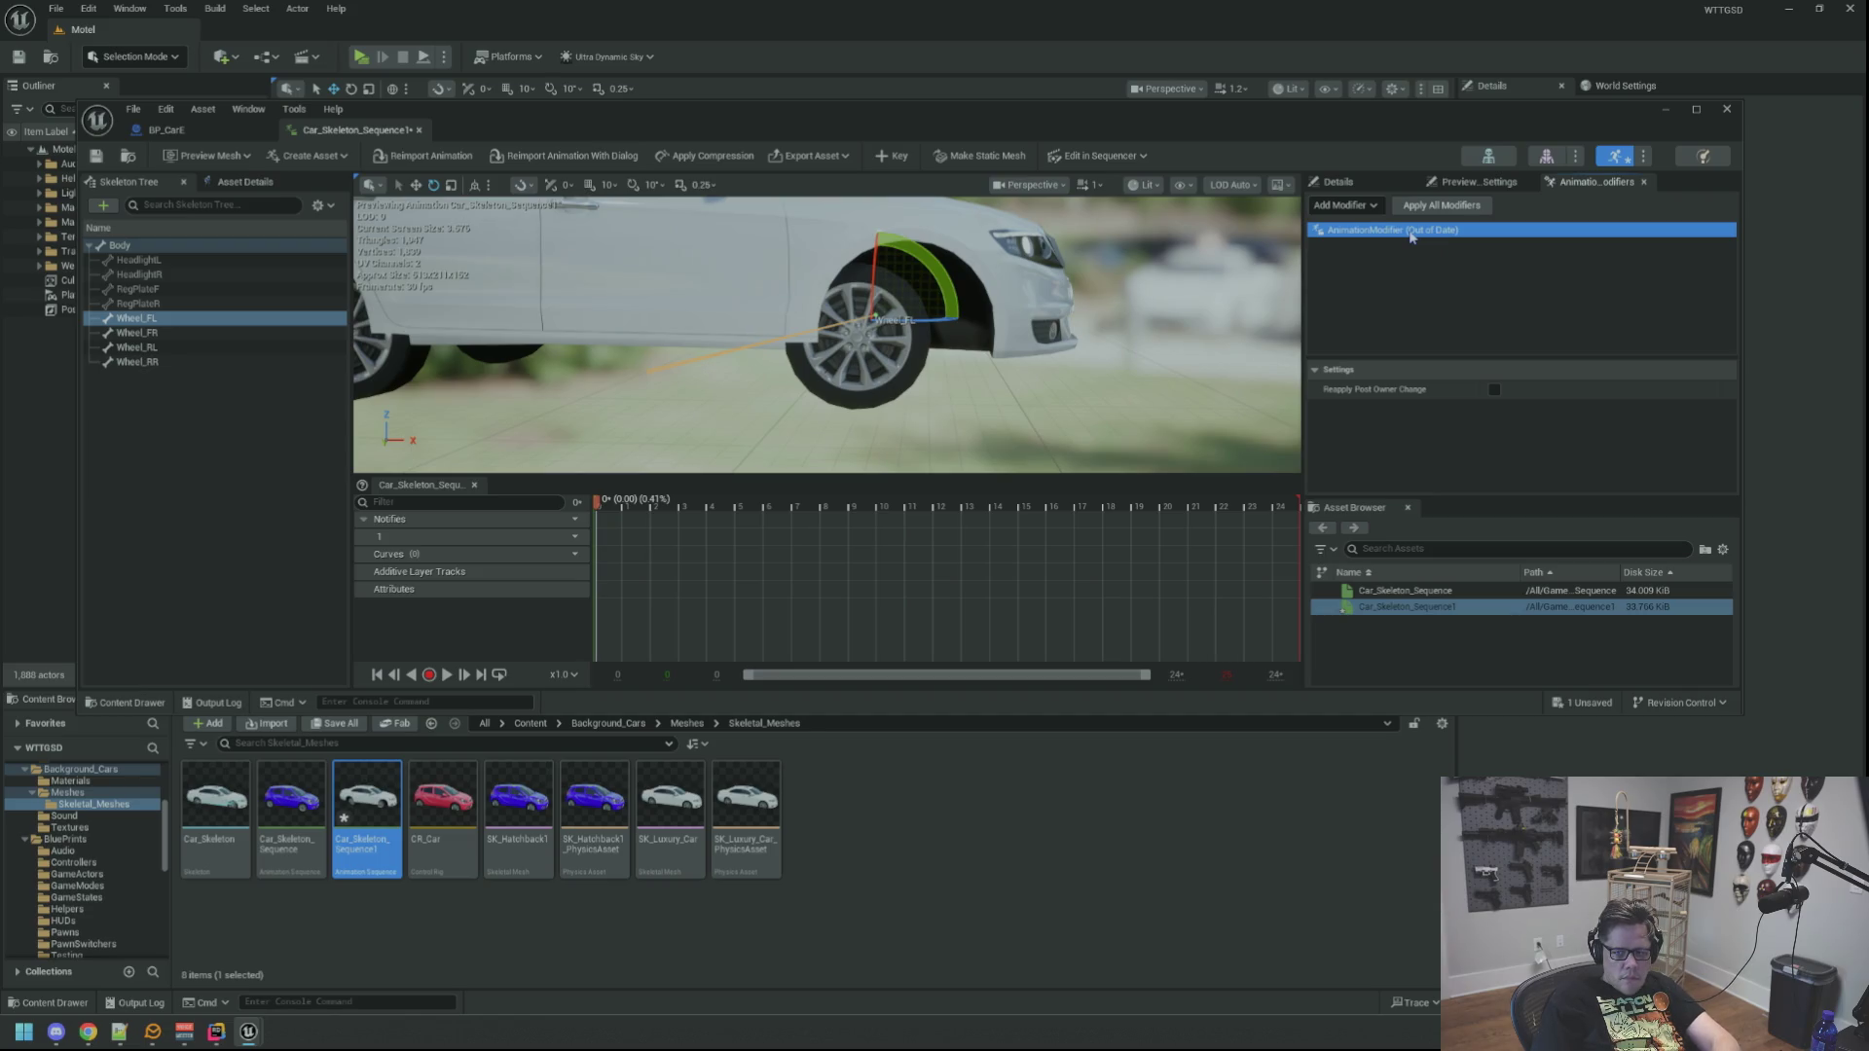
right_click(1428, 239)
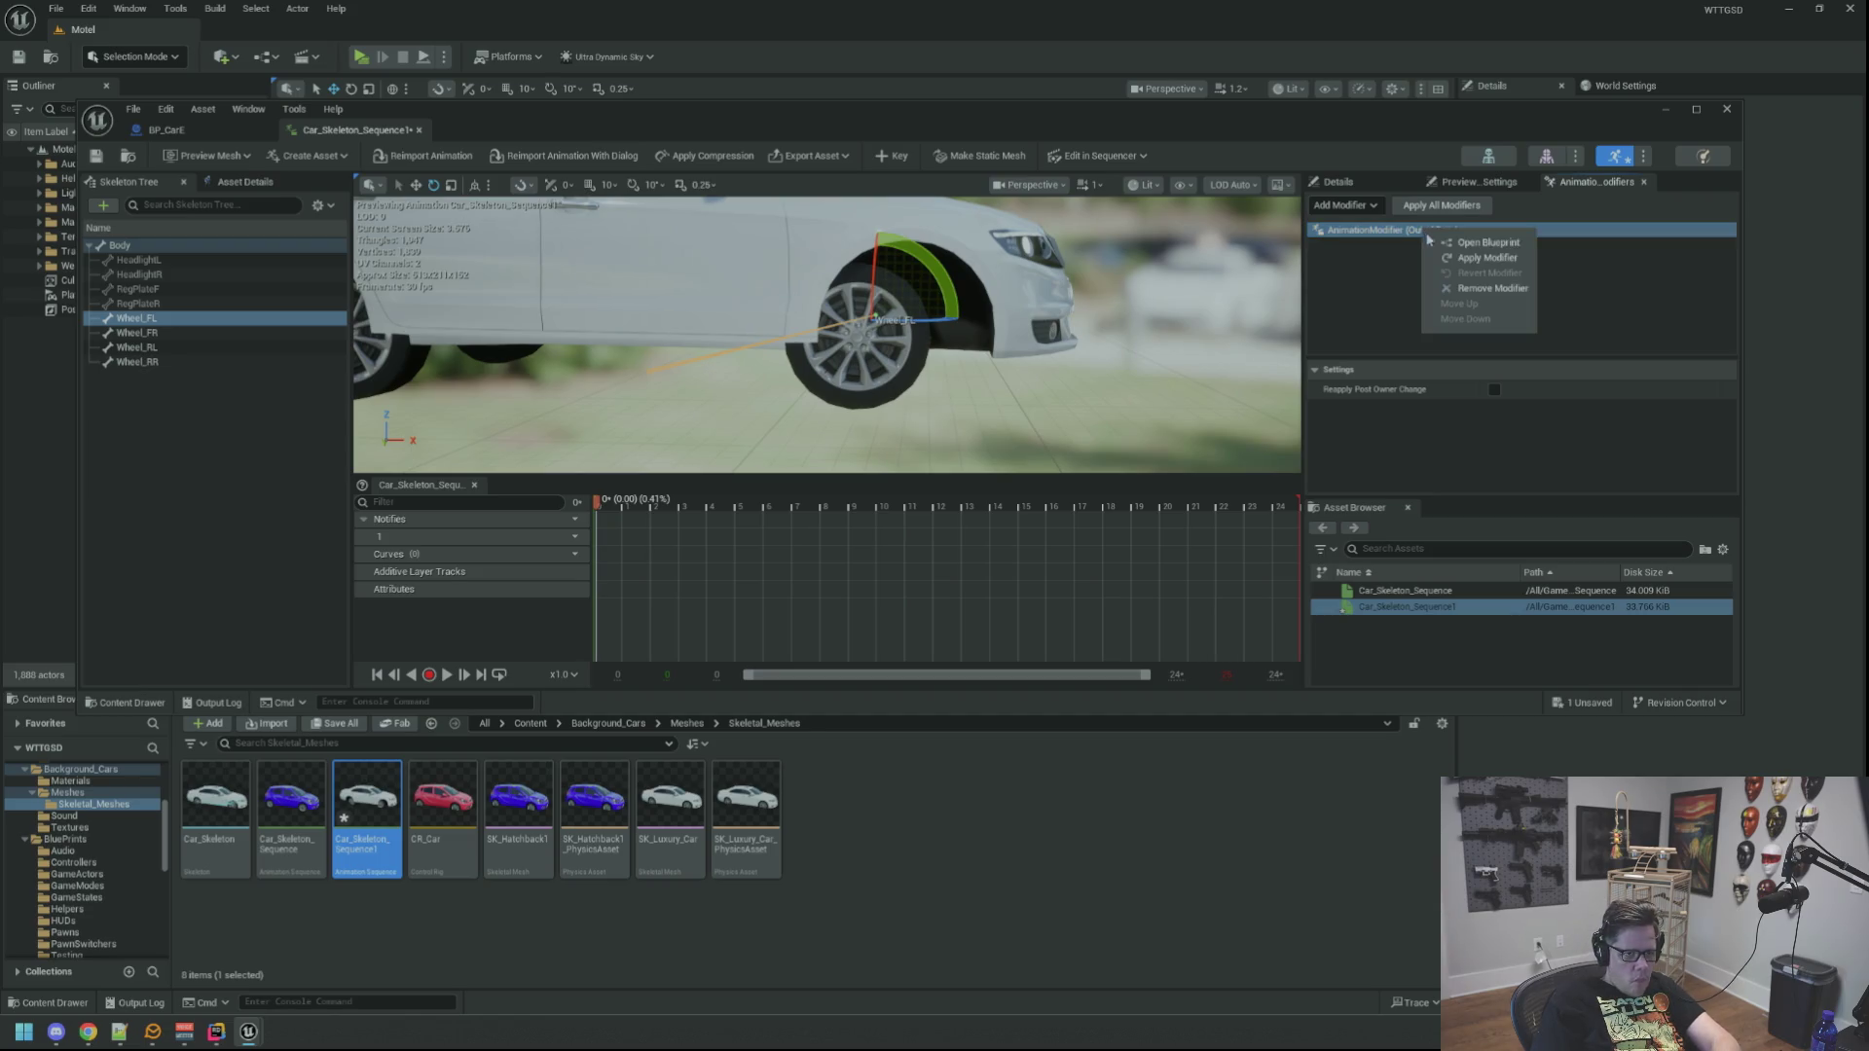
left_click(1480, 289)
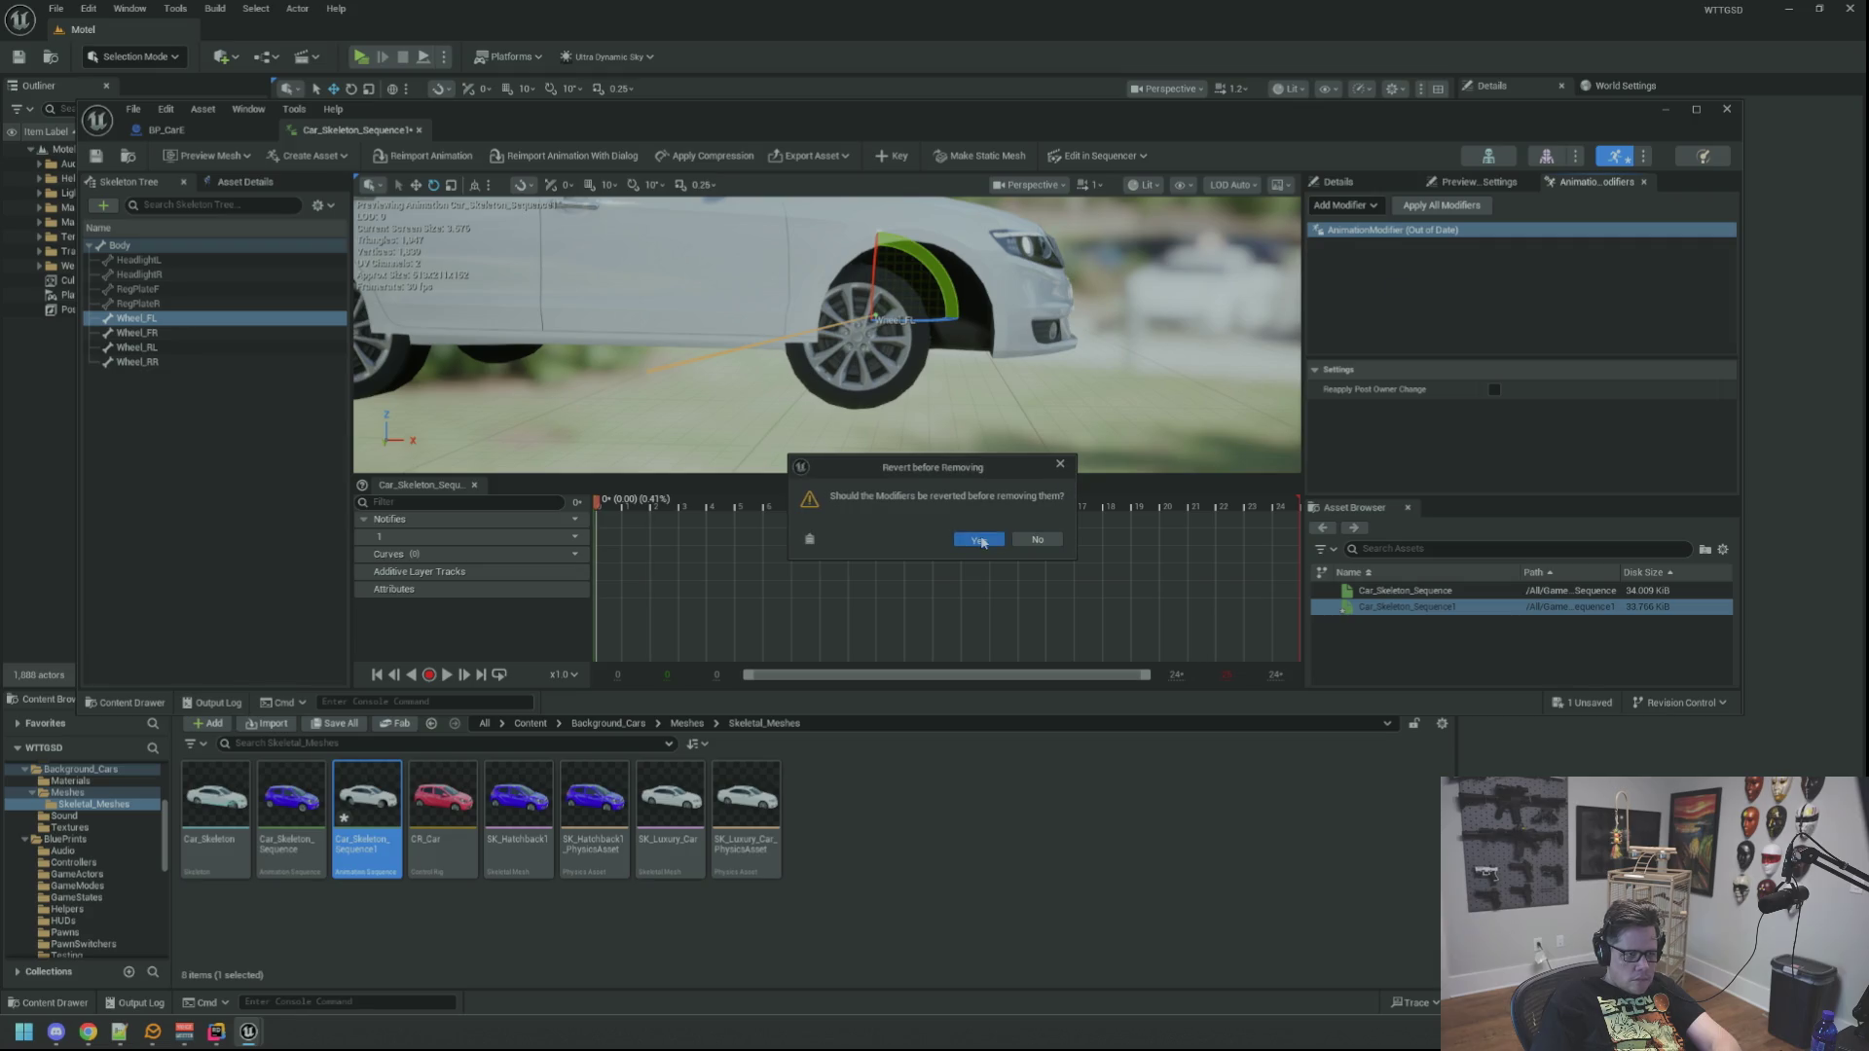
left_click(979, 540)
Step: Check the modifier list and Preview Scene Settings, then return to the Wheel_FL transform details
left_click(1377, 207)
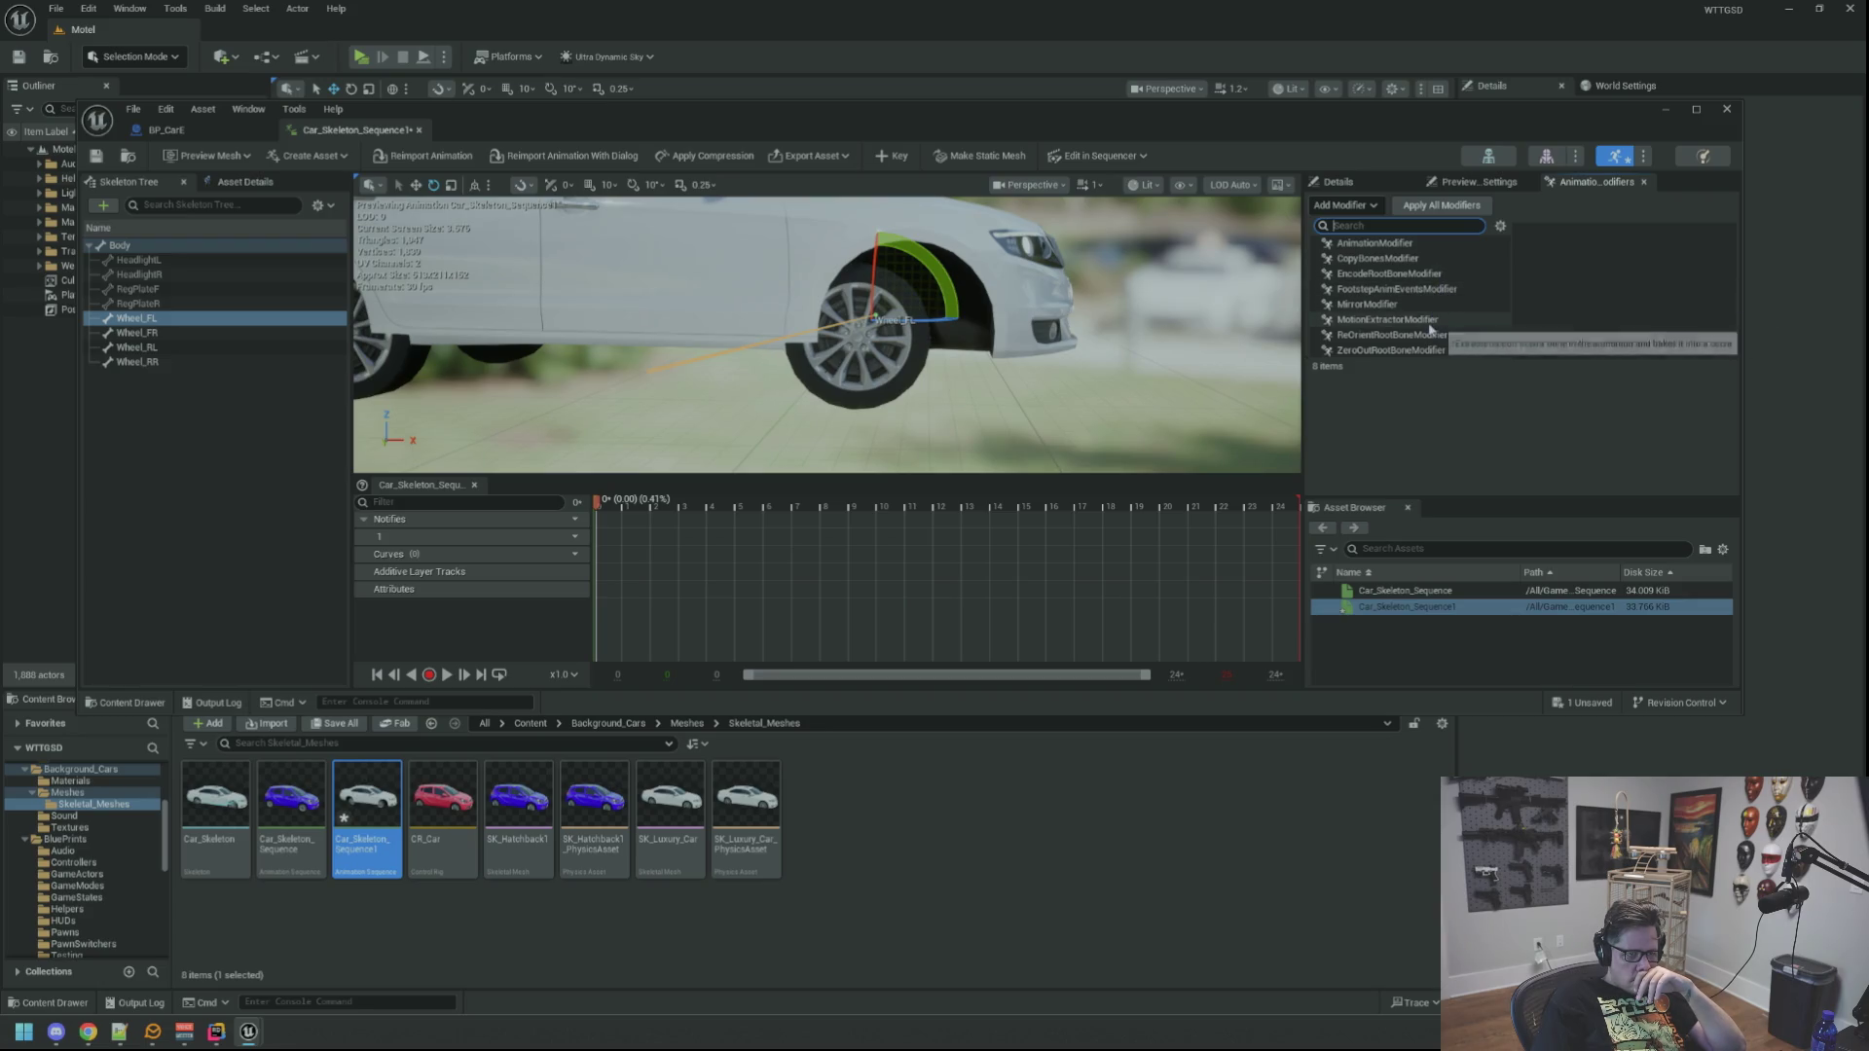
left_click(1488, 187)
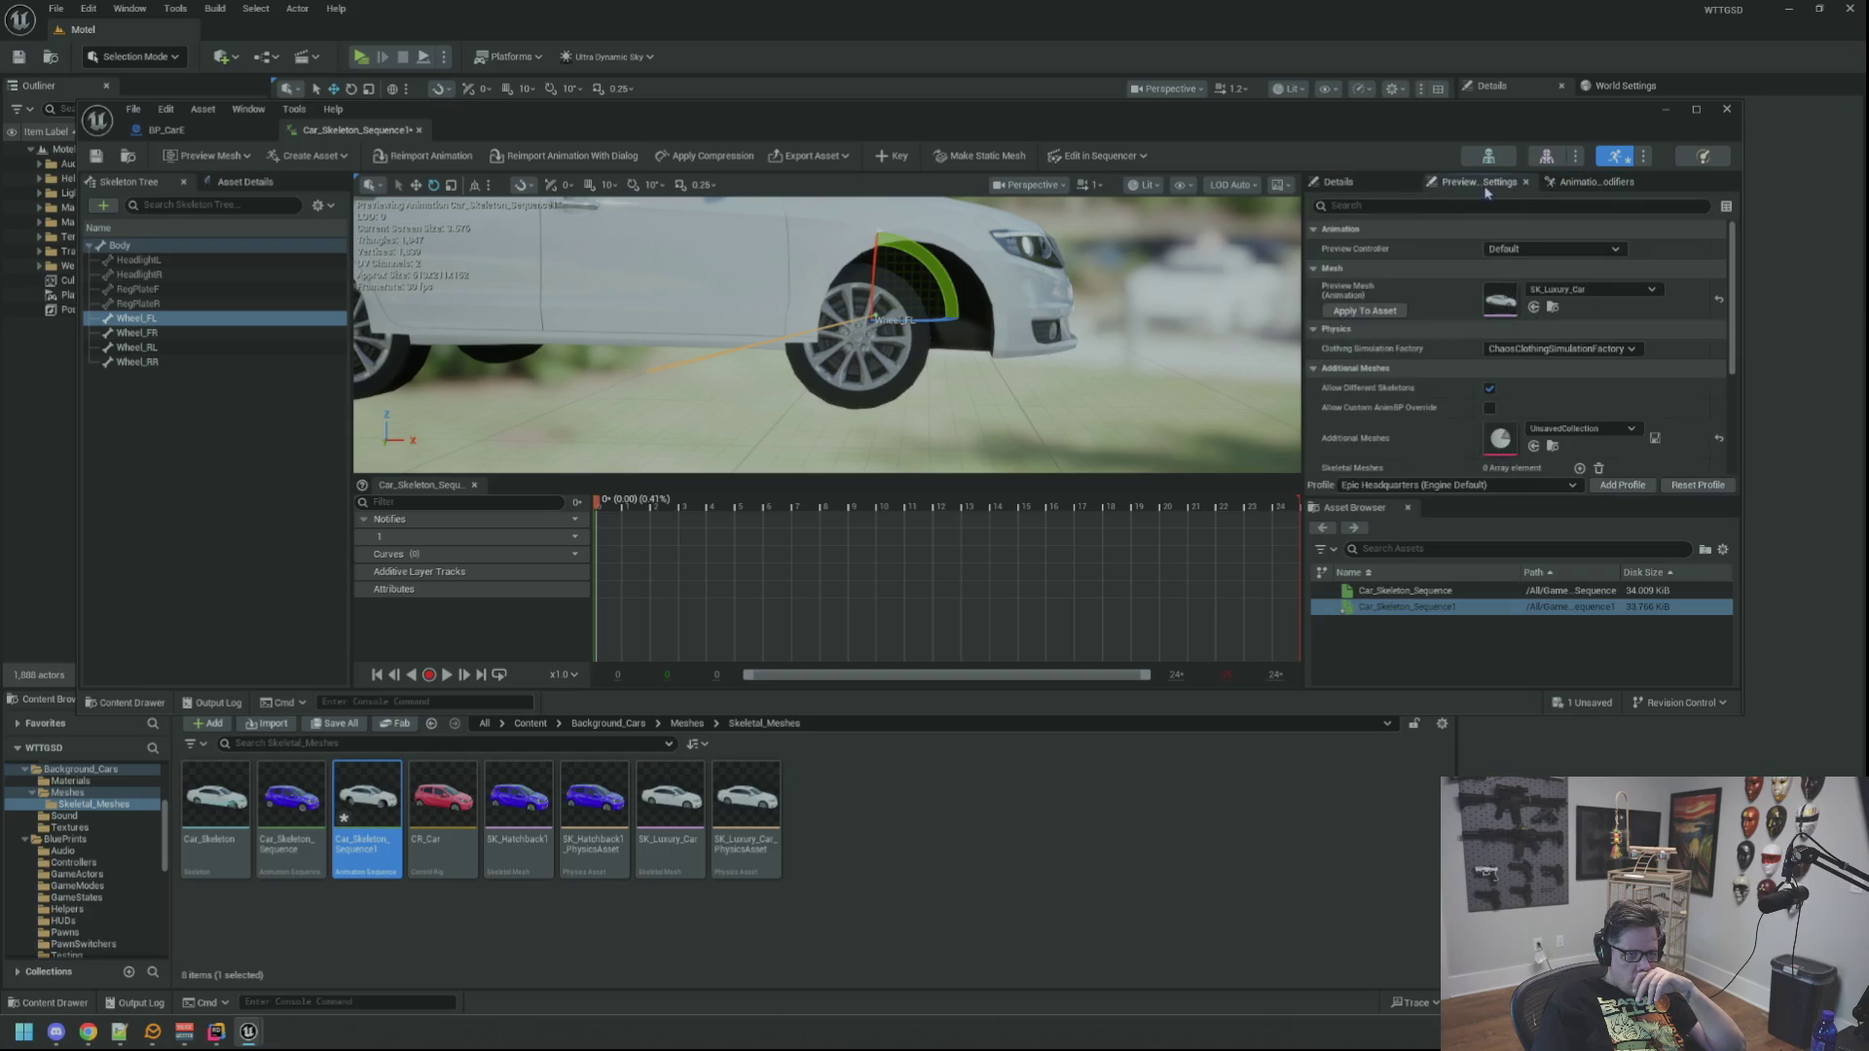
left_click(1373, 189)
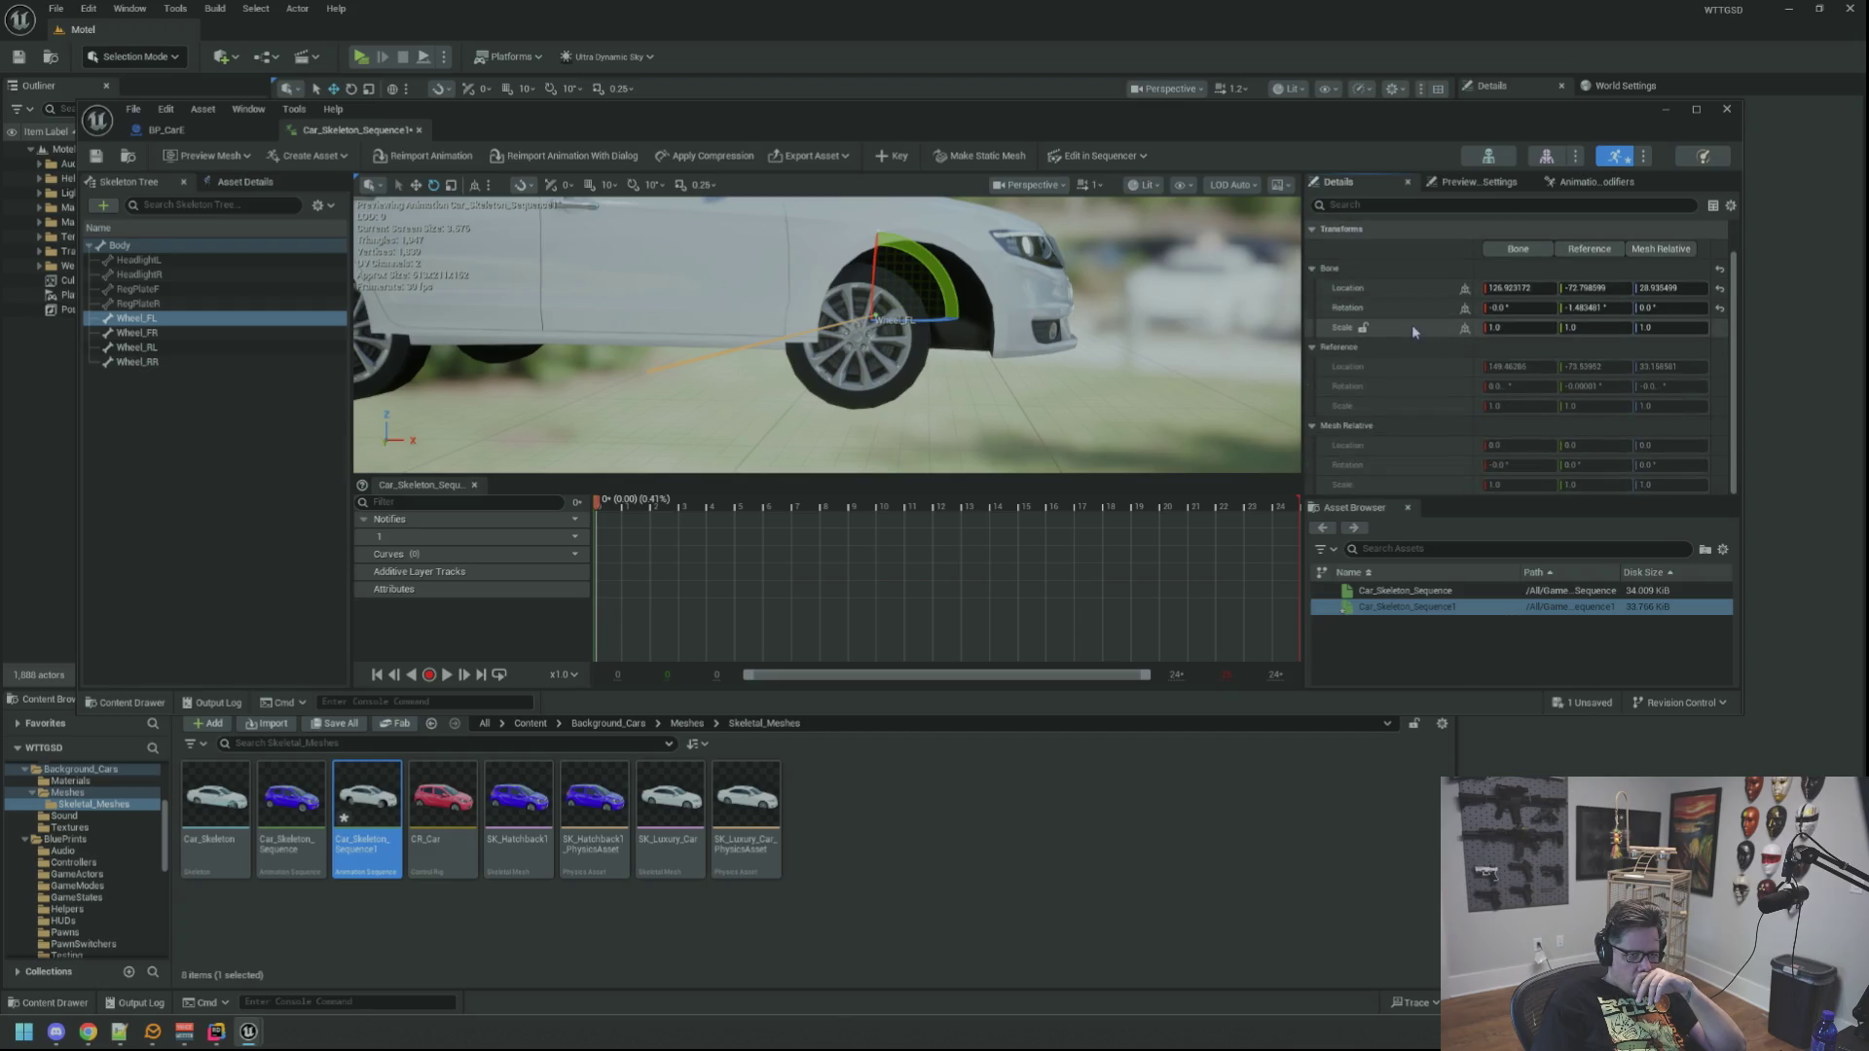
Step: Orbit and zoom the preview to a close view of the front-left wheel
mouse_move(1124, 302)
left_mouse_down()
mouse_move(1090, 282)
mouse_move(1149, 311)
mouse_move(1120, 321)
mouse_move(1071, 292)
mouse_move(1100, 321)
mouse_move(1131, 309)
left_mouse_up()
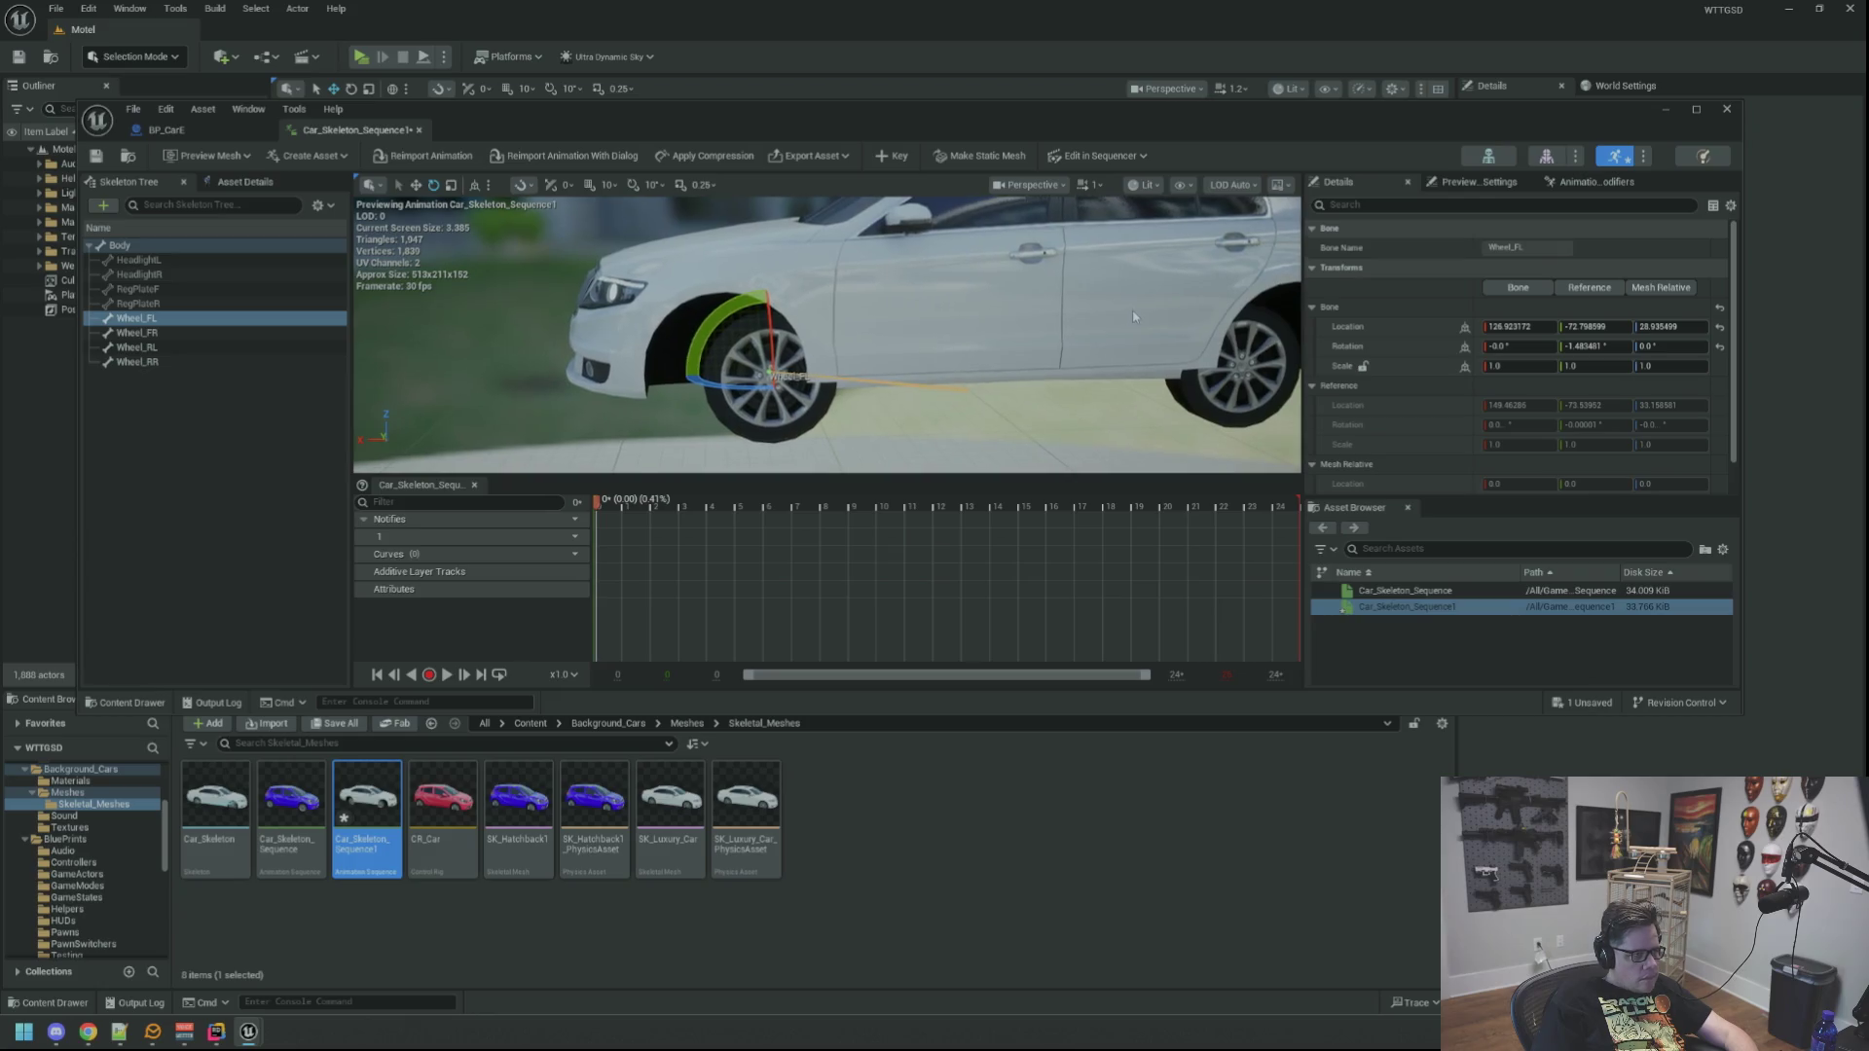
right_click(1384, 331)
left_click(1375, 334)
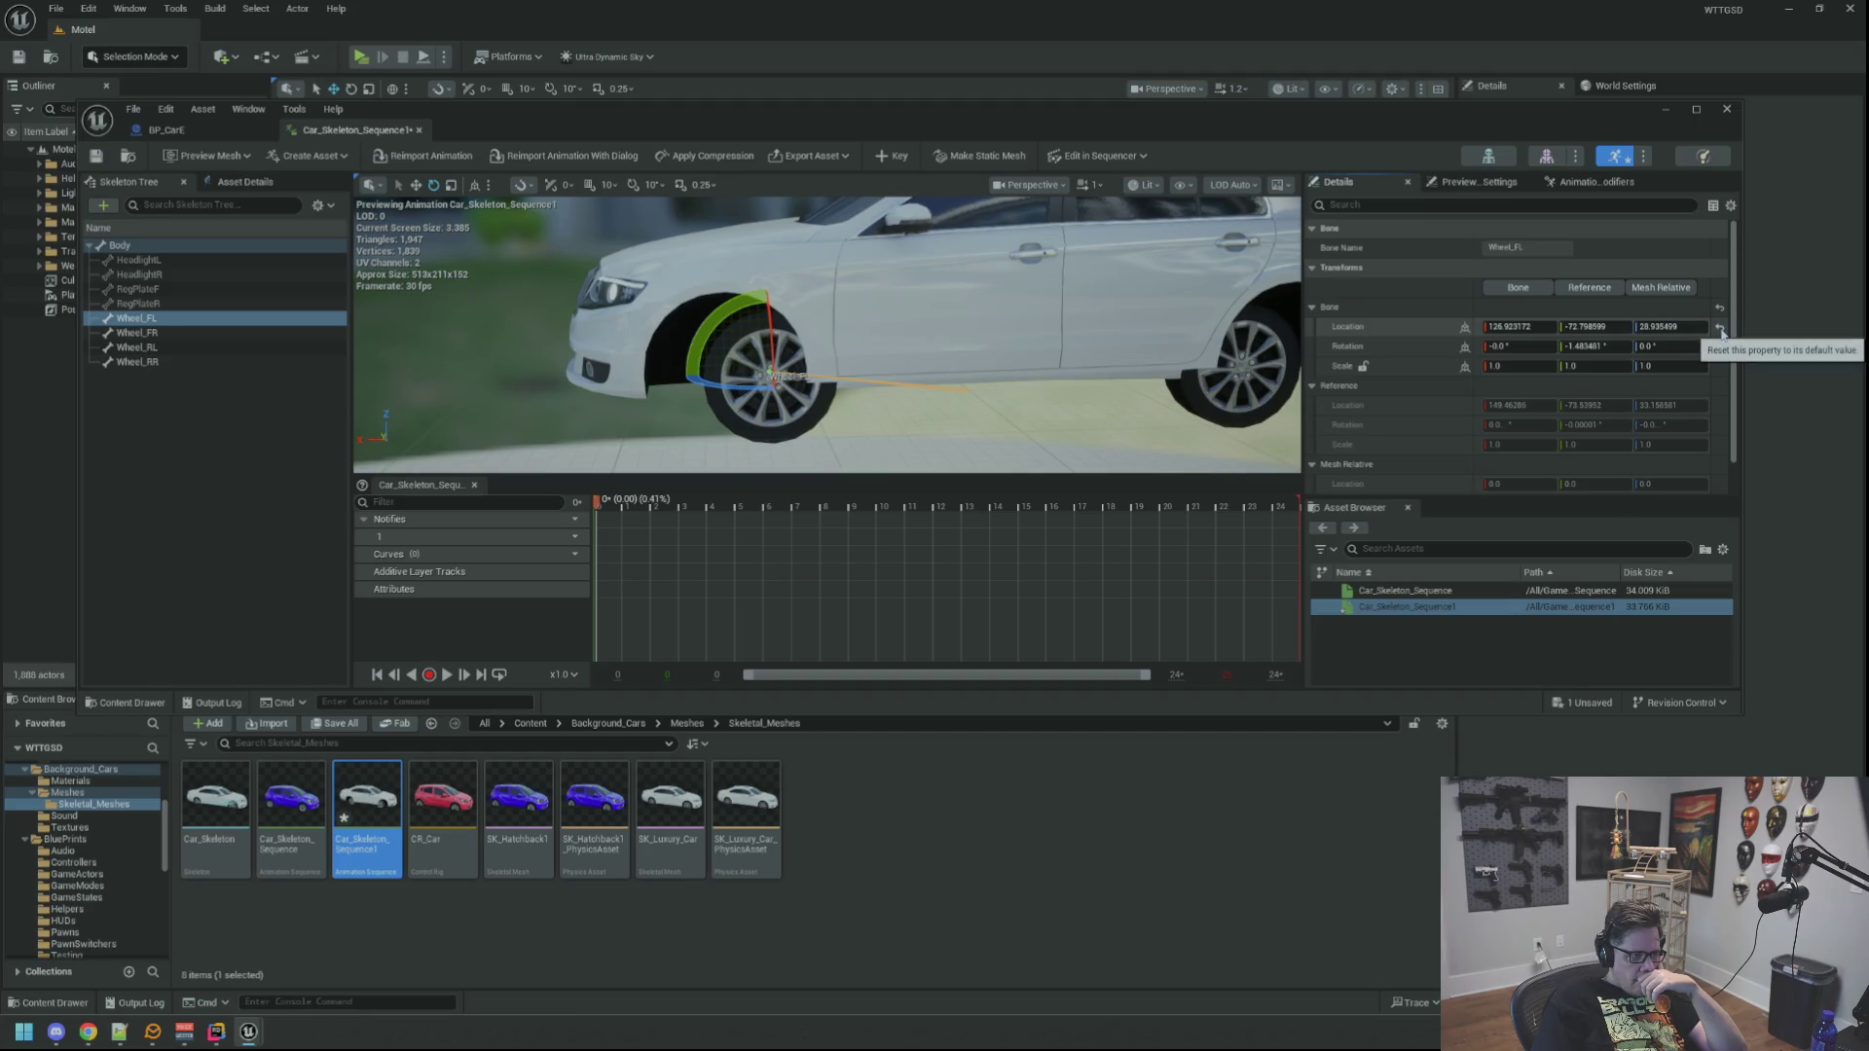
left_click_drag(974, 369, 1051, 350)
left_click_drag(975, 304, 885, 336)
Step: Move Wheel_FL forward to Location X 149.57 and key it into an additive track
left_click_drag(760, 422, 672, 423)
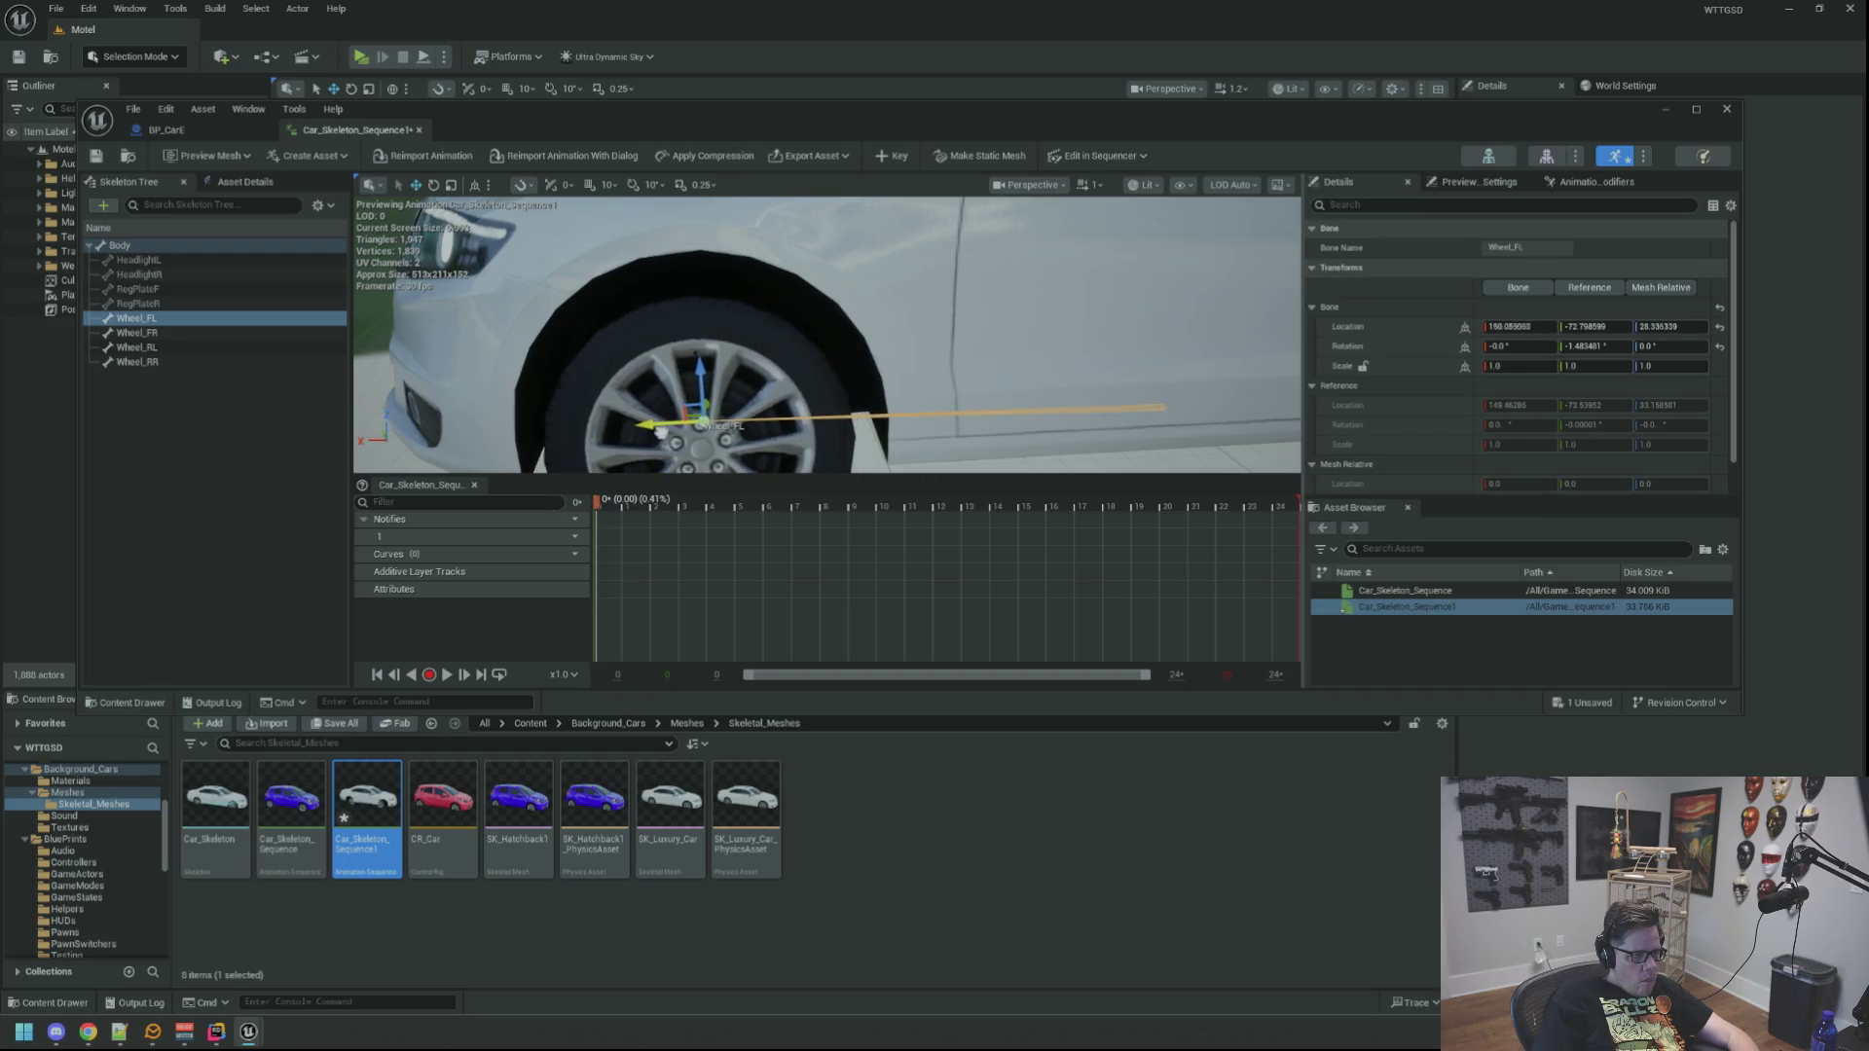
left_click_drag(948, 399, 701, 413)
scroll(828, 336, "up", 1)
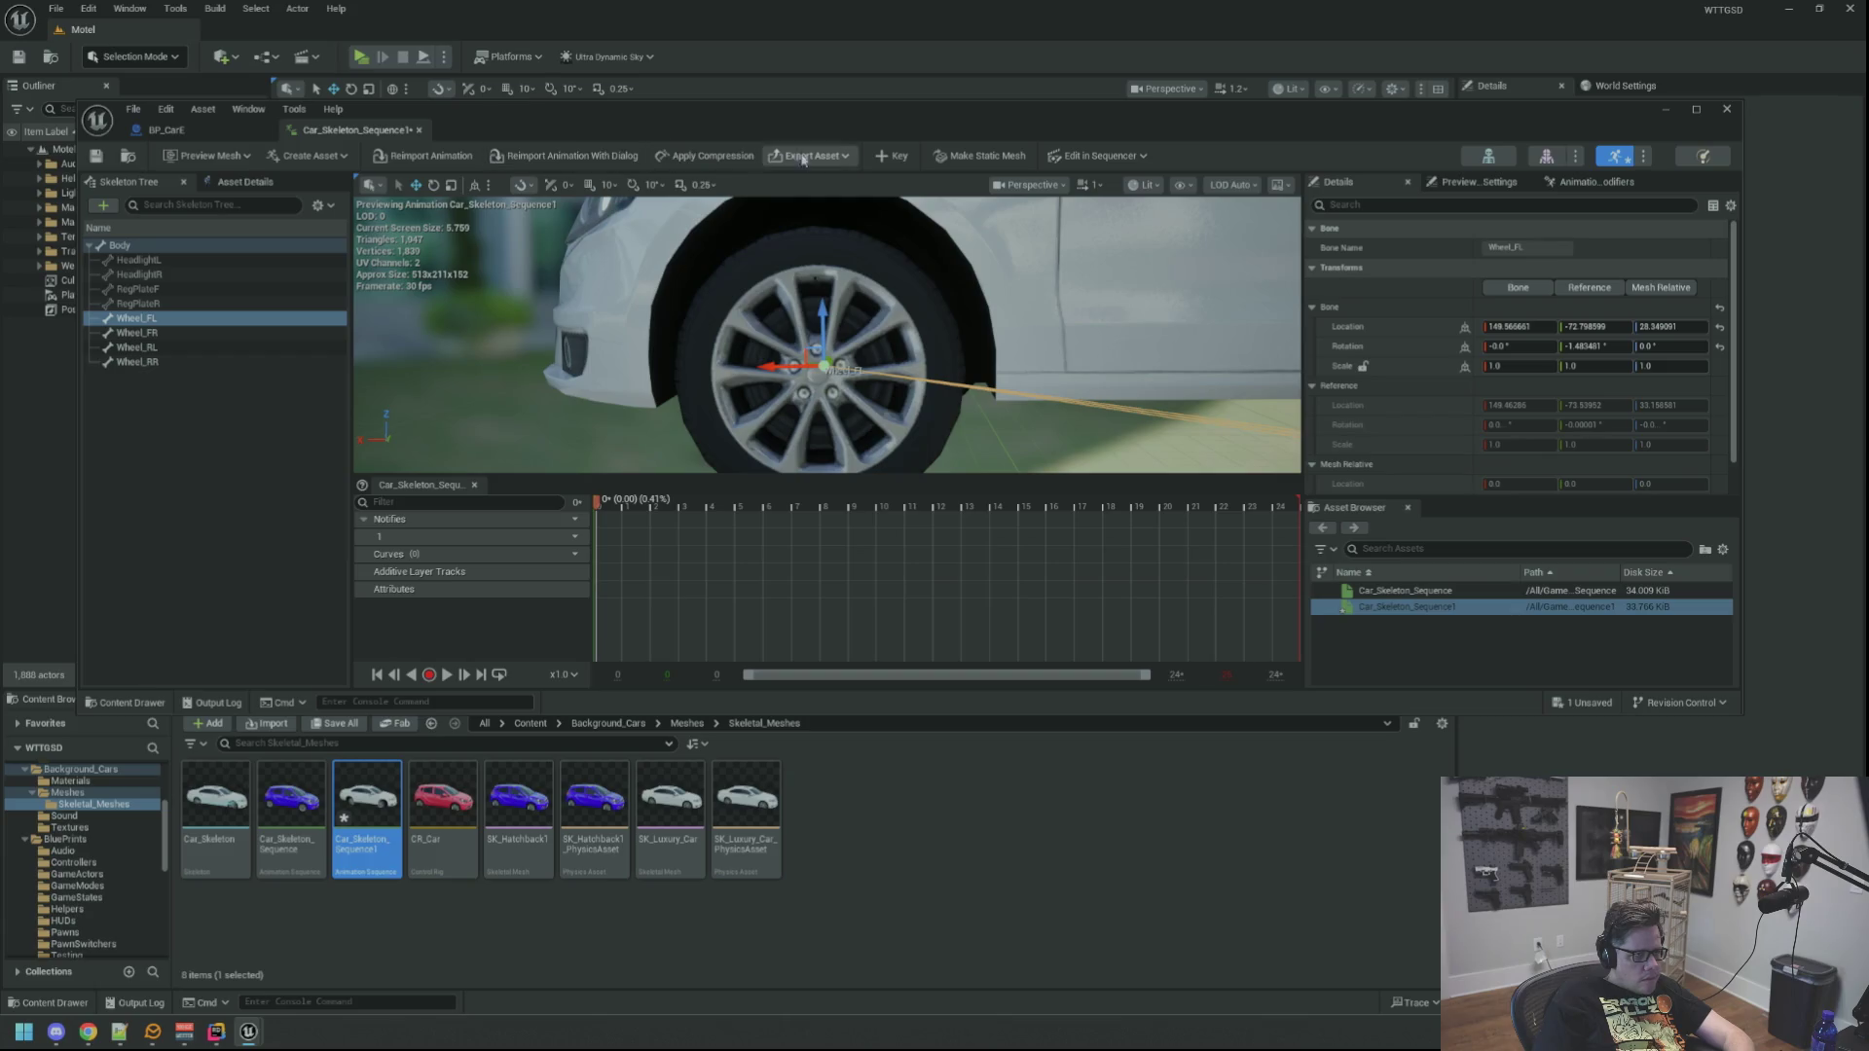
left_click(893, 156)
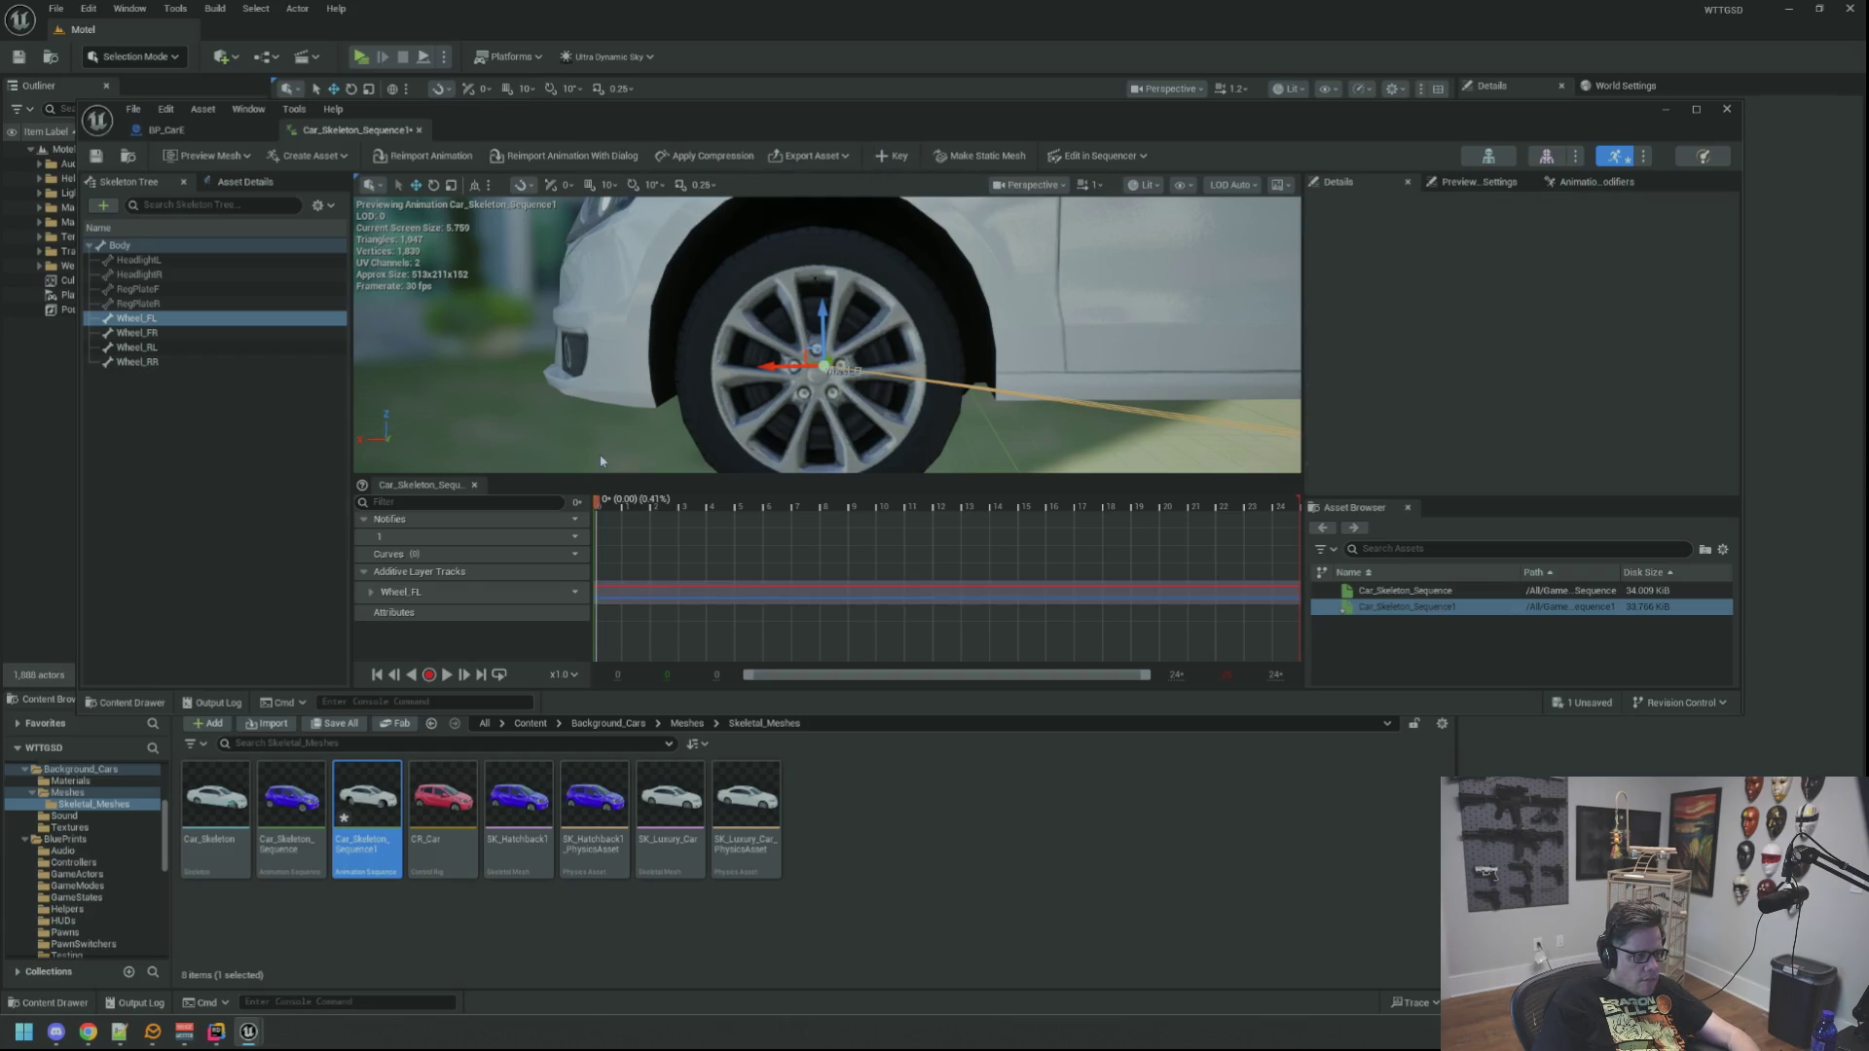
Step: Preview the wheel motion by scrubbing to frame 24 and playing the animation
mouse_move(598, 506)
left_mouse_down()
mouse_move(738, 504)
mouse_move(580, 506)
left_mouse_up()
mouse_move(828, 390)
left_mouse_down()
mouse_move(808, 351)
mouse_move(740, 327)
left_mouse_up()
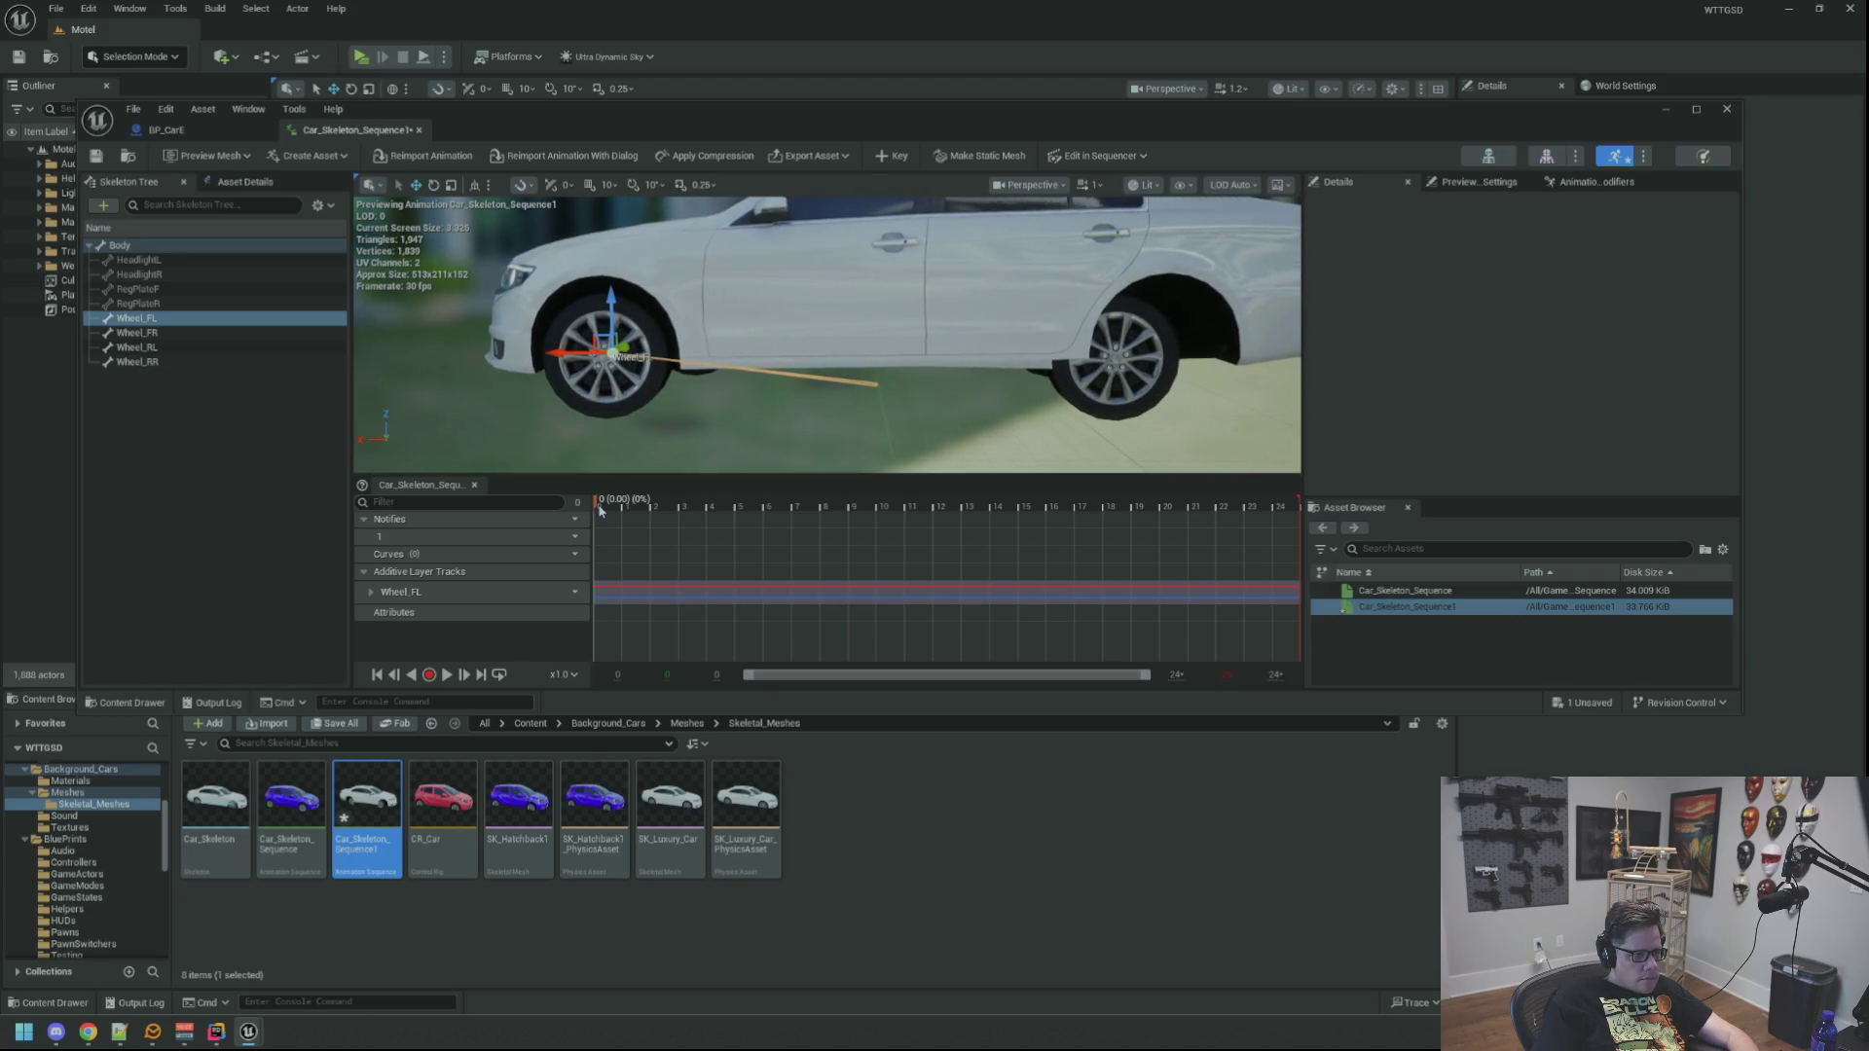
mouse_move(612, 509)
left_mouse_down()
mouse_move(1284, 523)
mouse_move(613, 510)
mouse_move(1077, 516)
left_mouse_up()
mouse_move(1194, 513)
left_mouse_down()
mouse_move(1298, 521)
mouse_move(591, 519)
left_mouse_up()
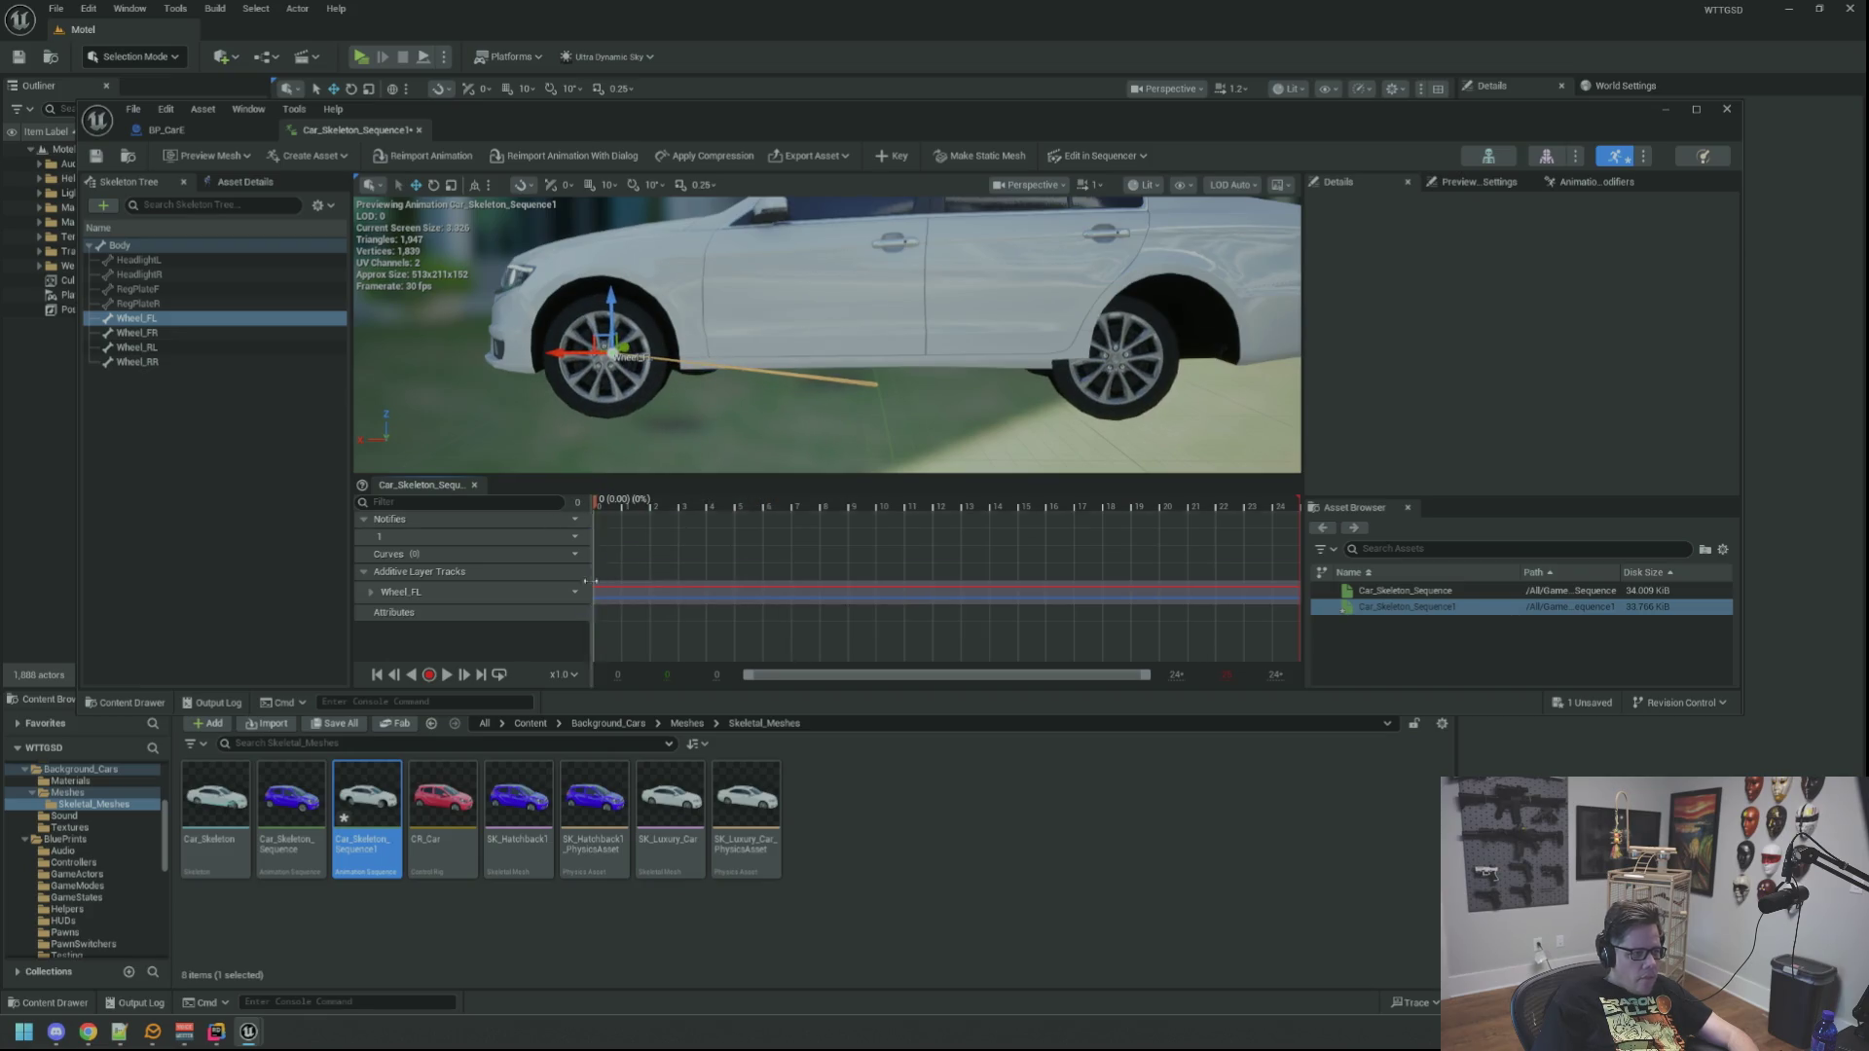
left_click(446, 676)
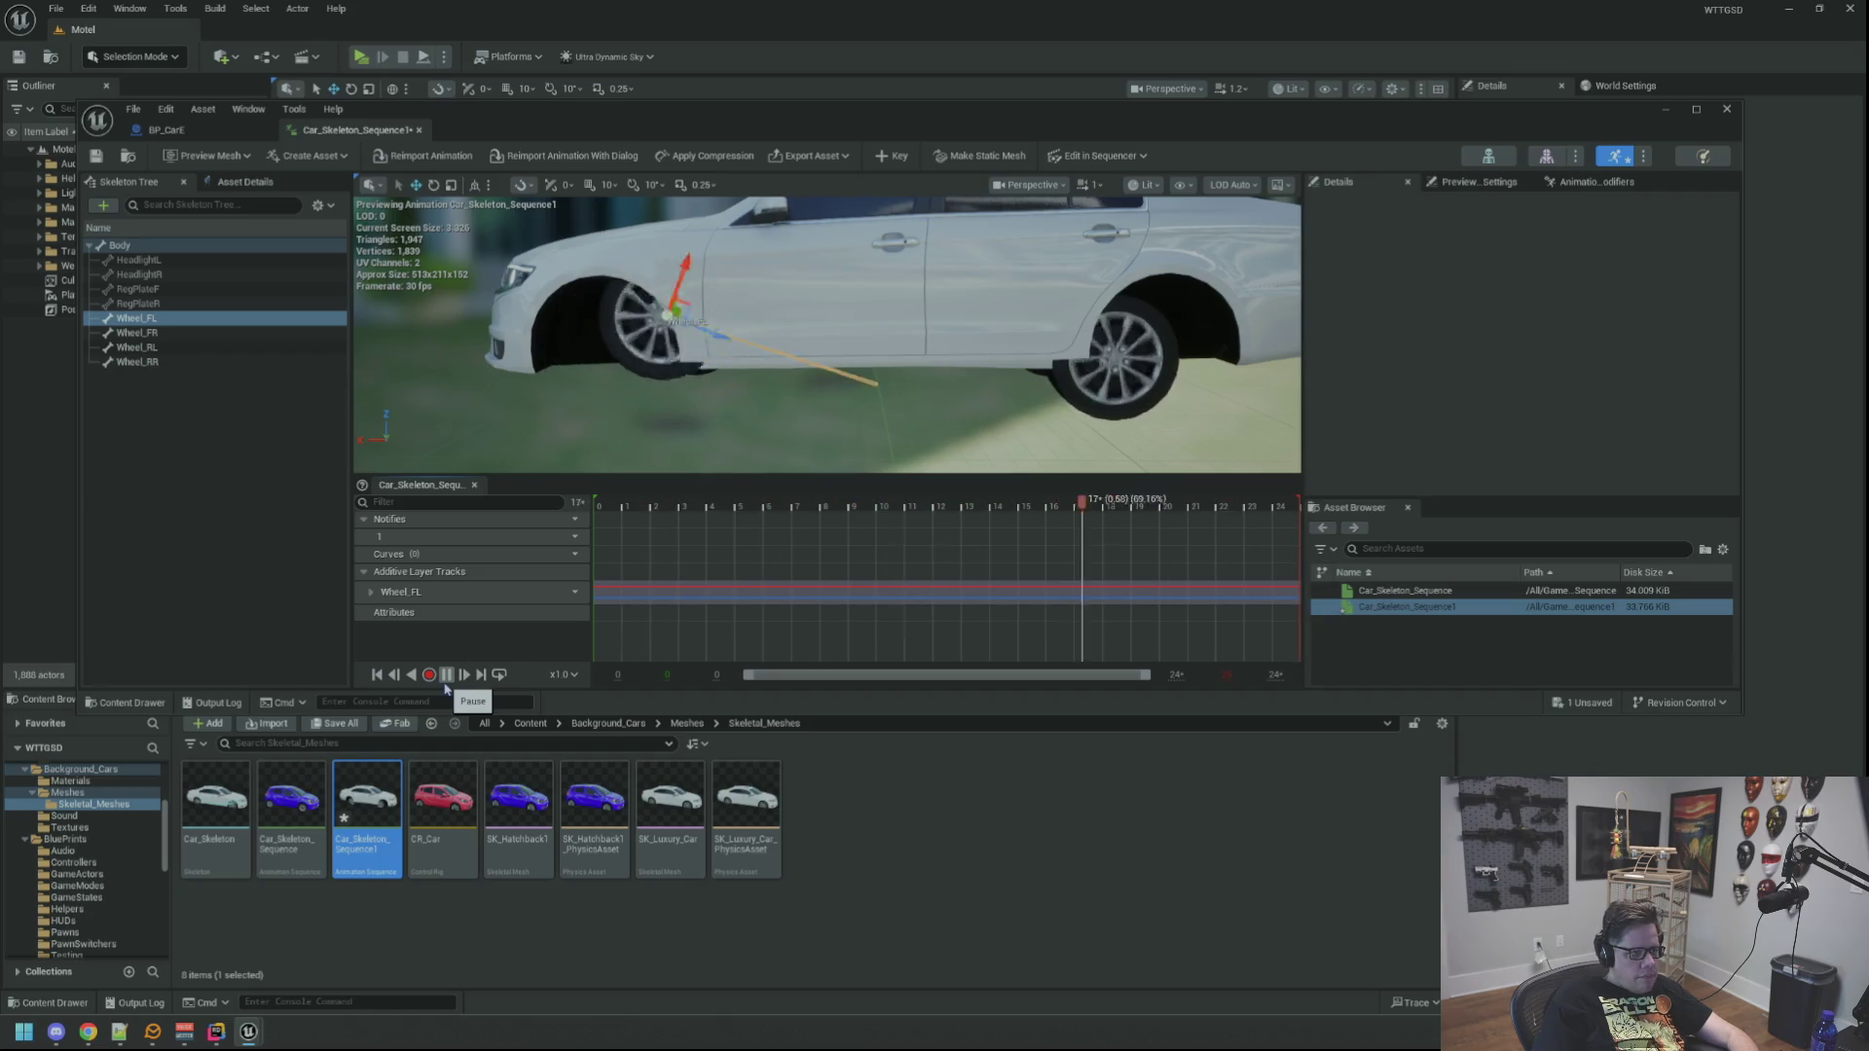
left_click(446, 674)
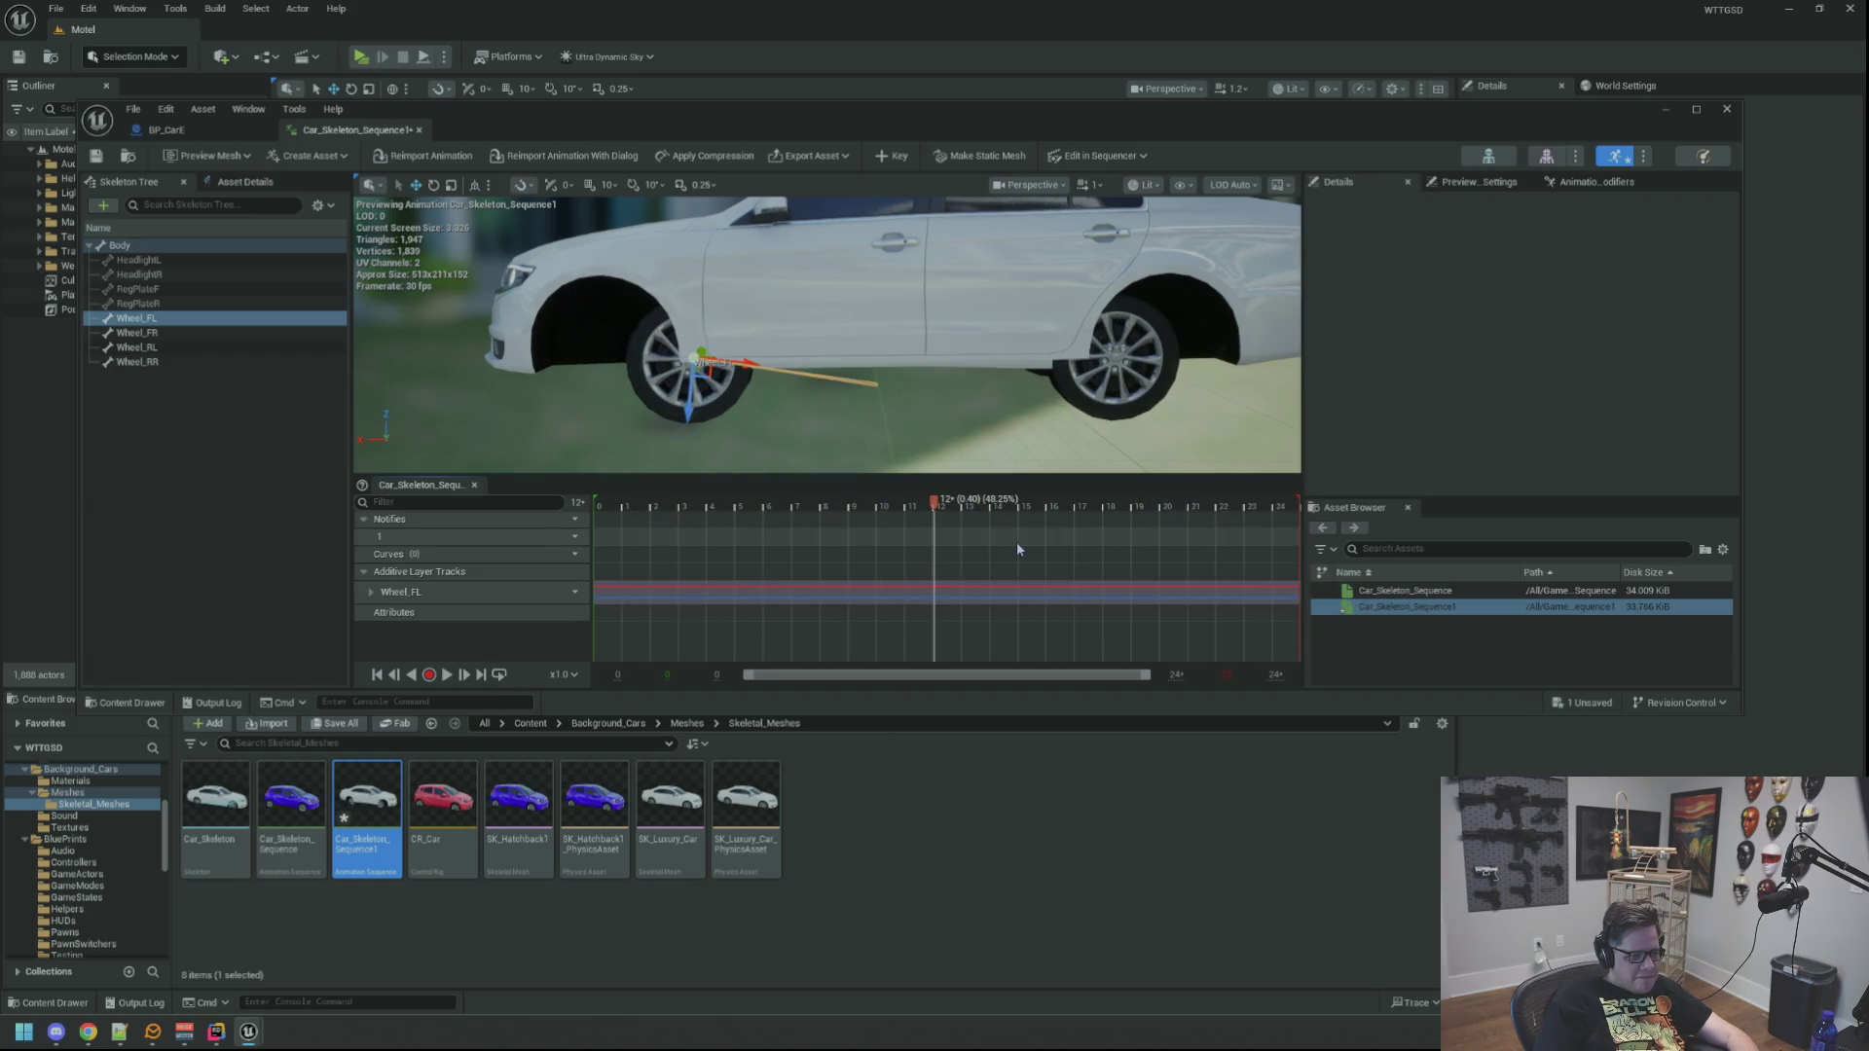
Step: Scrub through frames, nudge the Wheel_FL bone left, and return to frame 9
mouse_move(933, 508)
left_mouse_down()
mouse_move(715, 516)
mouse_move(867, 530)
mouse_move(570, 553)
mouse_move(1078, 539)
left_mouse_up()
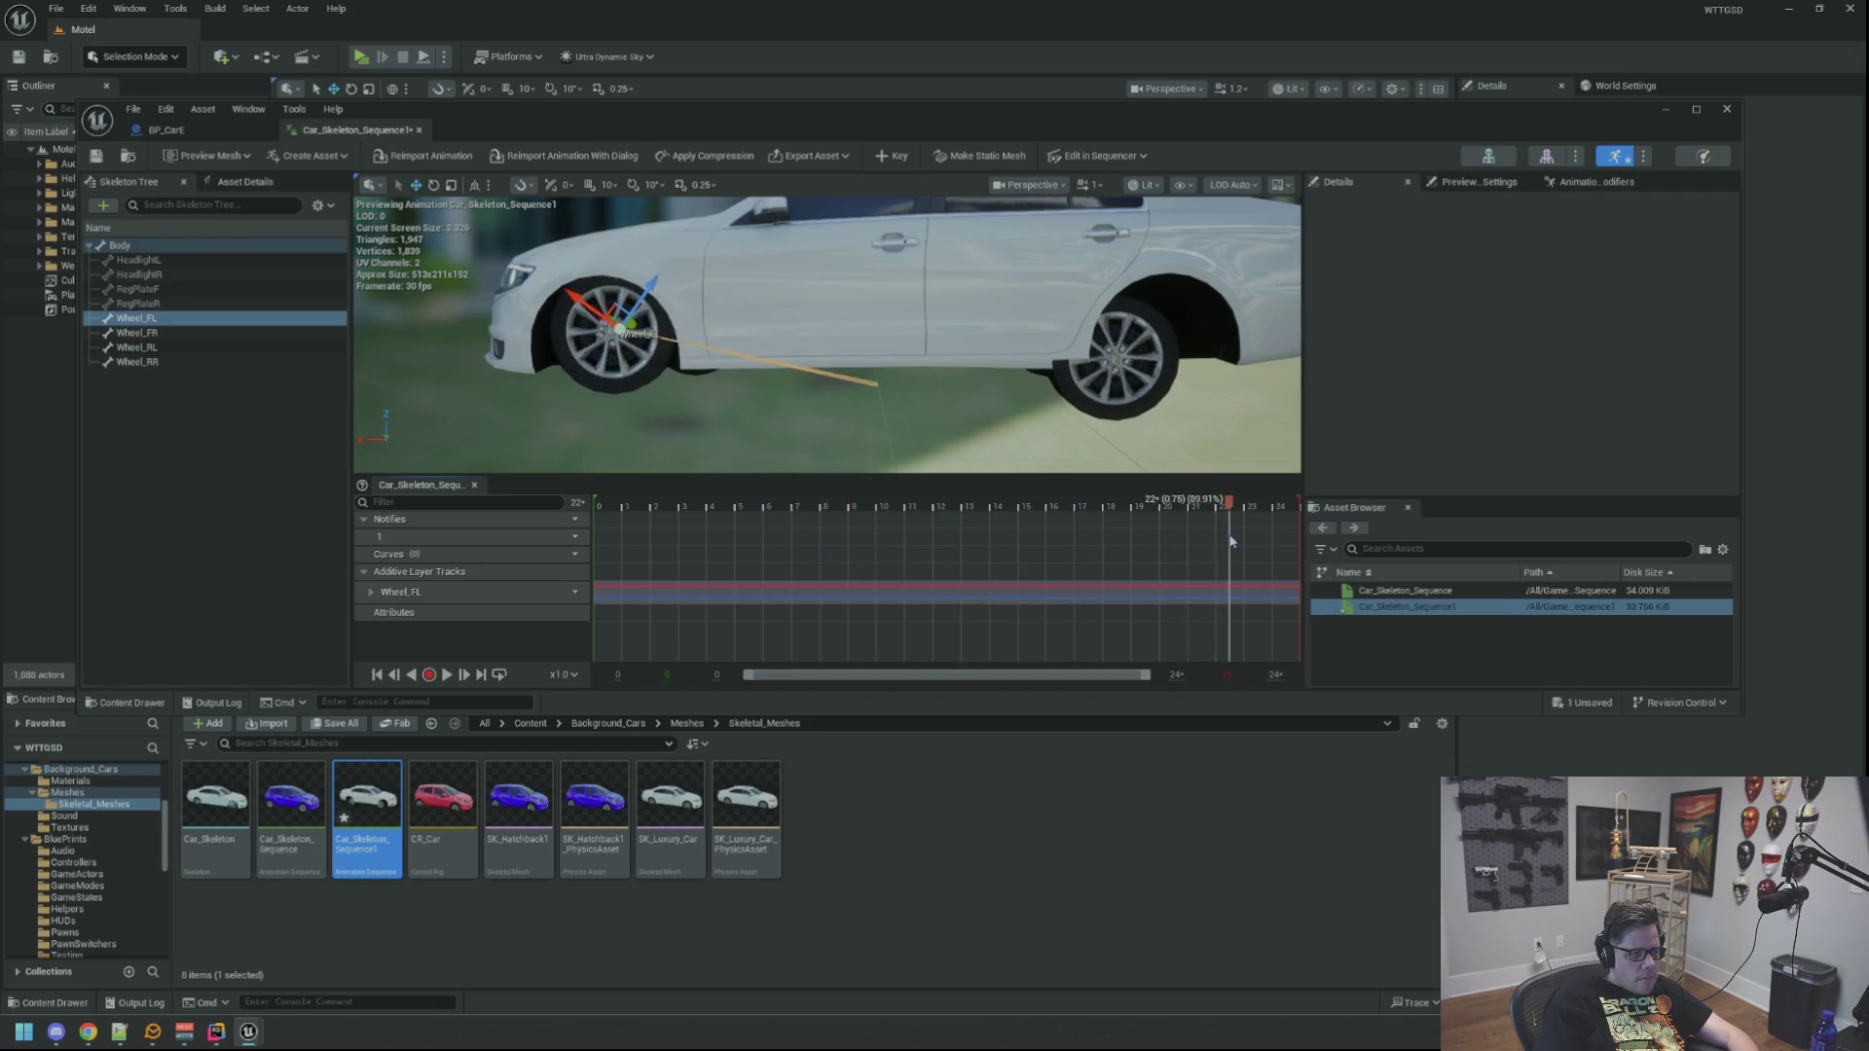
mouse_move(971, 563)
left_mouse_down()
mouse_move(696, 545)
mouse_move(1259, 544)
mouse_move(585, 552)
mouse_move(1058, 545)
left_mouse_up()
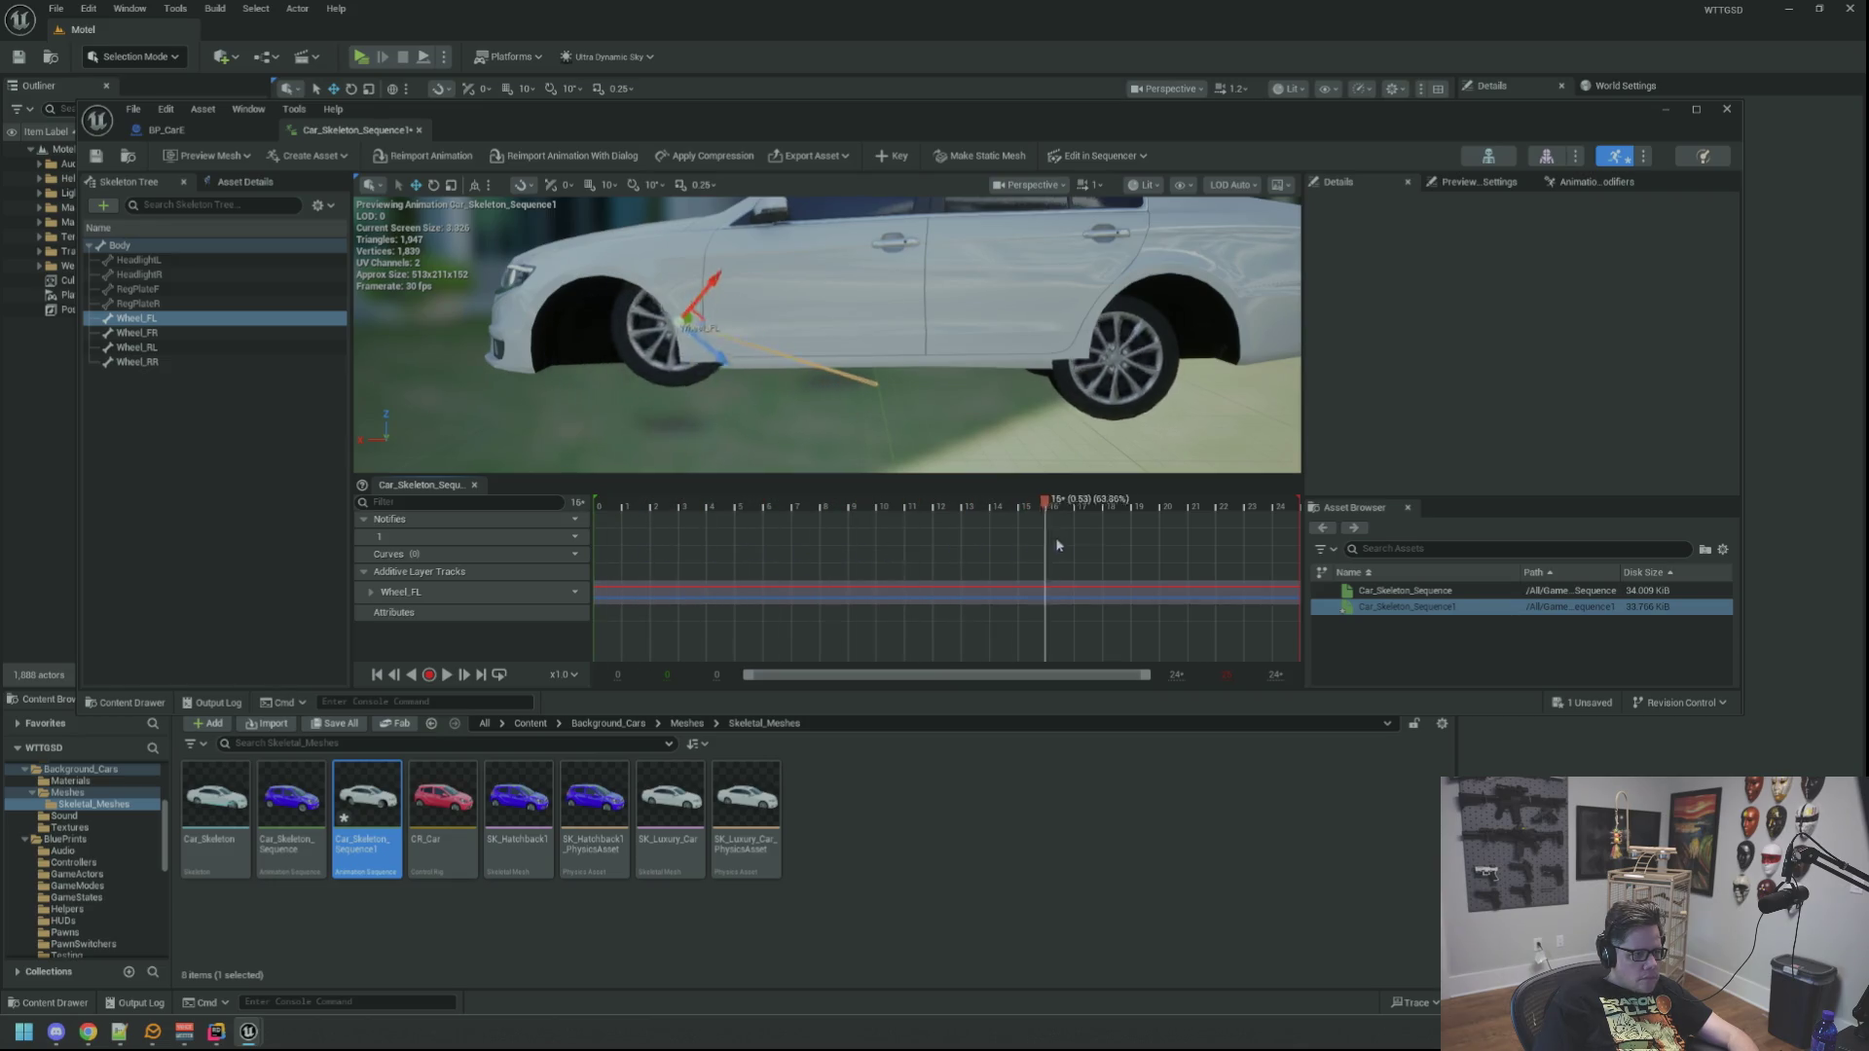
mouse_move(1255, 567)
left_mouse_down()
mouse_move(597, 551)
mouse_move(1040, 545)
mouse_move(584, 551)
mouse_move(1105, 535)
mouse_move(885, 536)
mouse_move(955, 535)
mouse_move(937, 535)
left_mouse_up()
left_click_drag(717, 363, 664, 366)
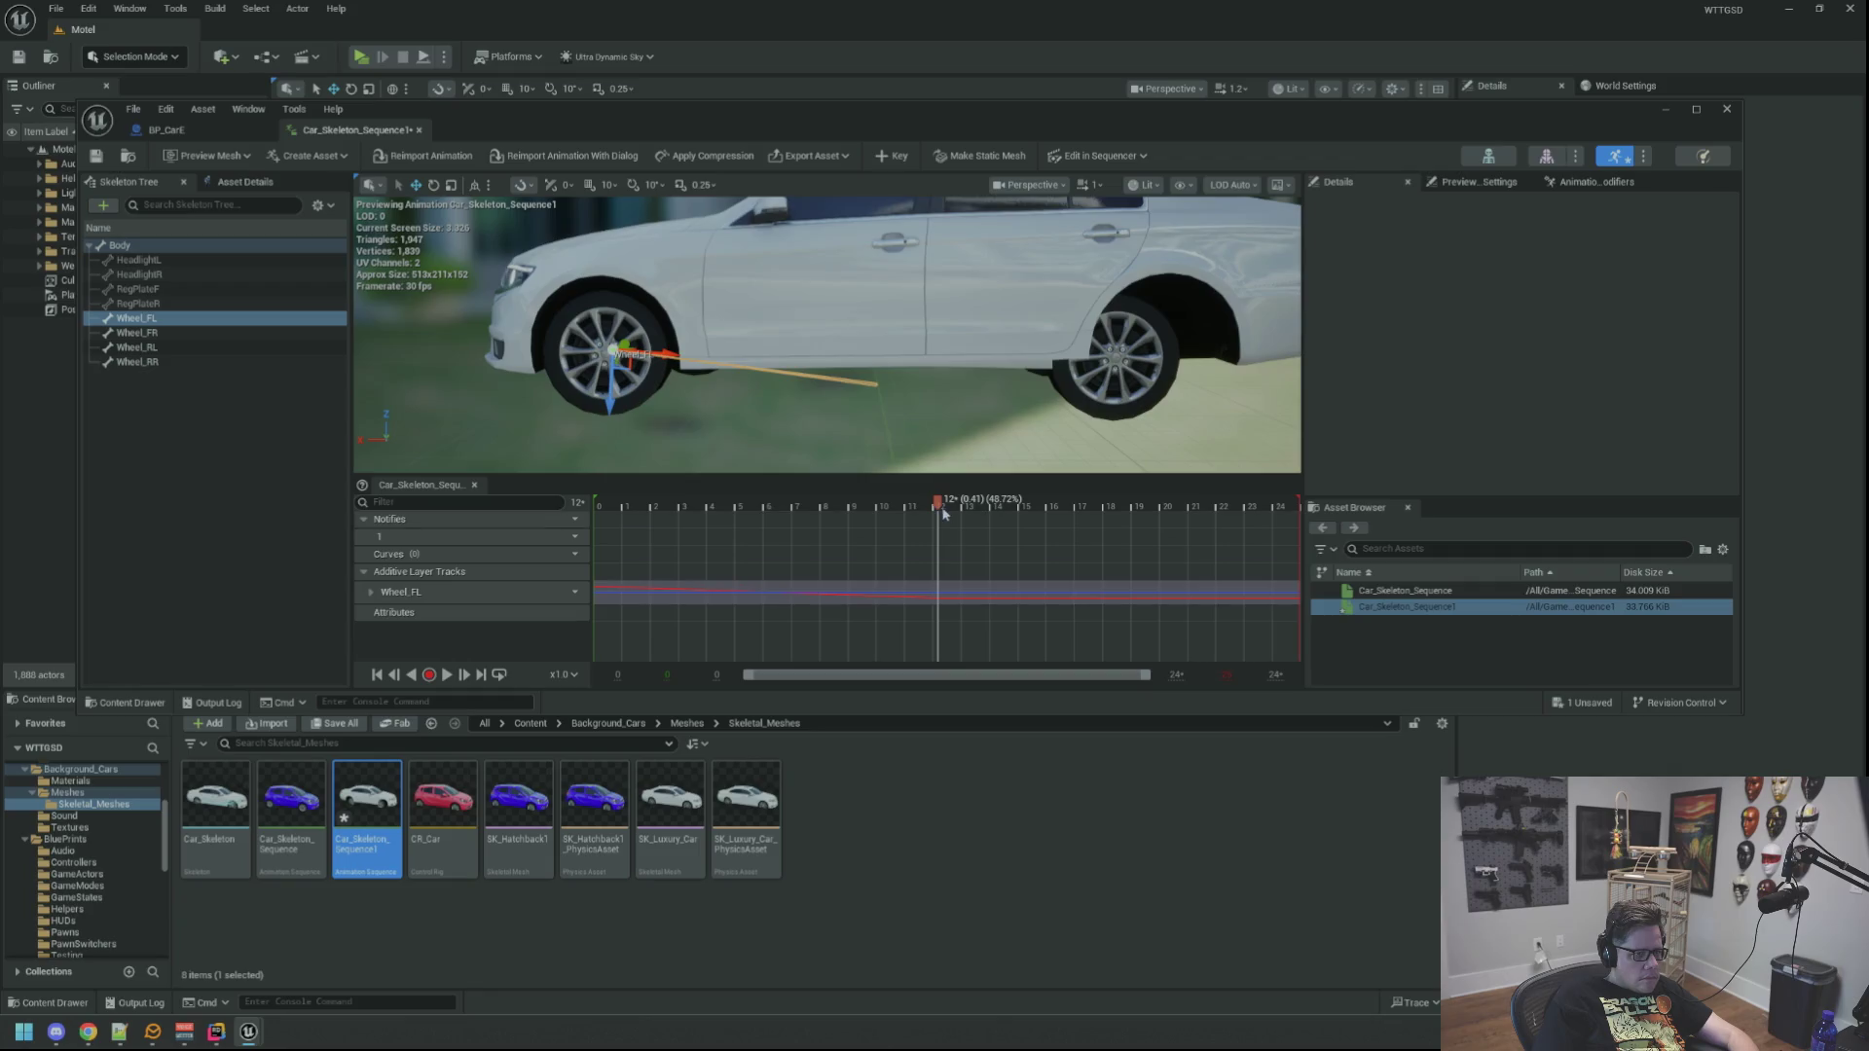
left_click_drag(911, 516, 694, 510)
Step: Delete the Wheel_FL track's Translation curves and return the playhead to frame 0
left_click(371, 591)
scroll(469, 590, "down", 1)
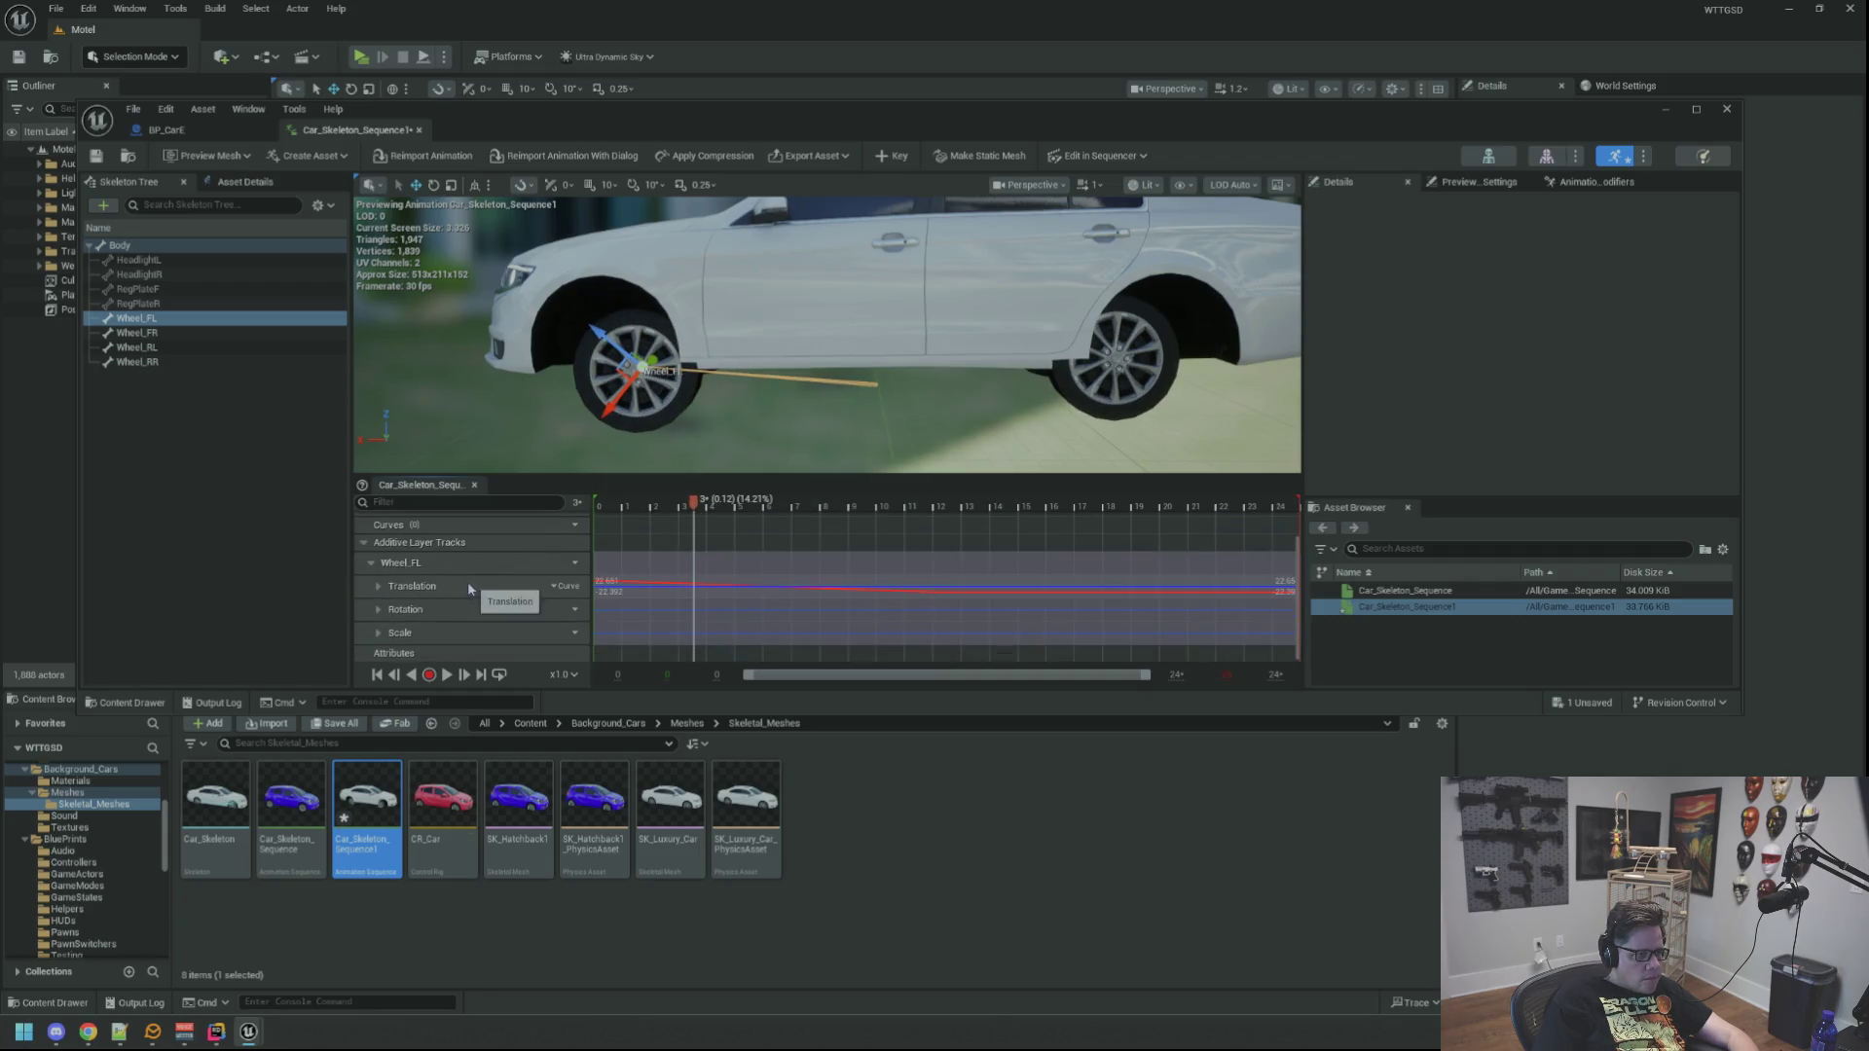
left_click(377, 586)
scroll(492, 604, "down", 2)
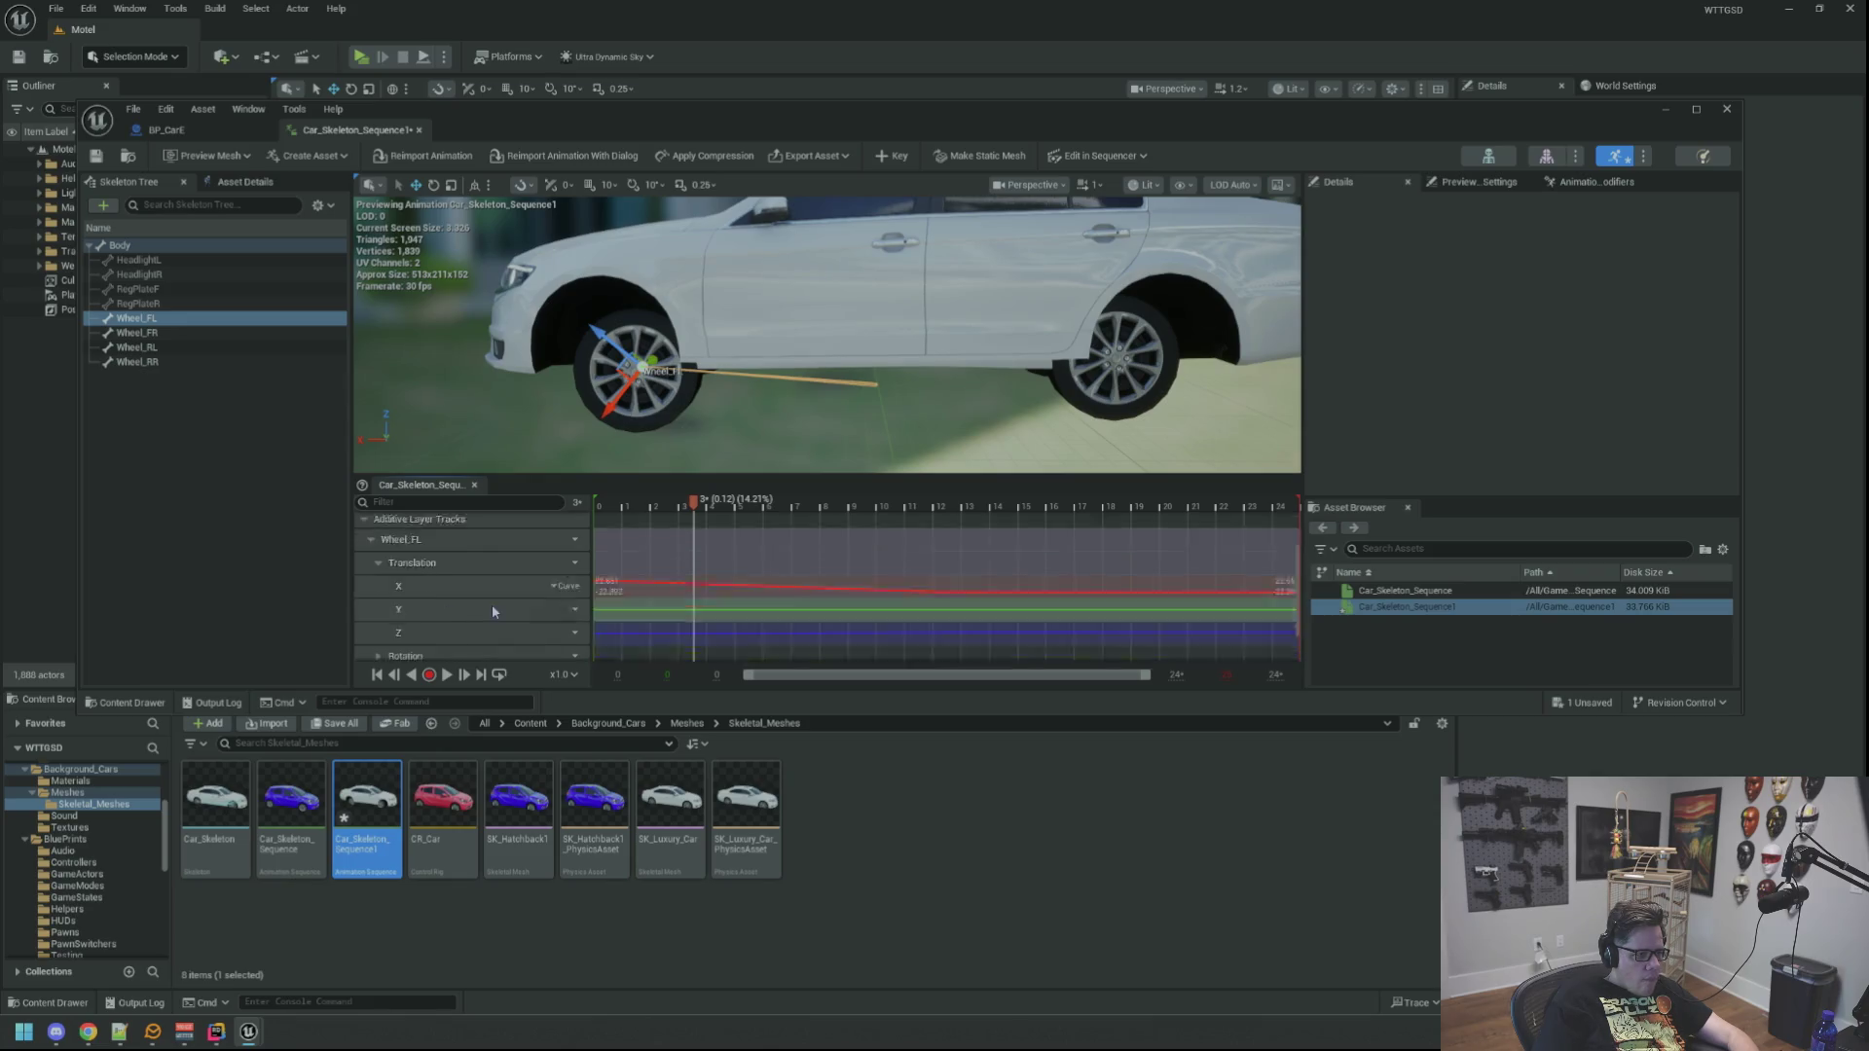
left_click(427, 566)
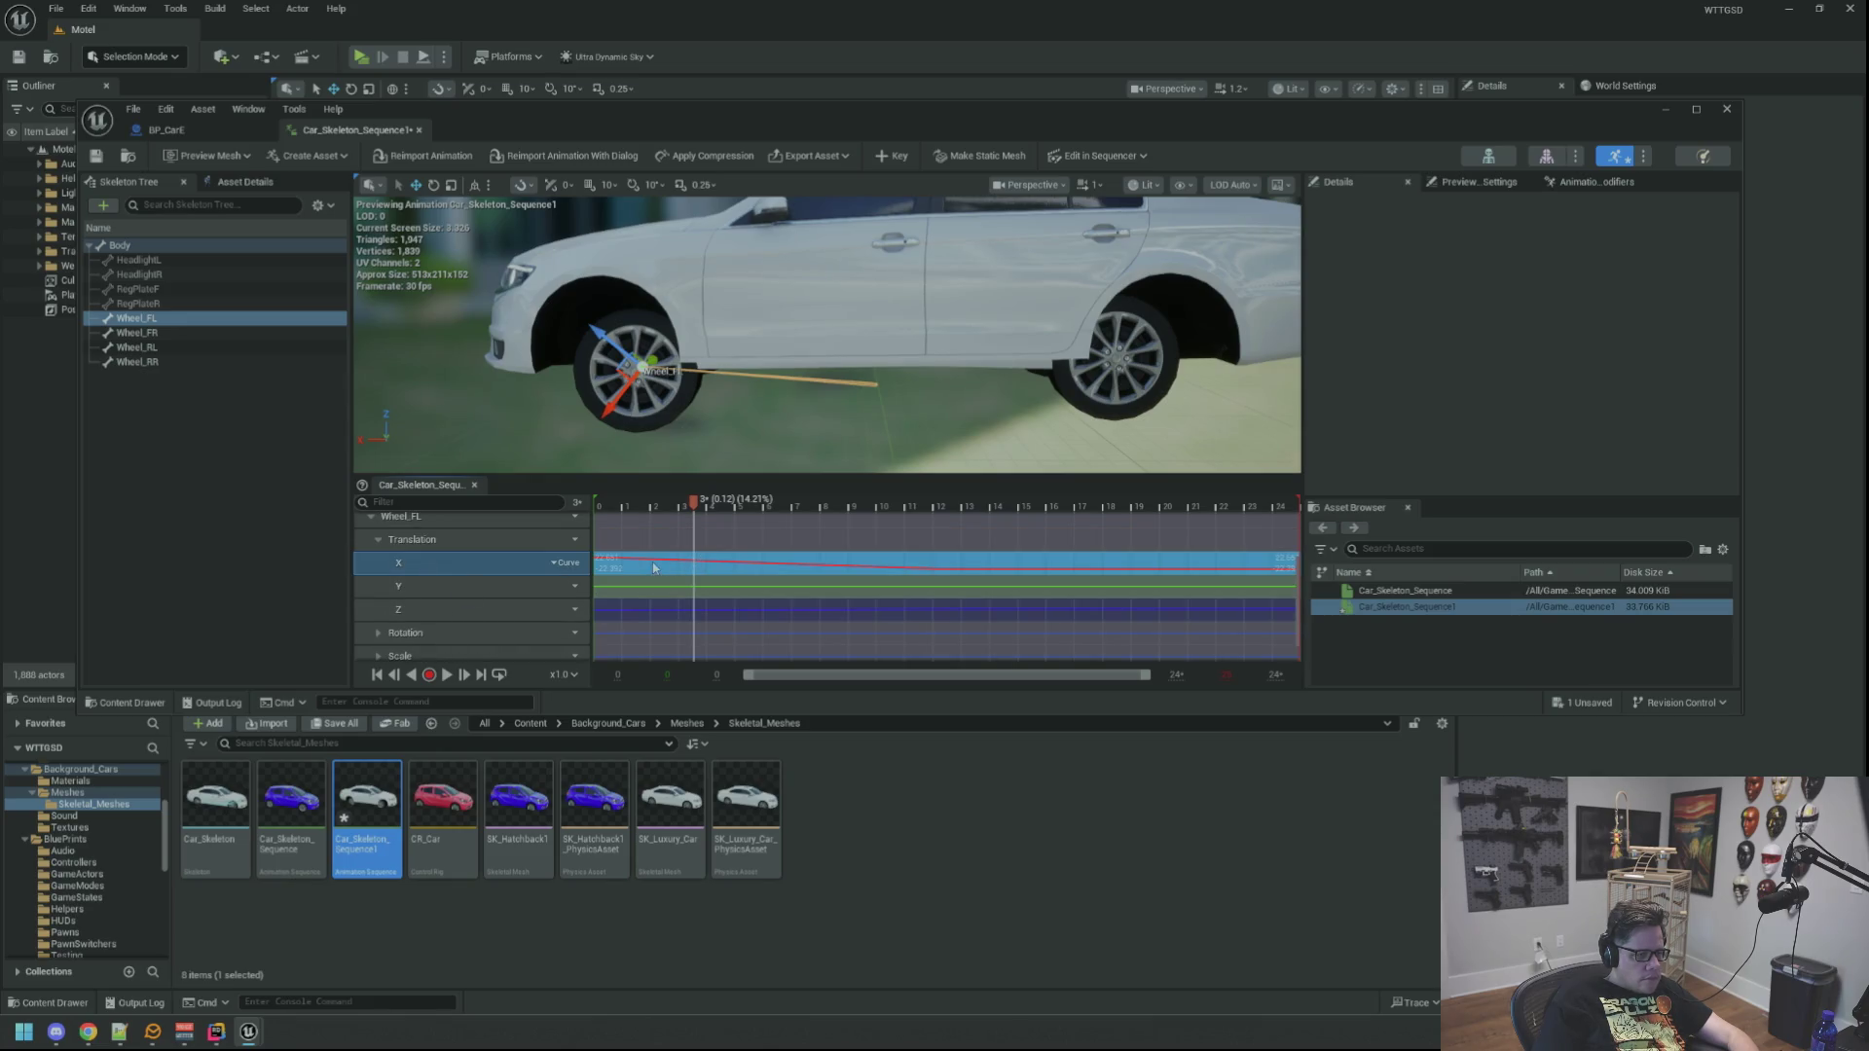
right_click(466, 565)
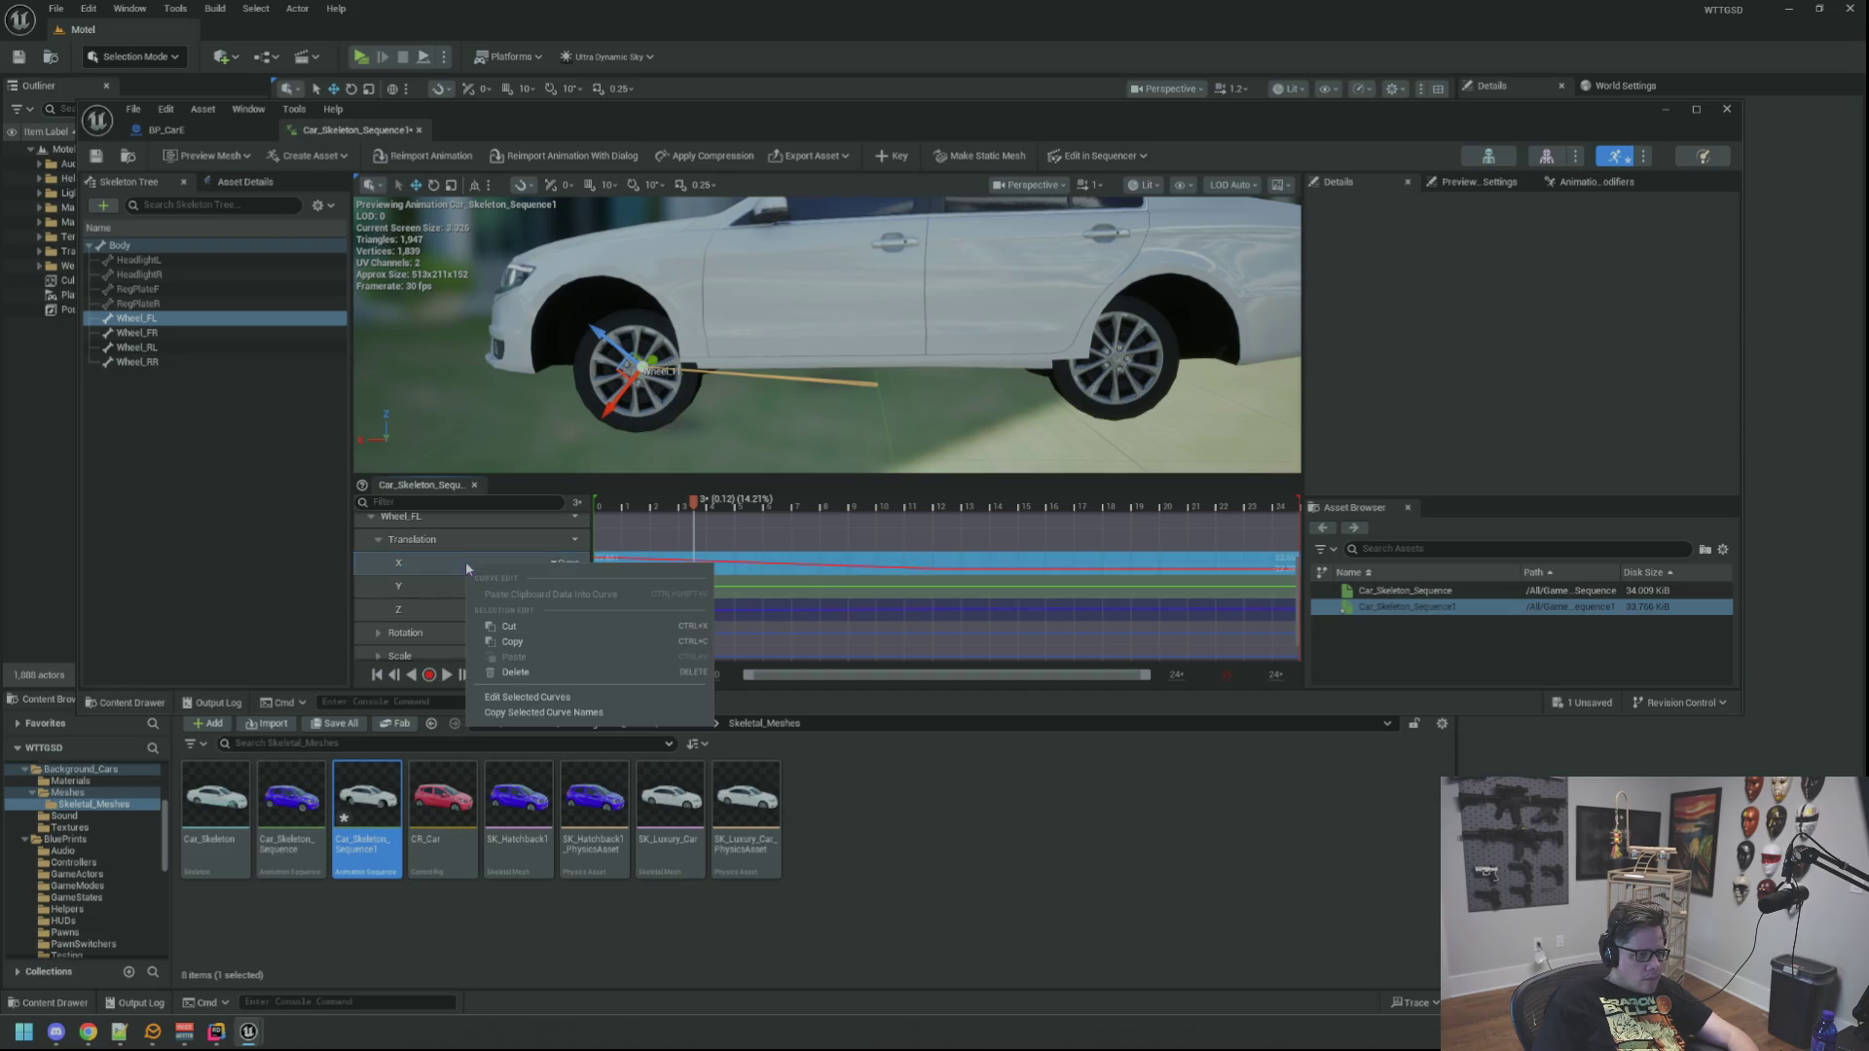
left_click(514, 677)
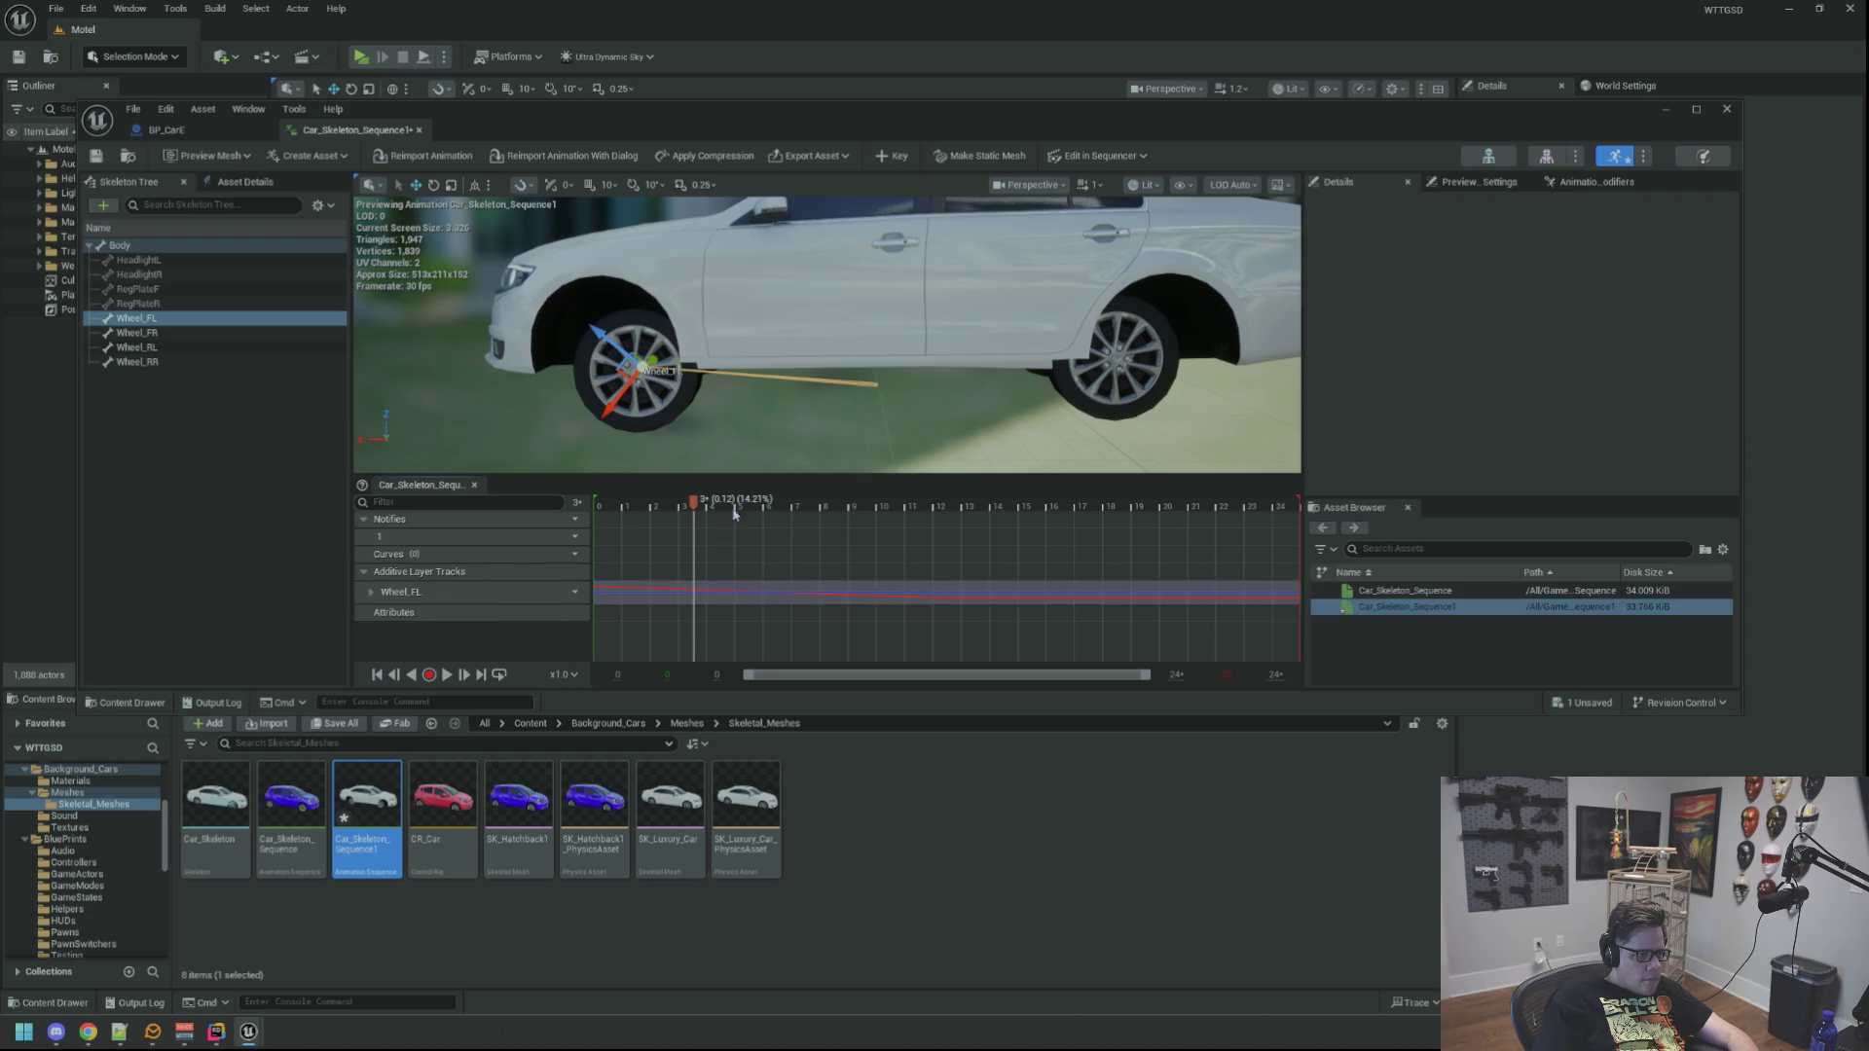
left_click_drag(690, 500, 491, 492)
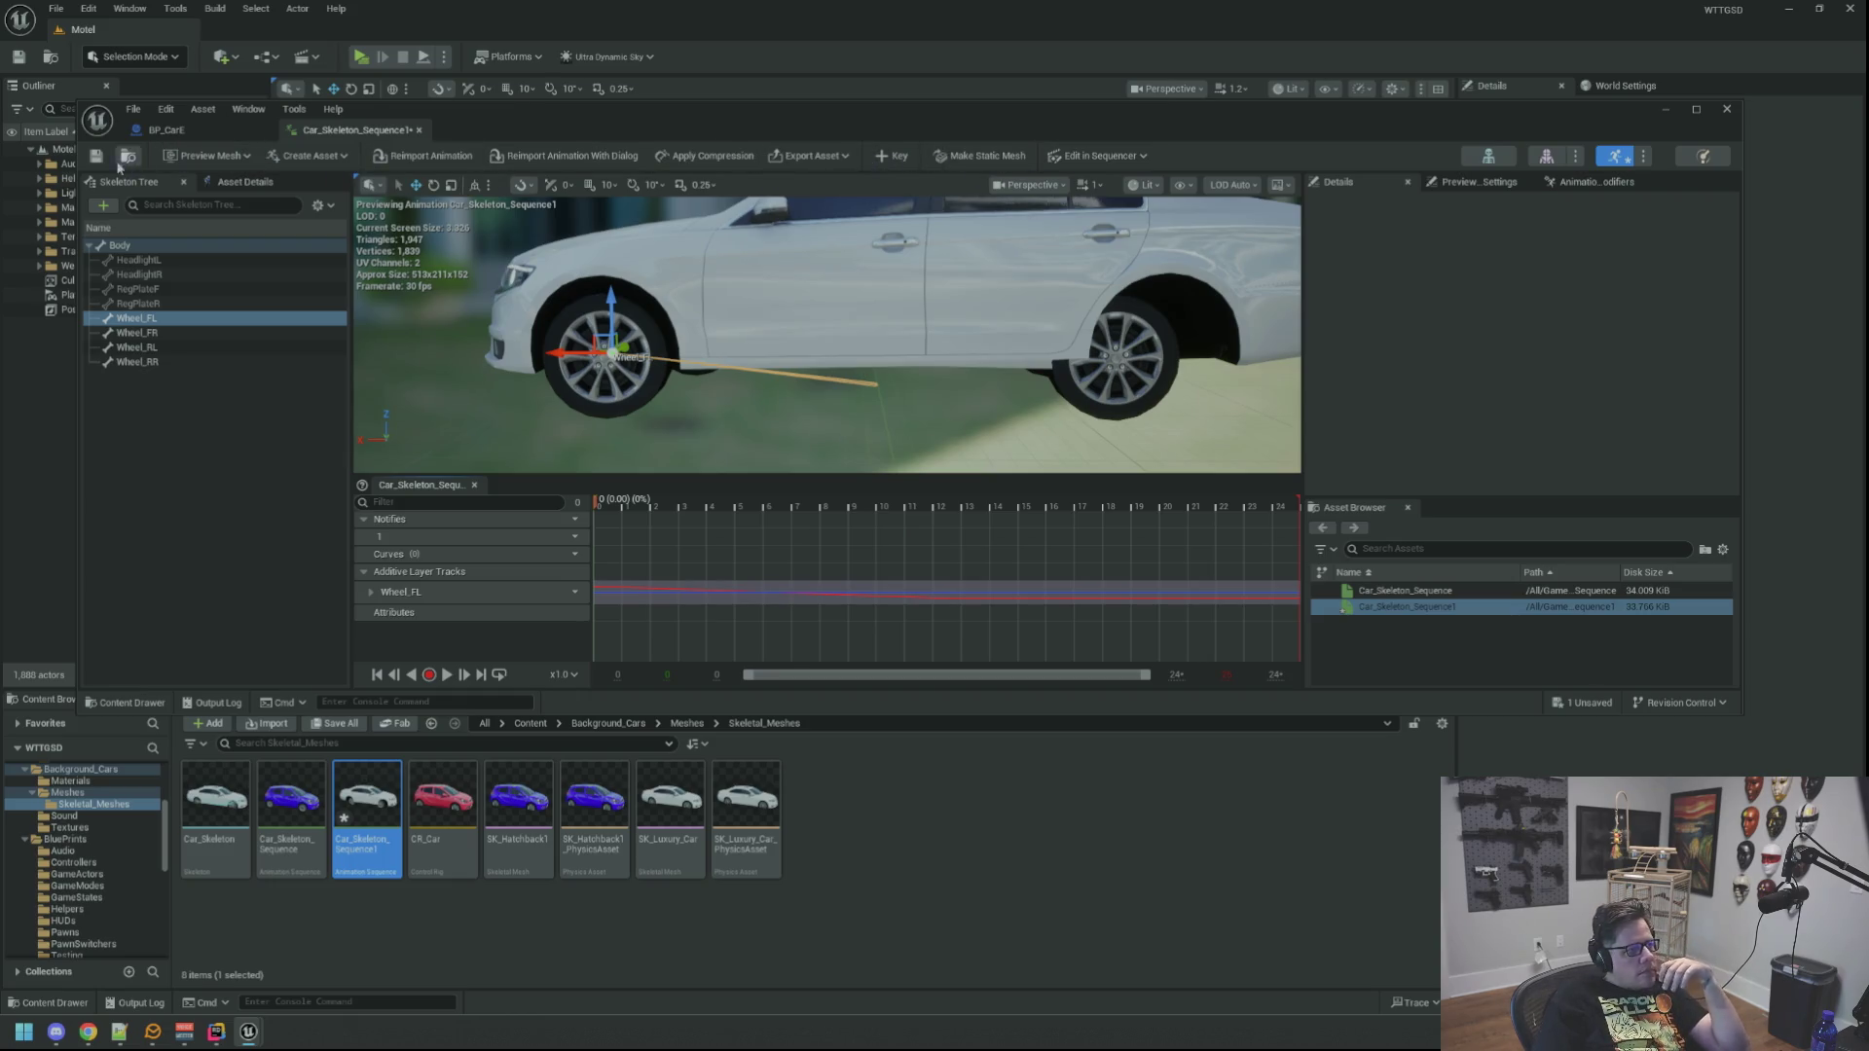
Step: Close the animation tab and set SK_Luxury_Car's Anim to Play back to Car_Skeleton_Sequence, then save
middle_click(324, 126)
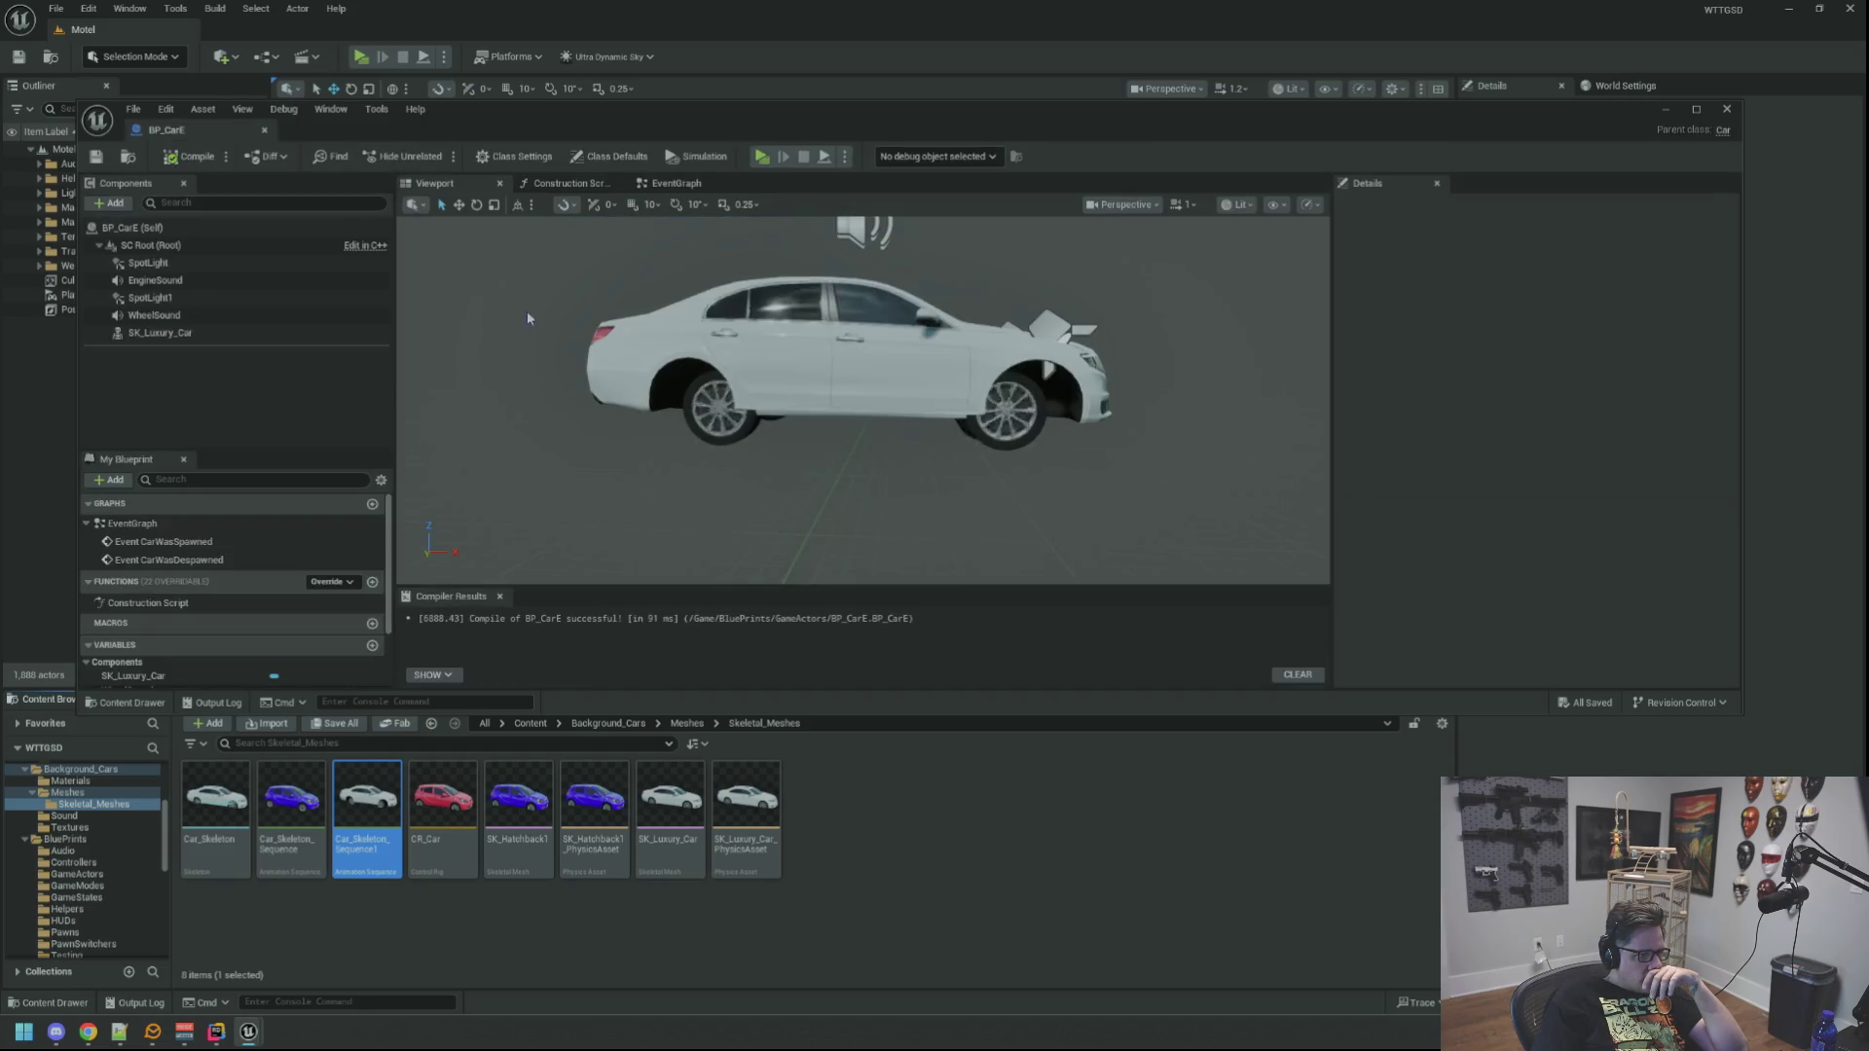
mouse_move(802, 420)
left_mouse_down()
mouse_move(646, 419)
mouse_move(802, 420)
left_mouse_up()
left_click(260, 334)
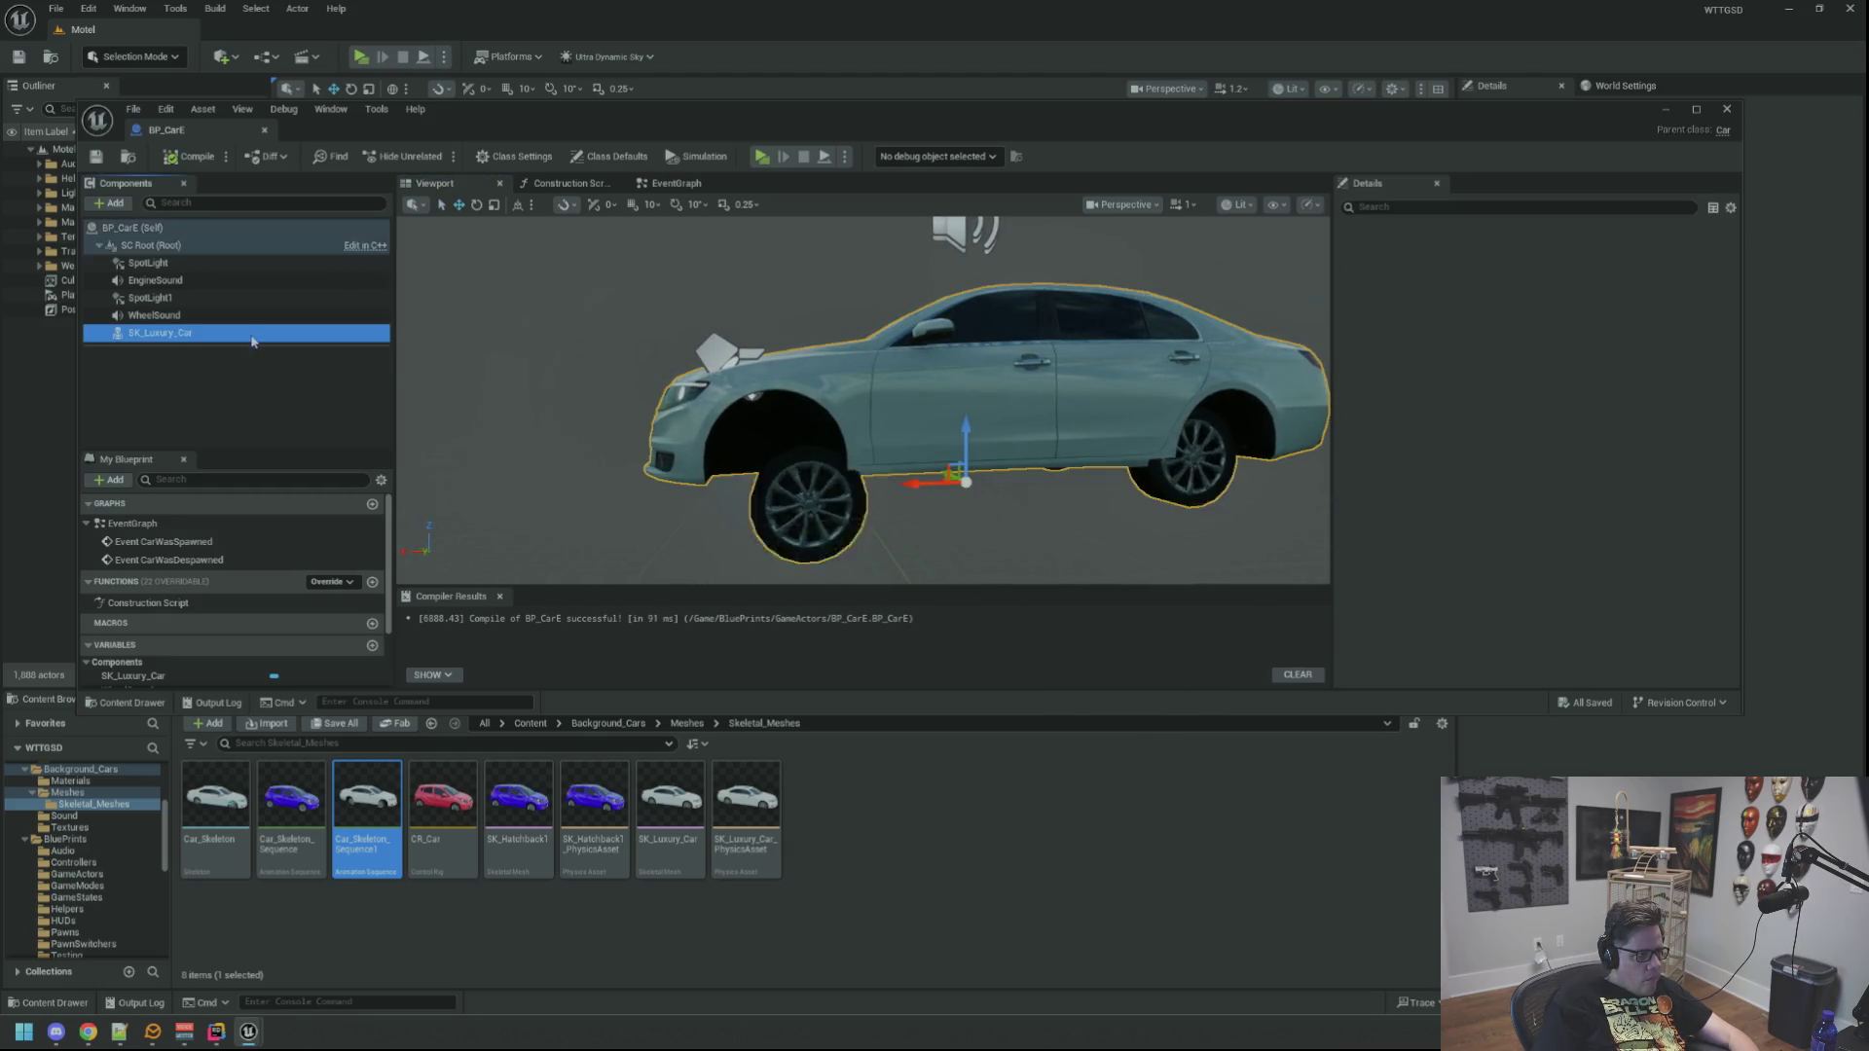
mouse_move(291, 800)
left_mouse_down()
mouse_move(739, 745)
mouse_move(1523, 496)
left_mouse_up()
left_click(694, 479)
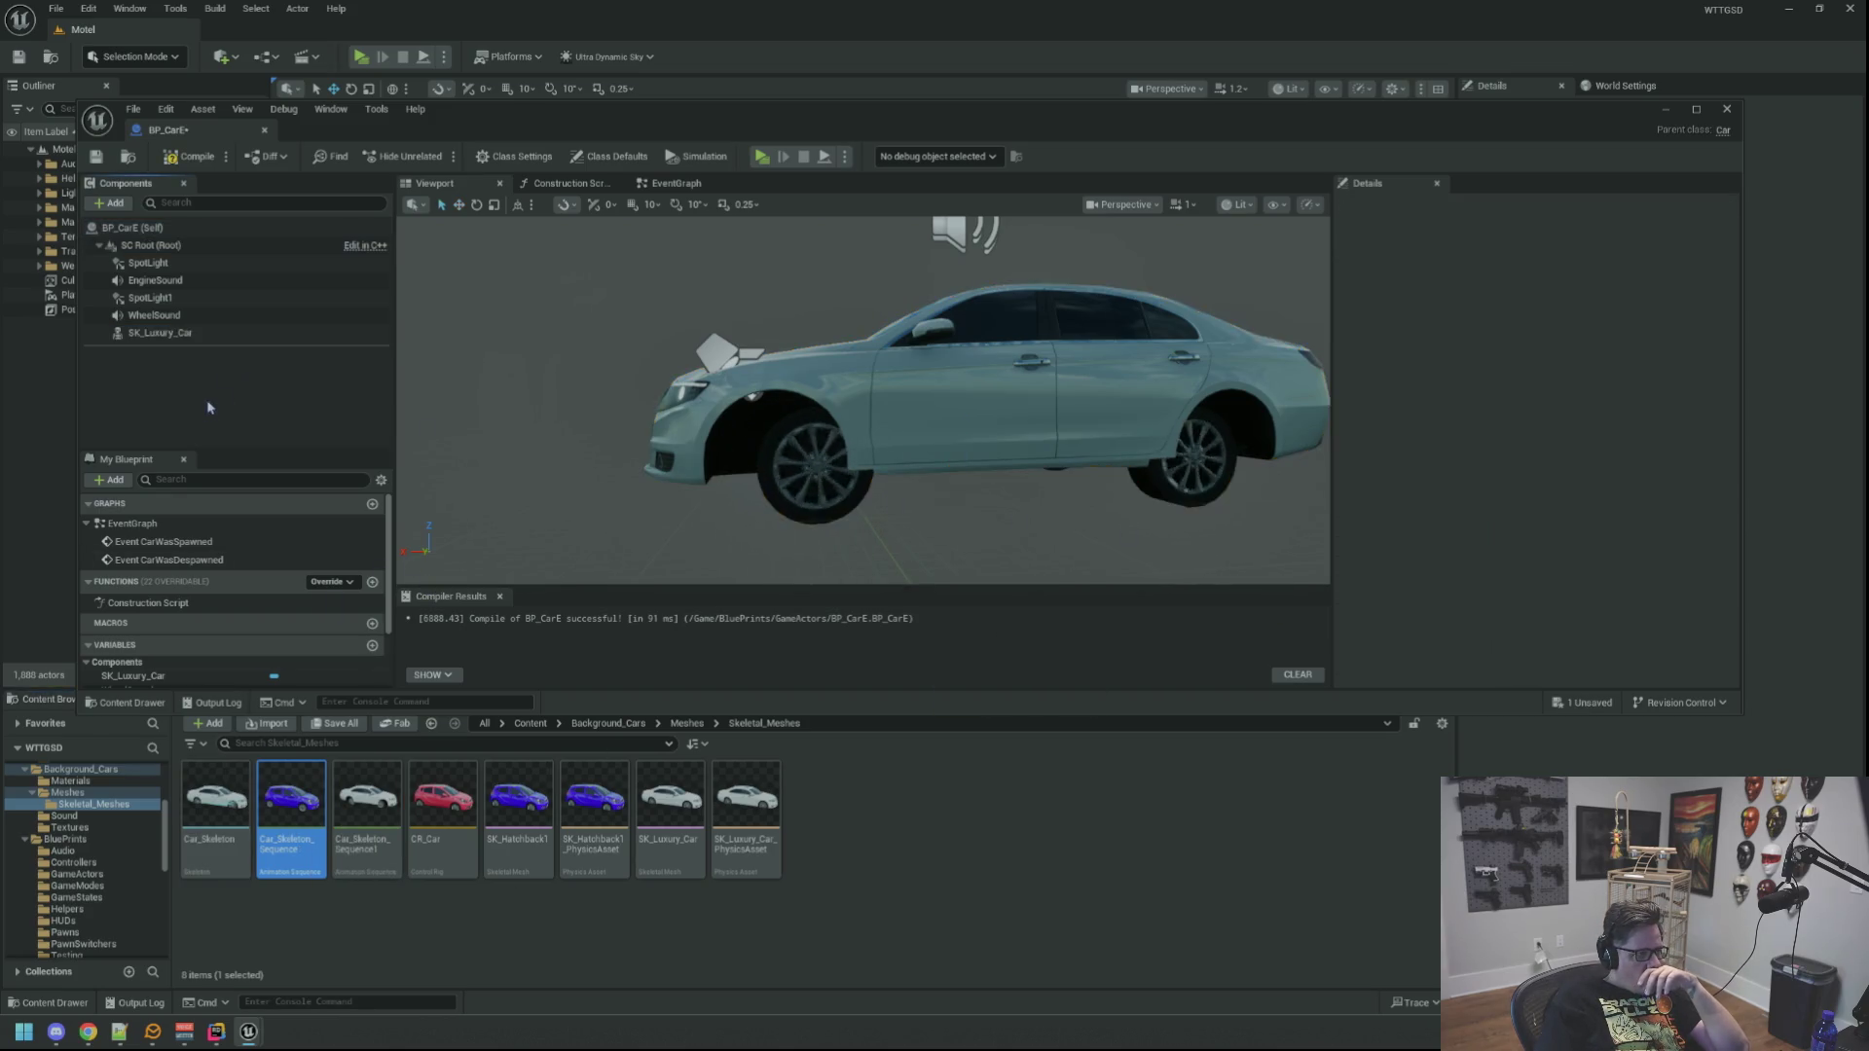
left_click(124, 159)
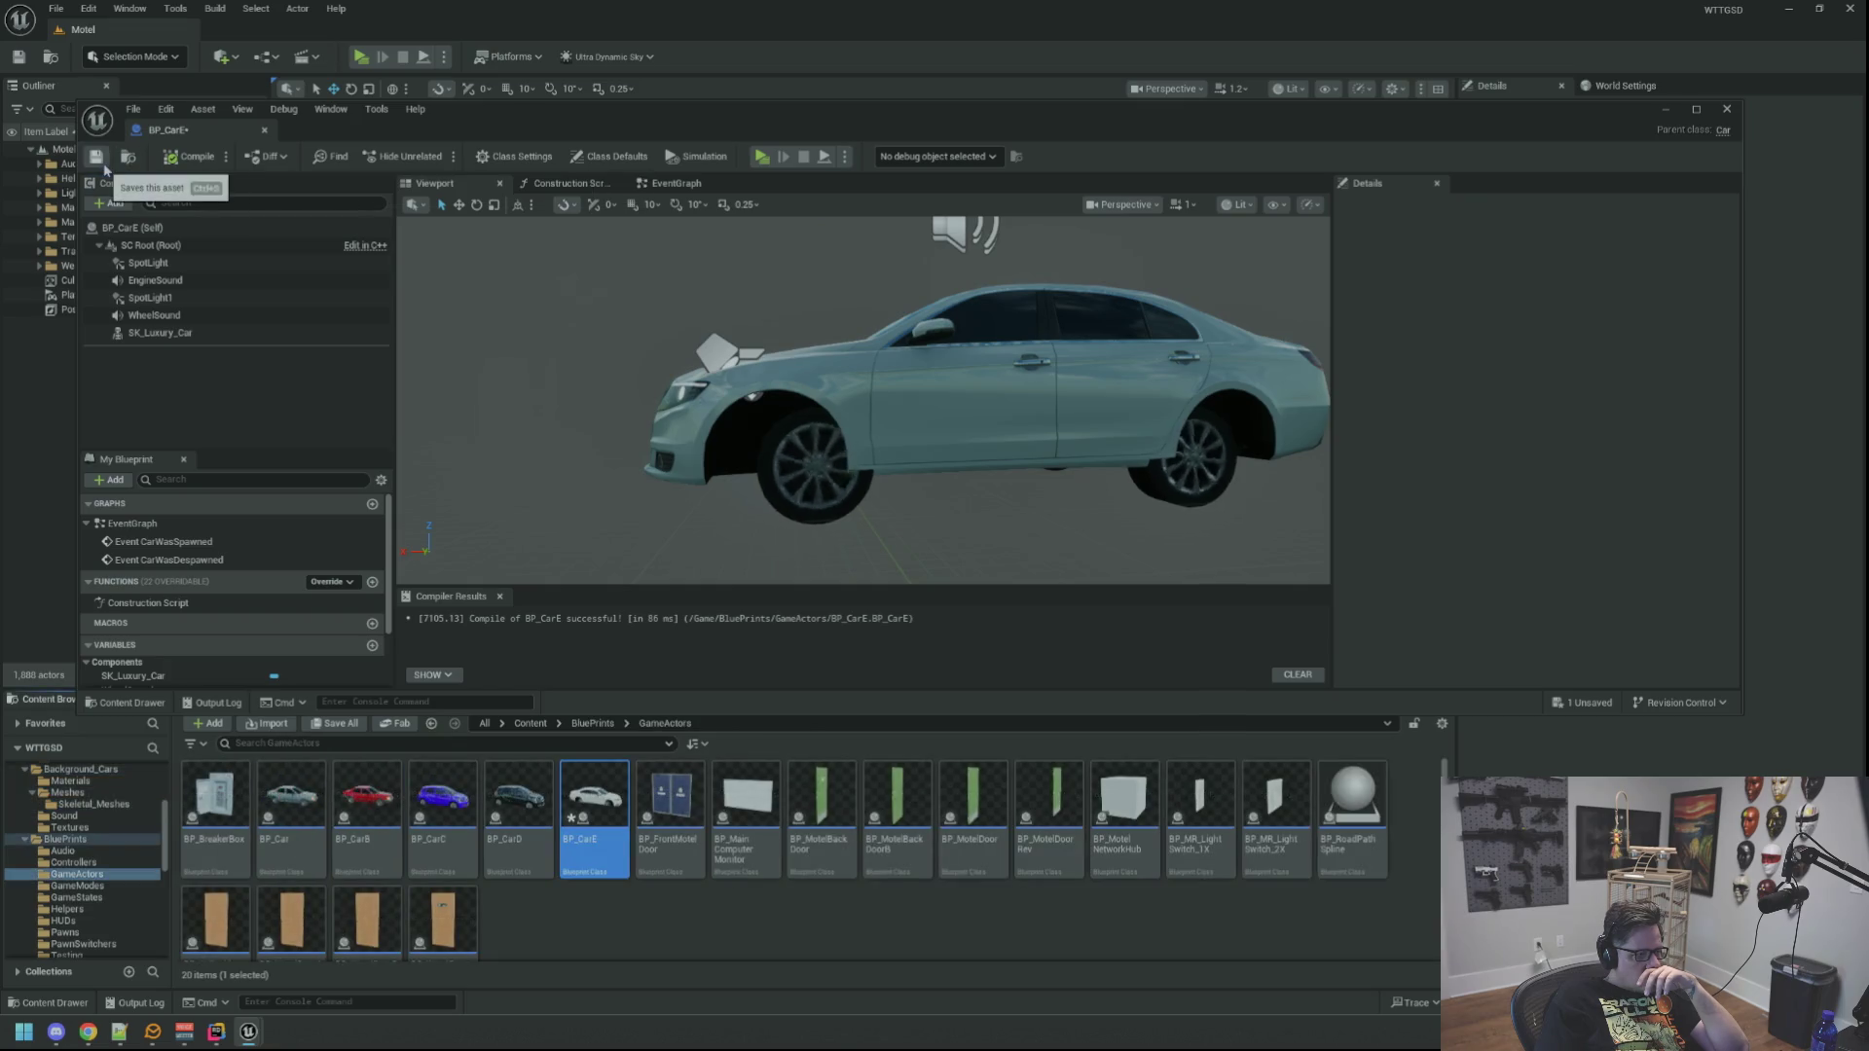
Step: Force-delete the Car_Skeleton_Sequence1 asset and close the BP_CarE Blueprint
left_click(158, 333)
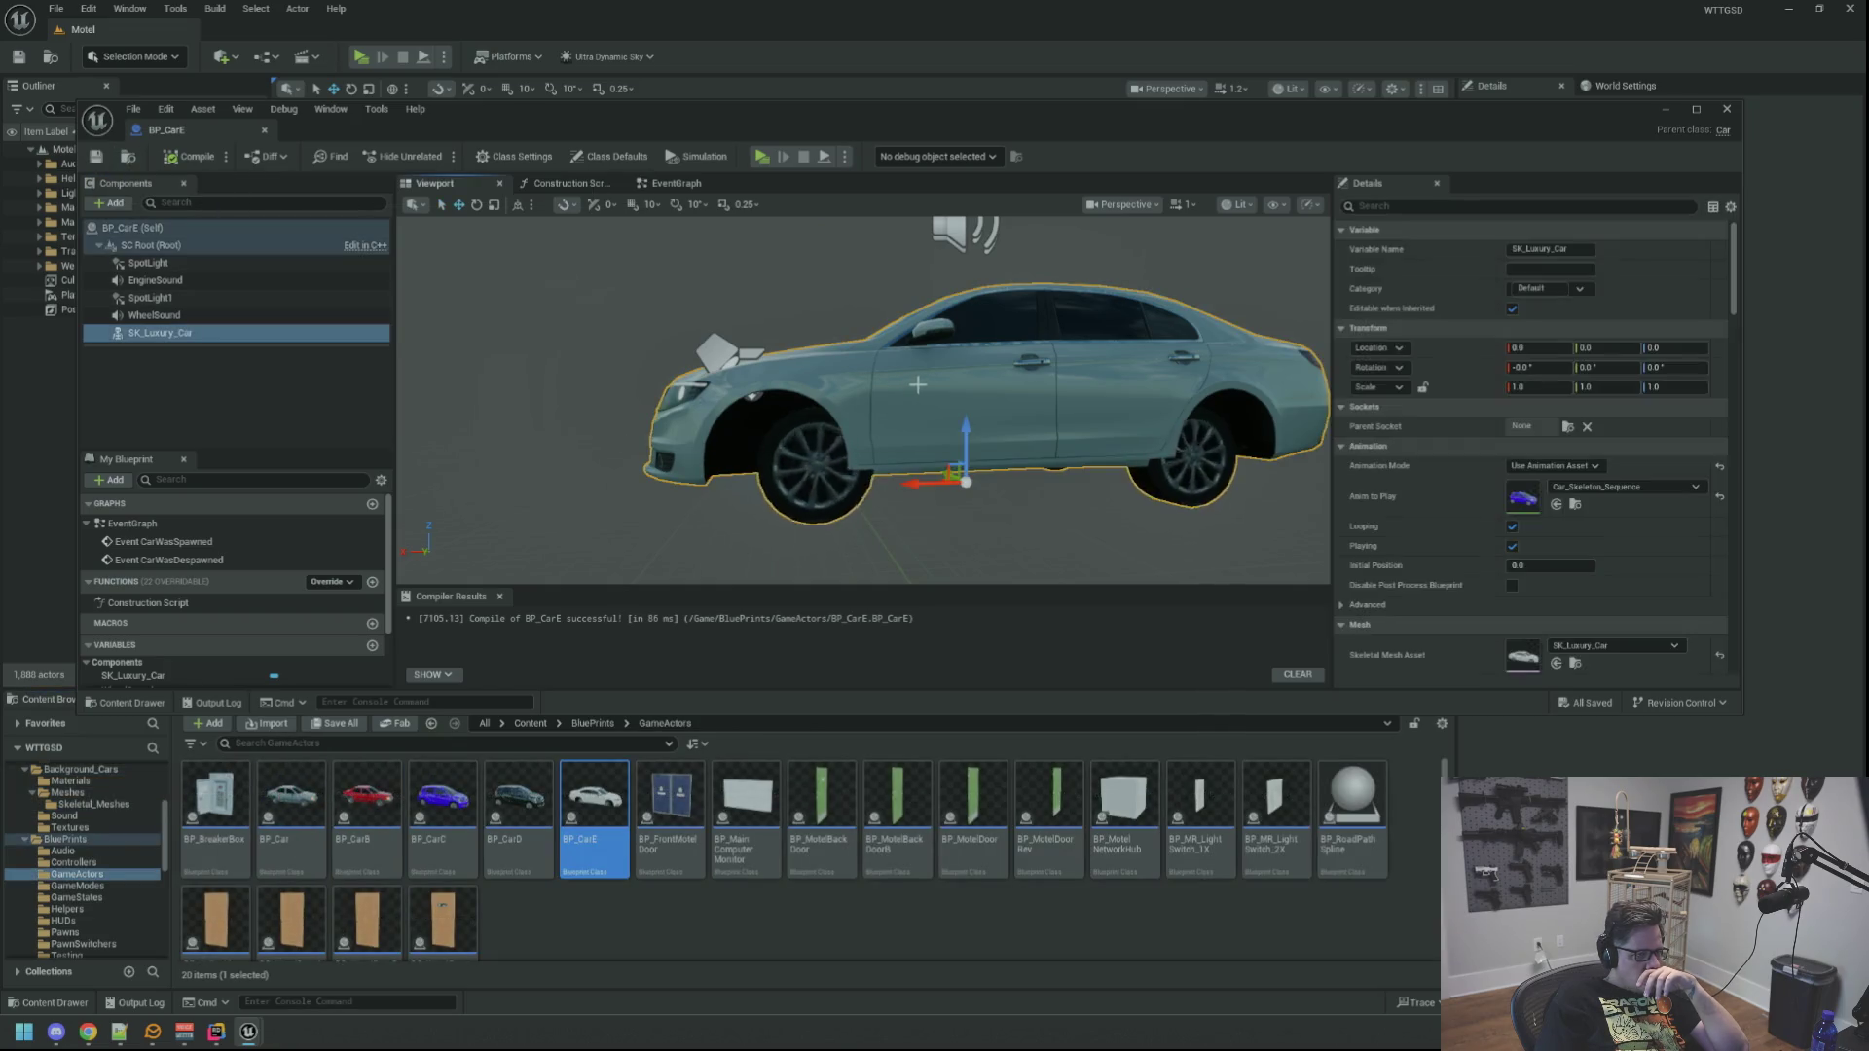
left_click(1575, 505)
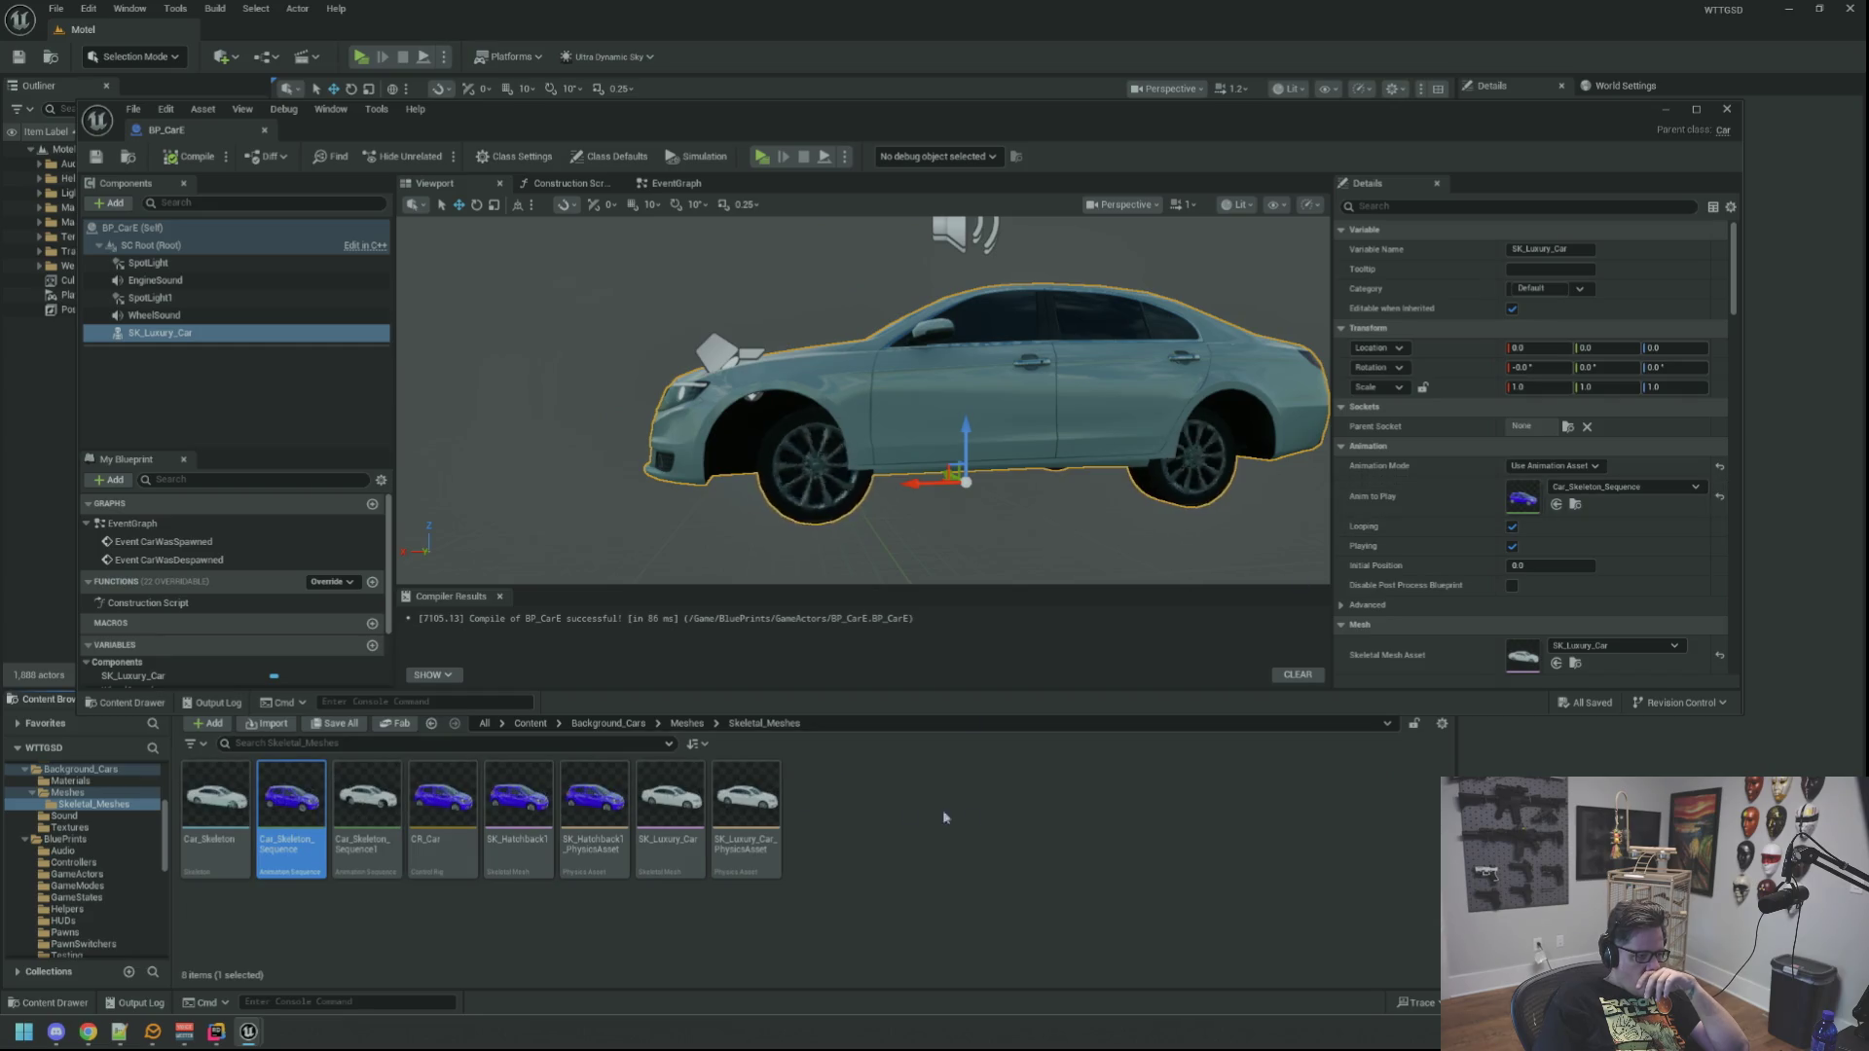
left_click(367, 808)
key("Delete")
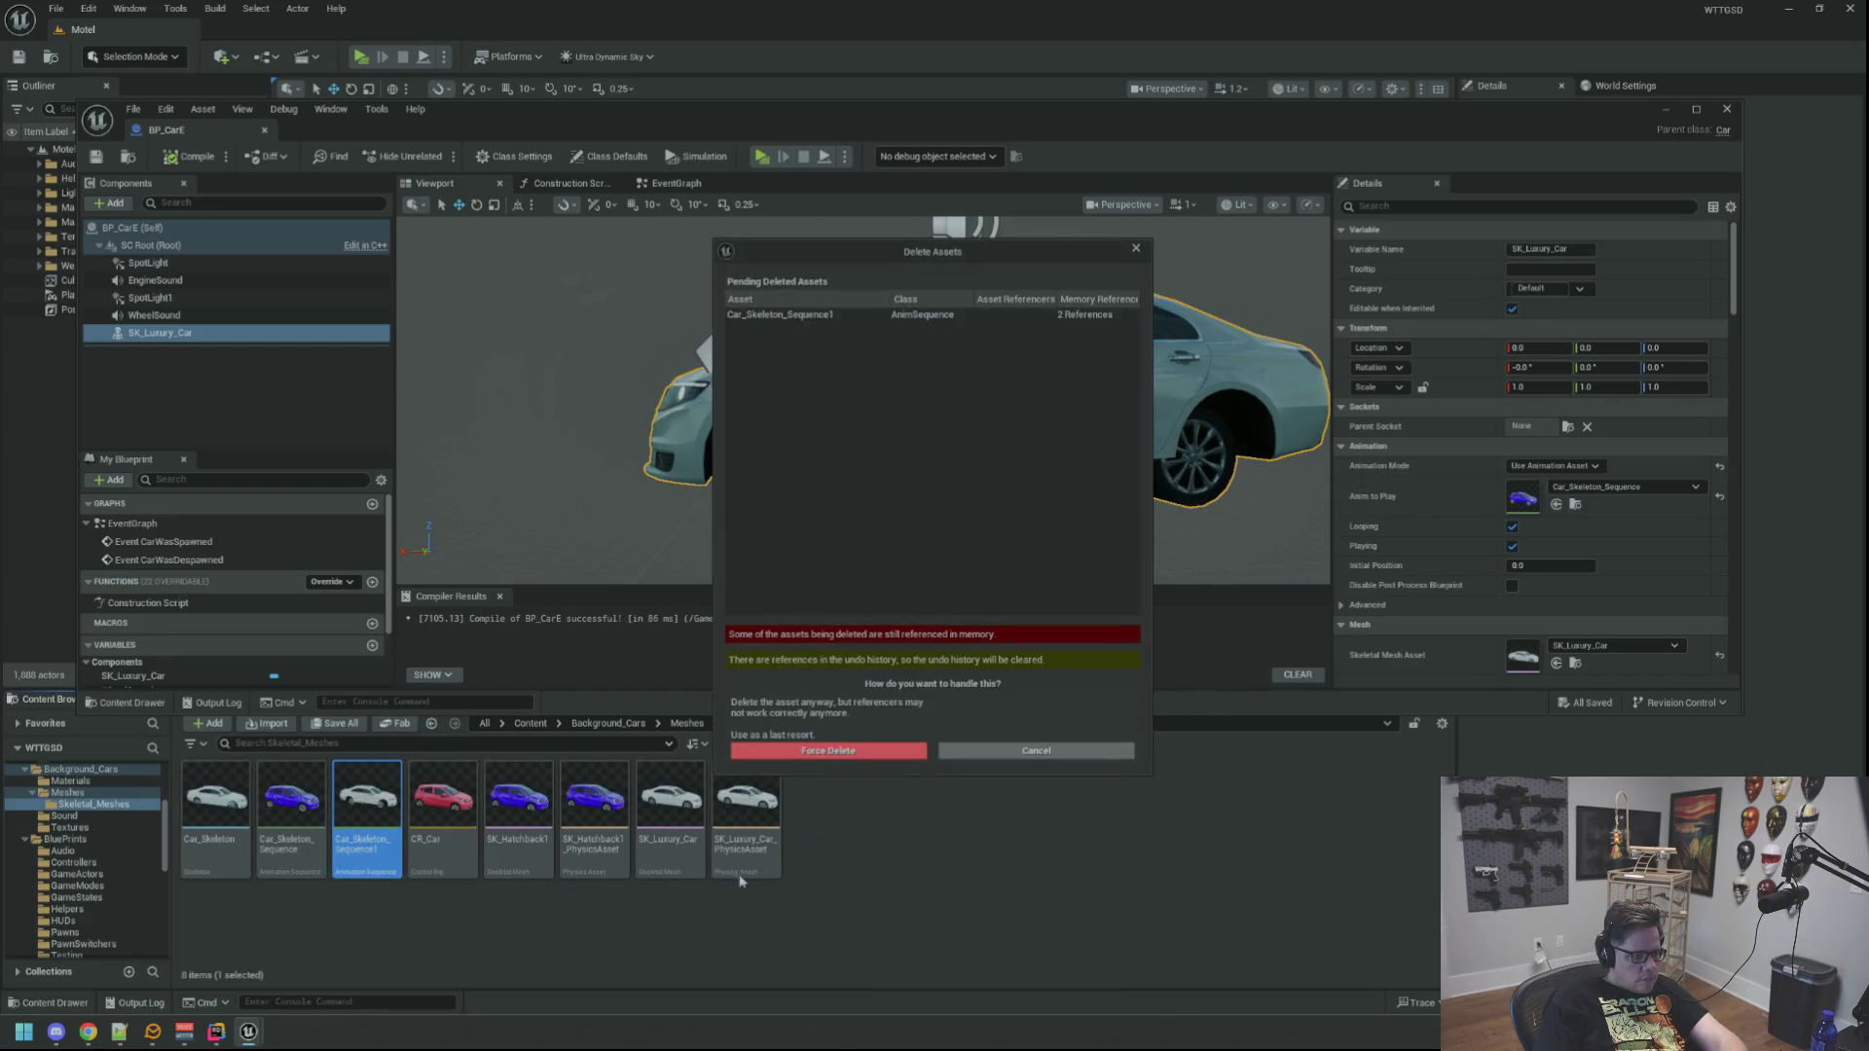
left_click(906, 748)
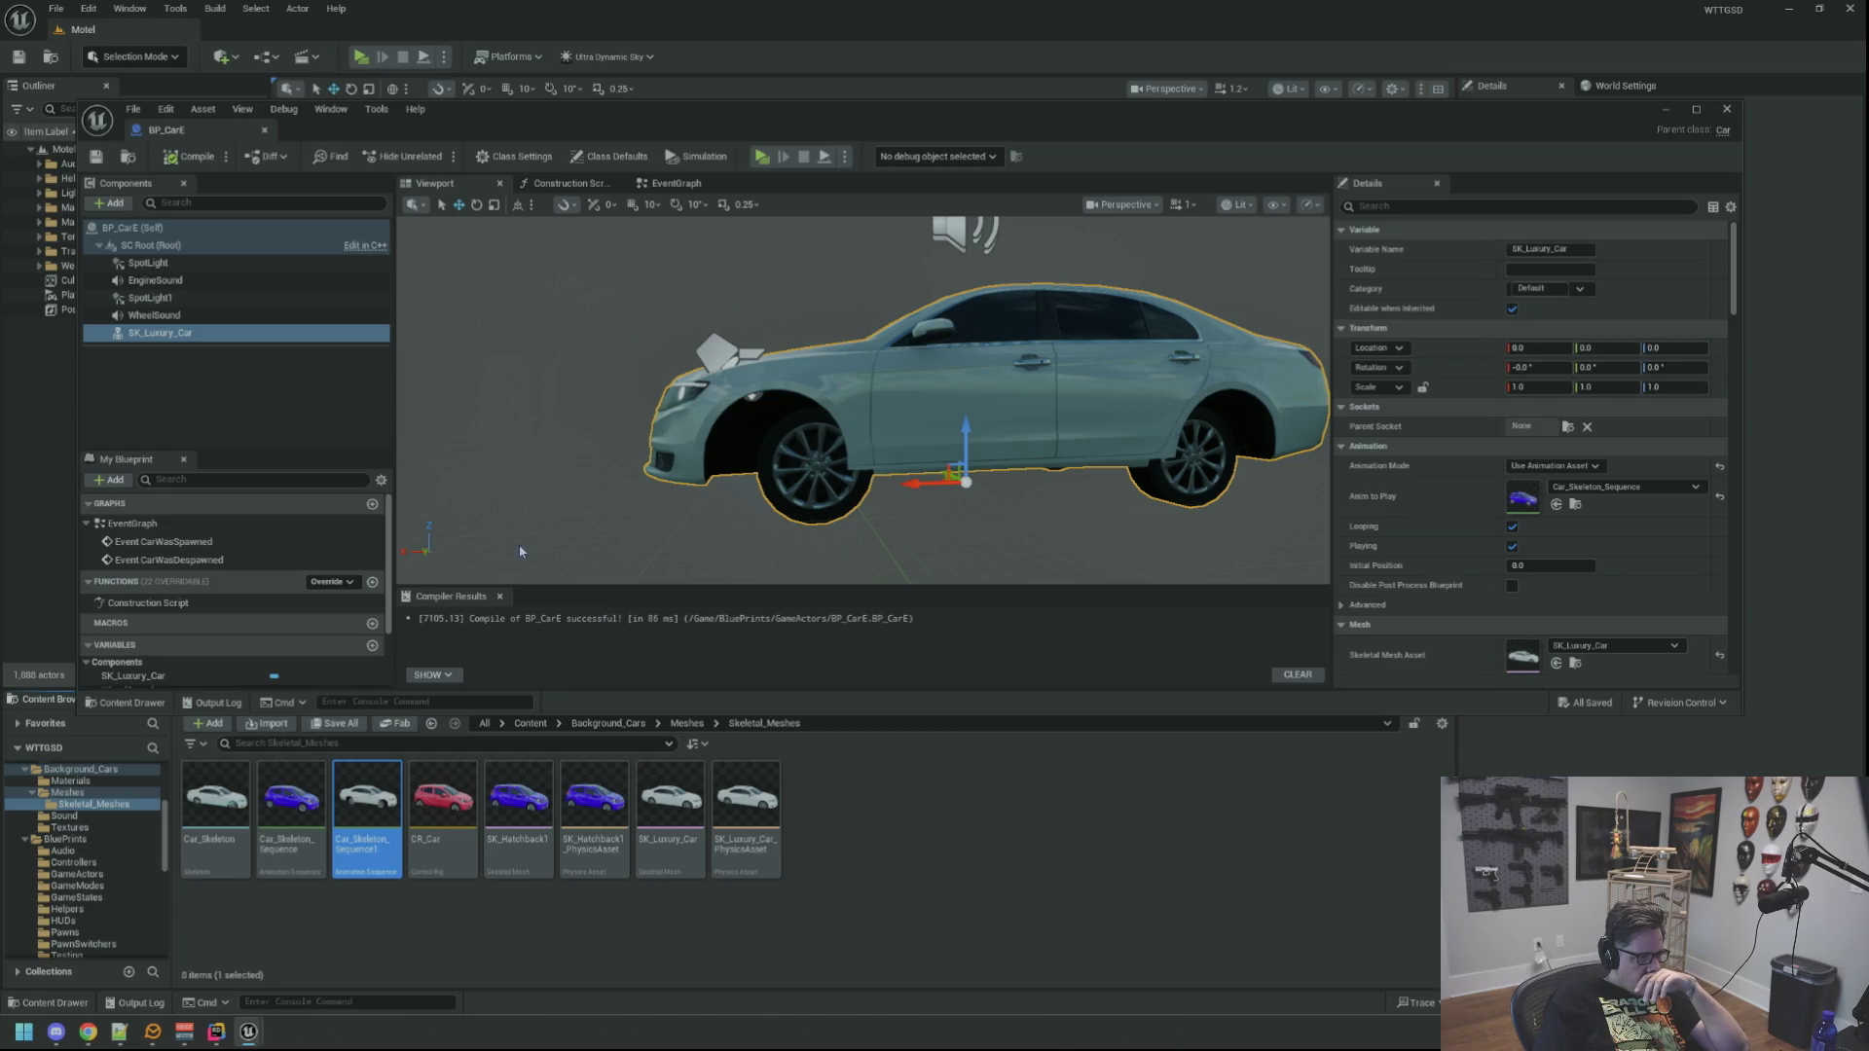
left_click(260, 402)
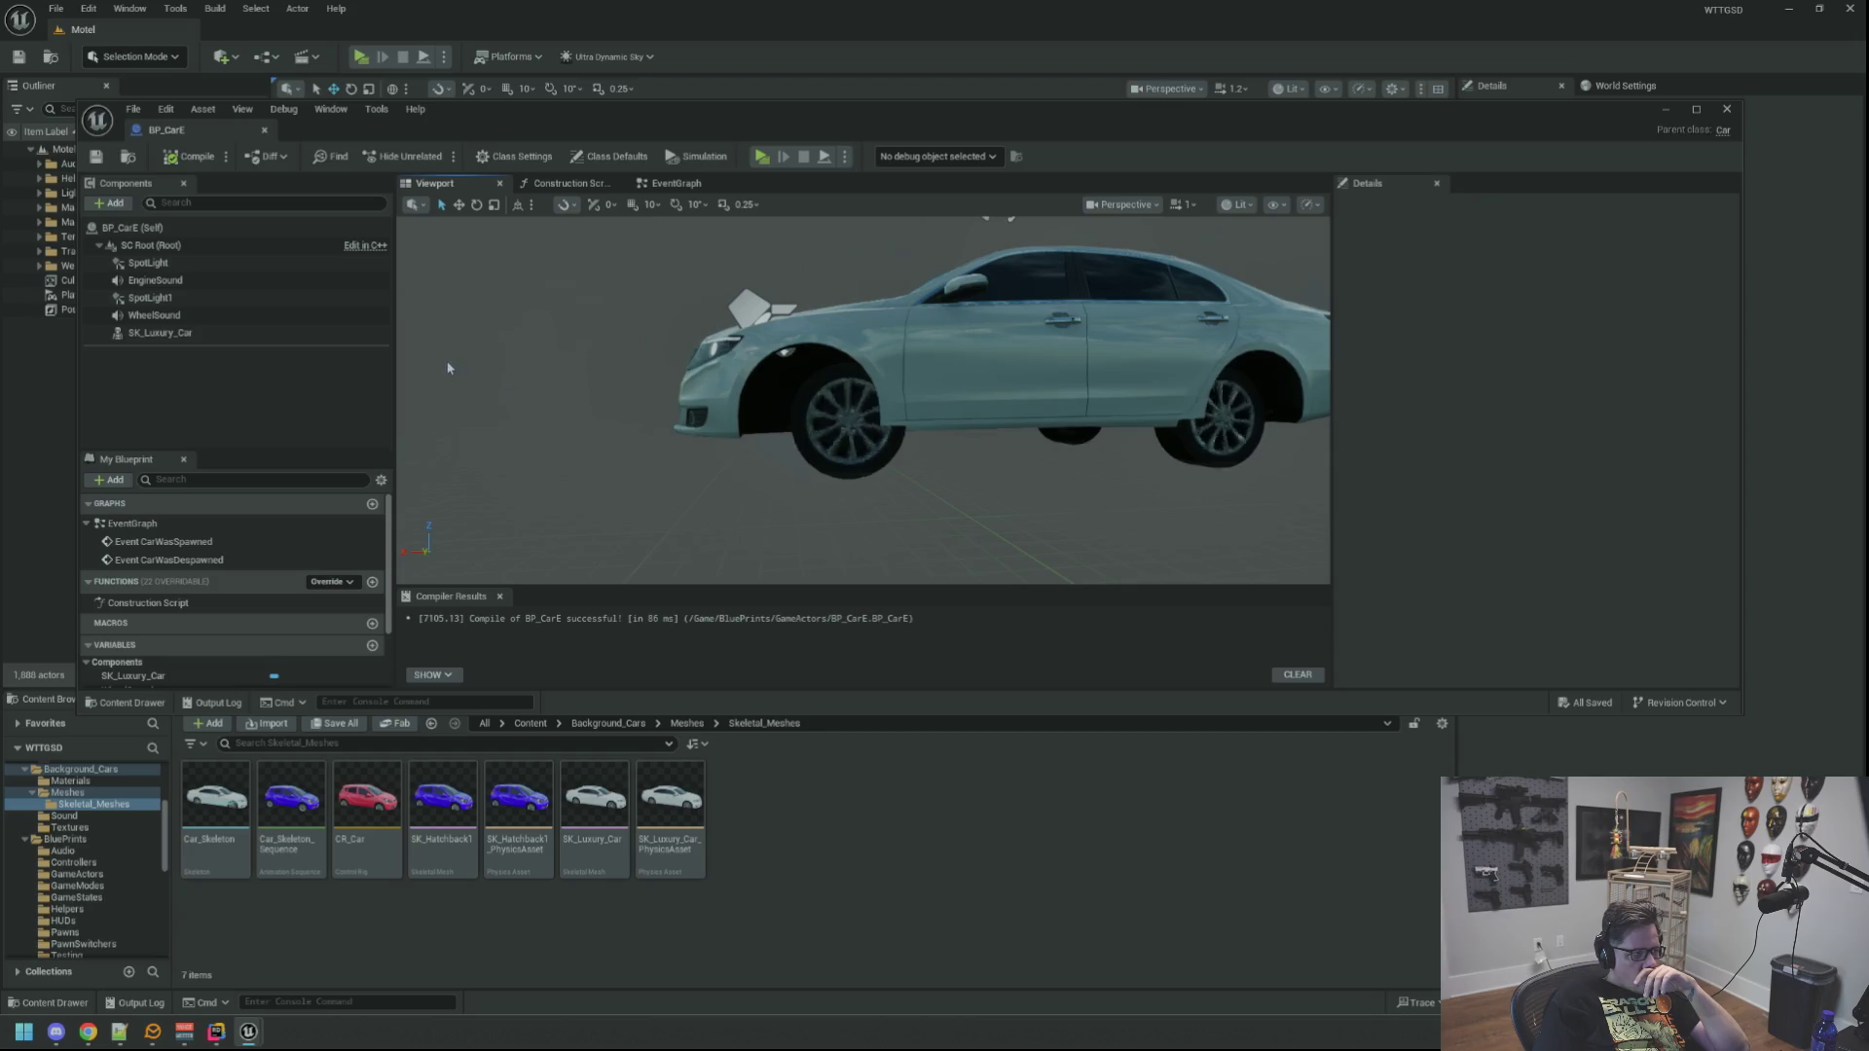
left_click(264, 129)
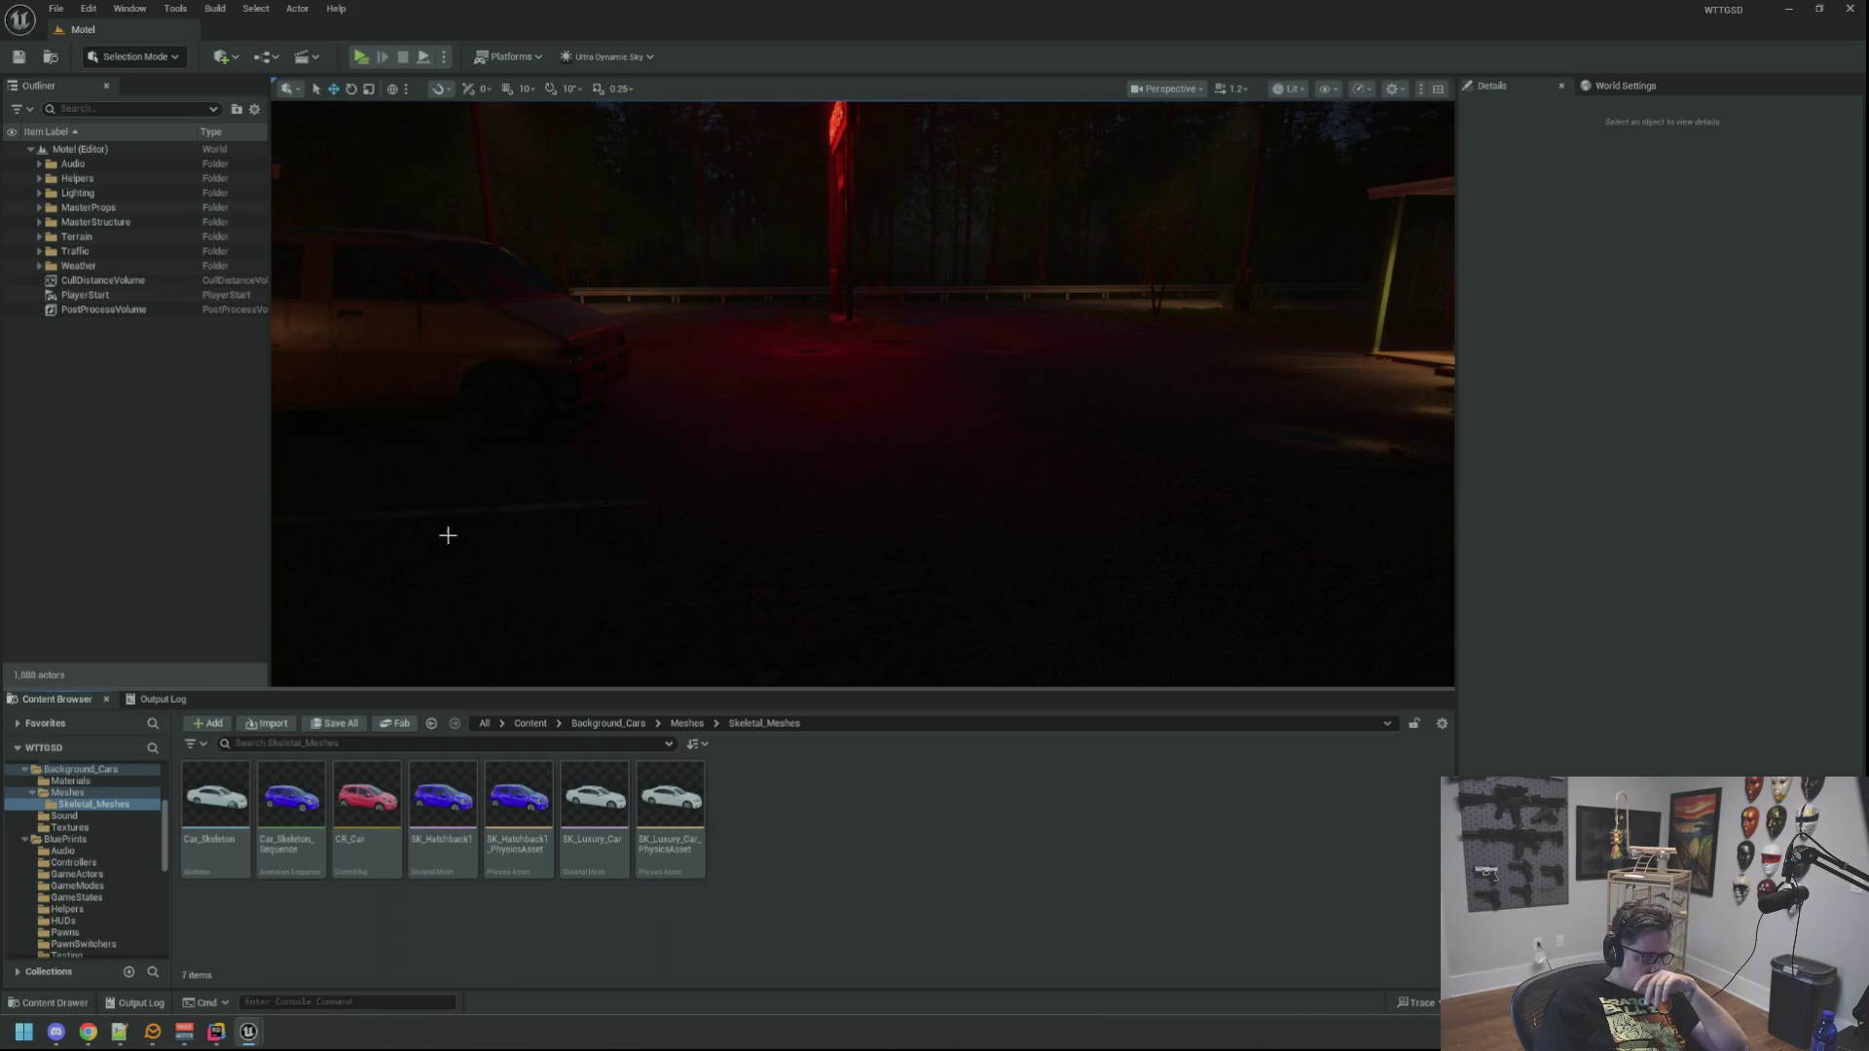
Step: Open Car_Skeleton_Sequence, select the Wheel_FL bone and focus the preview on it
left_click_drag(446, 534, 545, 534)
left_click(301, 795)
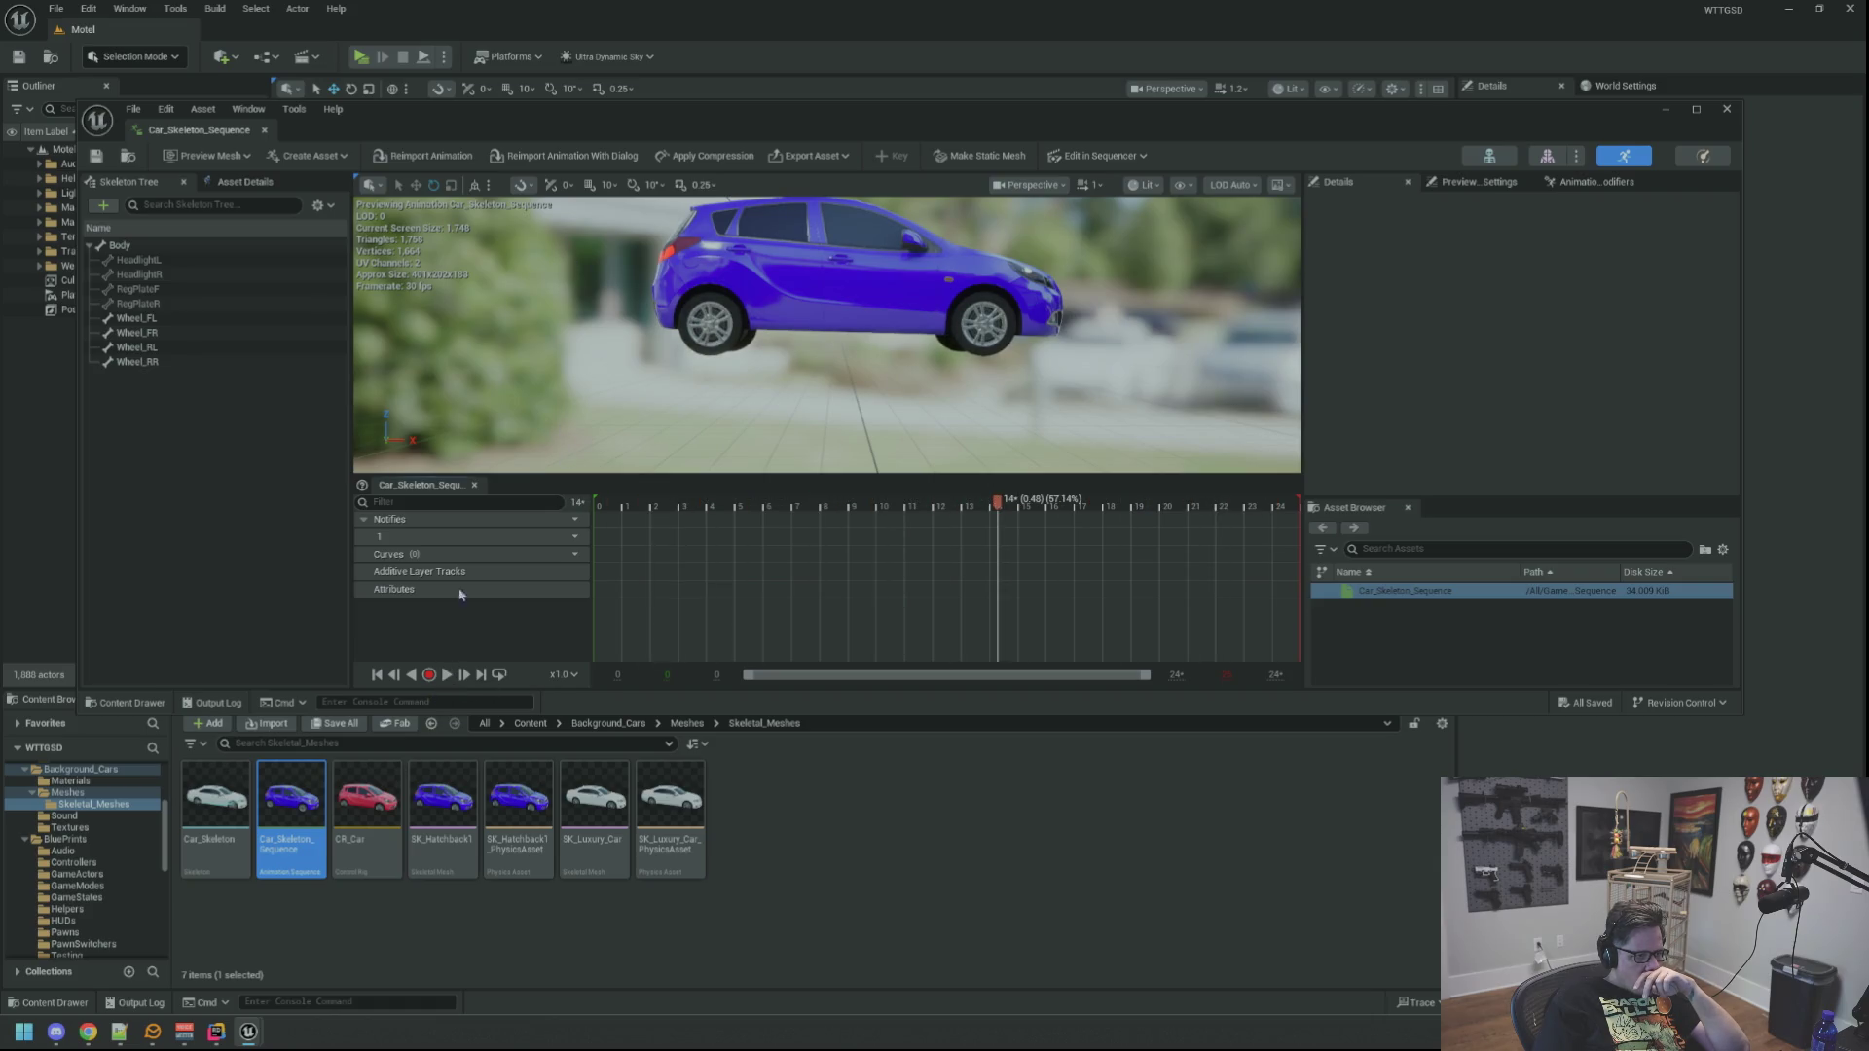
left_click(146, 318)
left_click_drag(803, 364, 765, 357)
mouse_move(827, 340)
left_mouse_down()
mouse_move(915, 341)
mouse_move(786, 352)
mouse_move(808, 319)
mouse_move(817, 335)
mouse_move(879, 300)
mouse_move(802, 294)
mouse_move(802, 272)
mouse_move(894, 374)
left_mouse_up()
key("f")
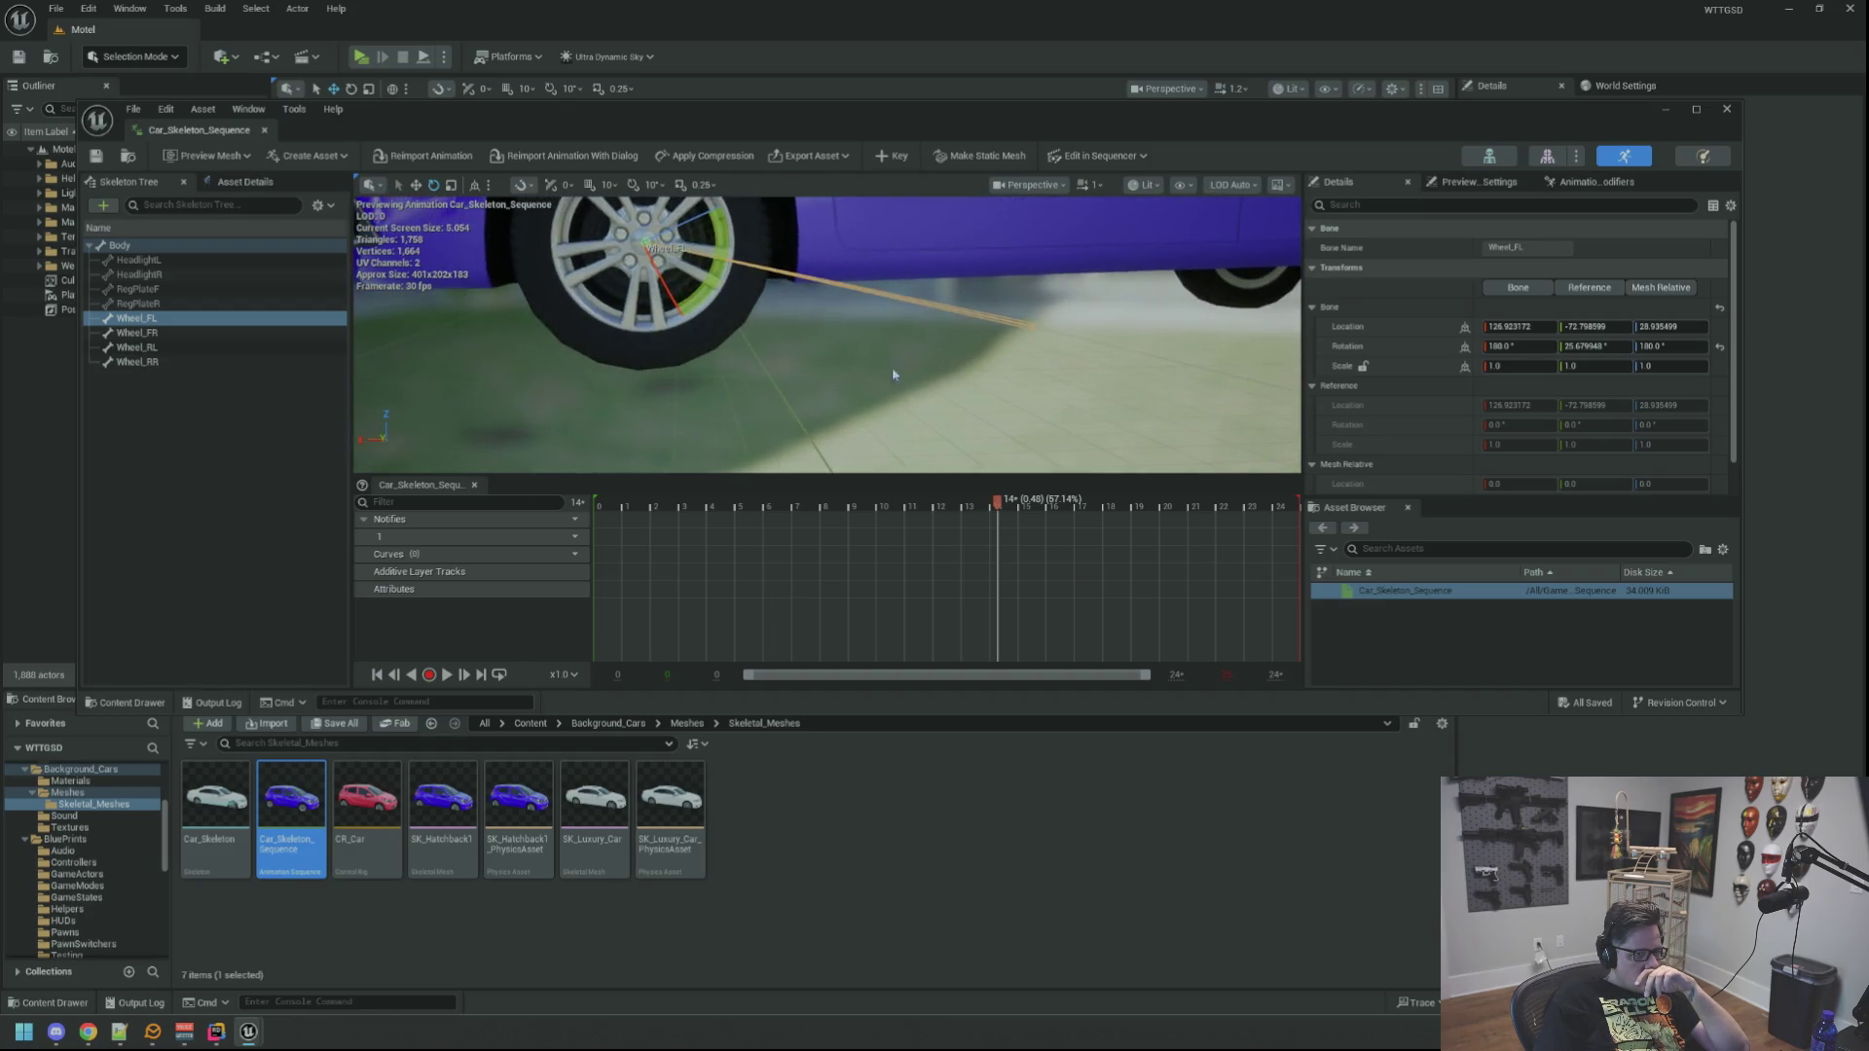
Step: Scrub the timeline to watch Wheel_FL rotate, then return to the start and deselect the bone
mouse_move(997, 513)
left_mouse_down()
mouse_move(1252, 511)
mouse_move(633, 511)
mouse_move(1285, 511)
mouse_move(590, 504)
mouse_move(1280, 511)
mouse_move(686, 518)
mouse_move(935, 521)
mouse_move(904, 523)
mouse_move(1301, 513)
mouse_move(628, 512)
mouse_move(1118, 511)
mouse_move(687, 504)
left_mouse_up()
left_click_drag(1171, 524, 643, 507)
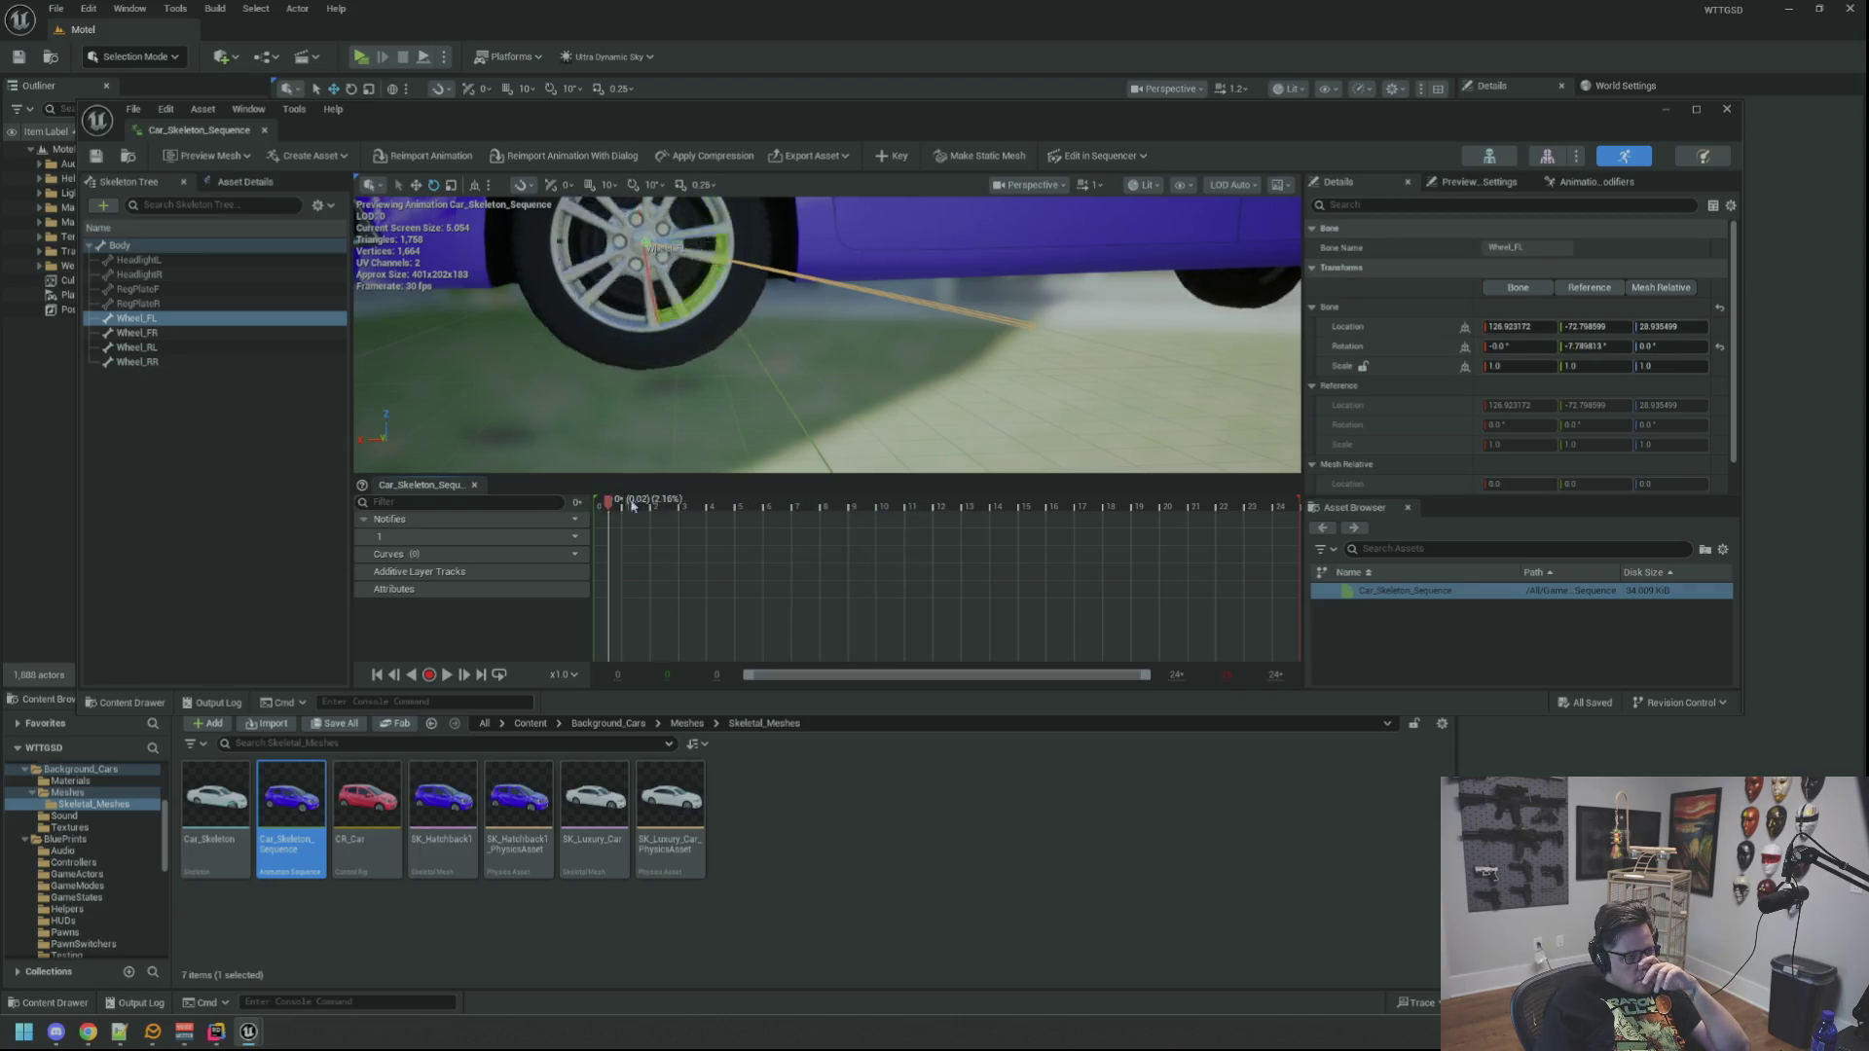
left_click_drag(1160, 528, 598, 512)
left_click(739, 409)
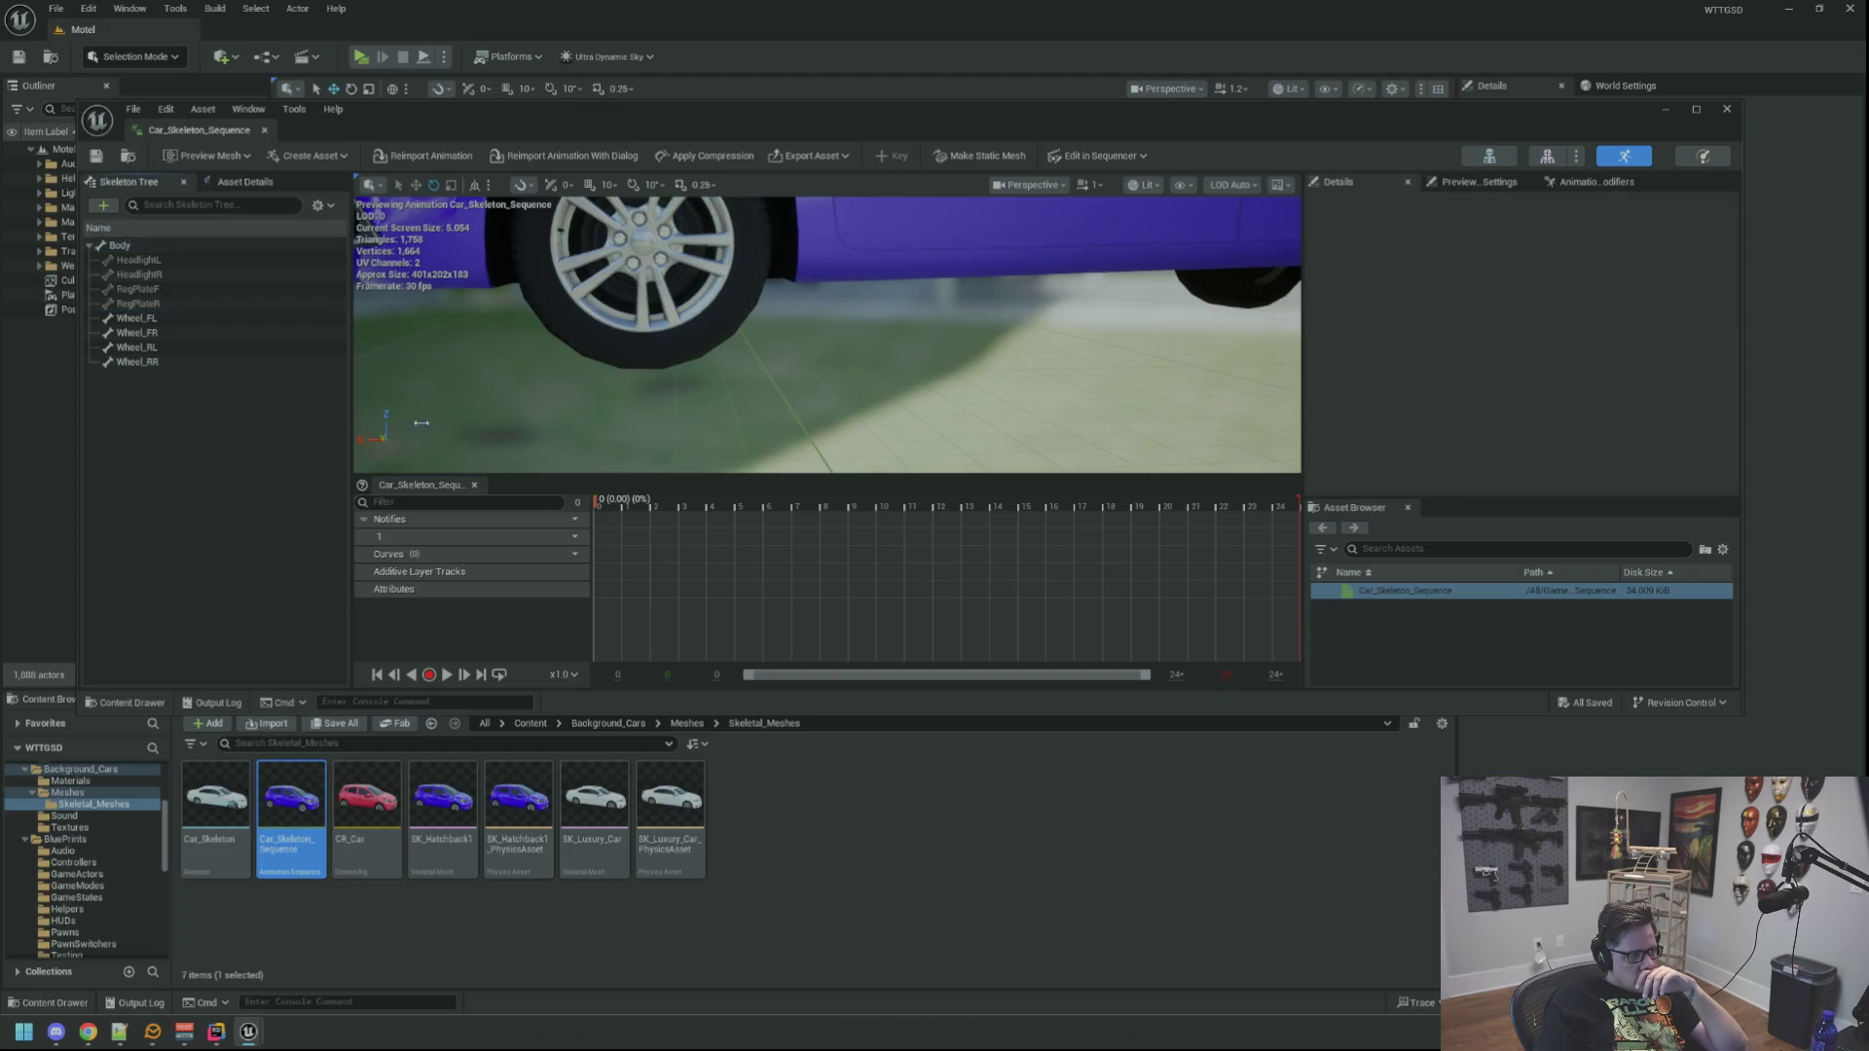
Step: Orbit and zoom the preview closely around the blue hatchback's wheel
left_click_drag(740, 409, 763, 399)
scroll(763, 399, "down", 5)
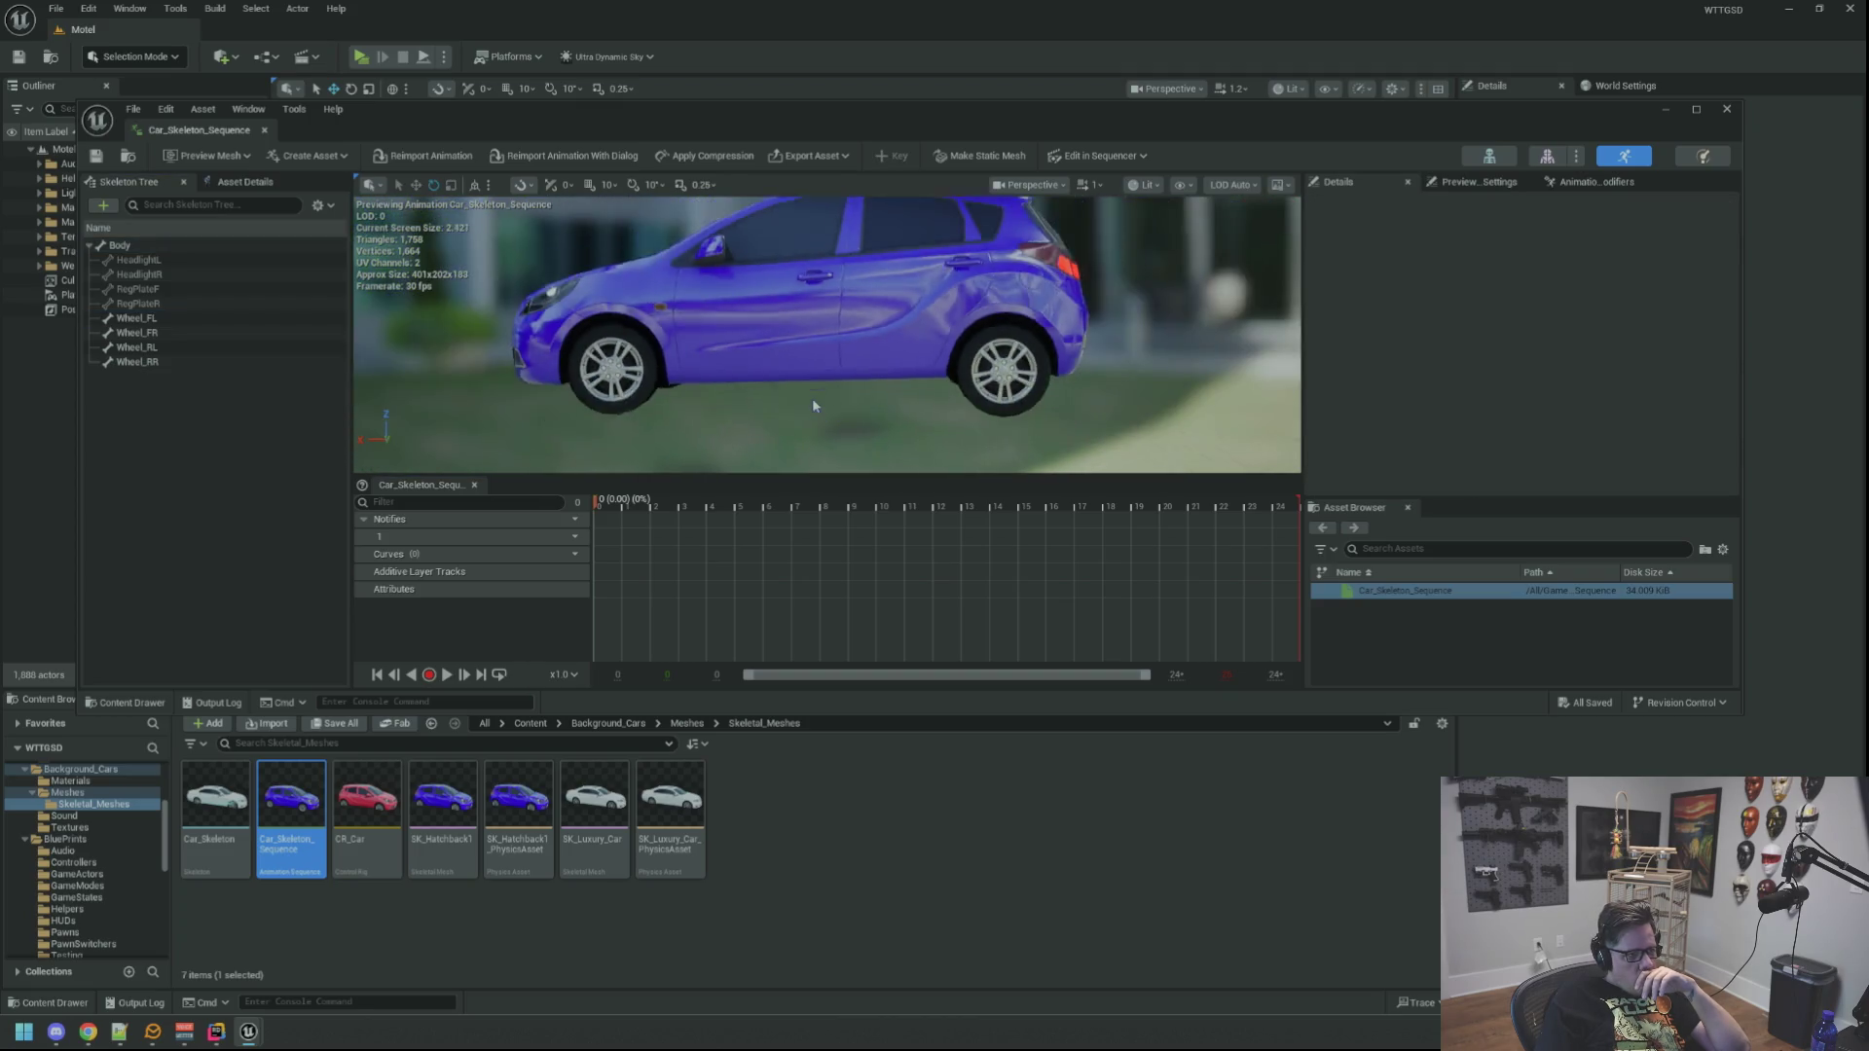
scroll(808, 400, "up", 2)
left_click_drag(806, 401, 798, 366)
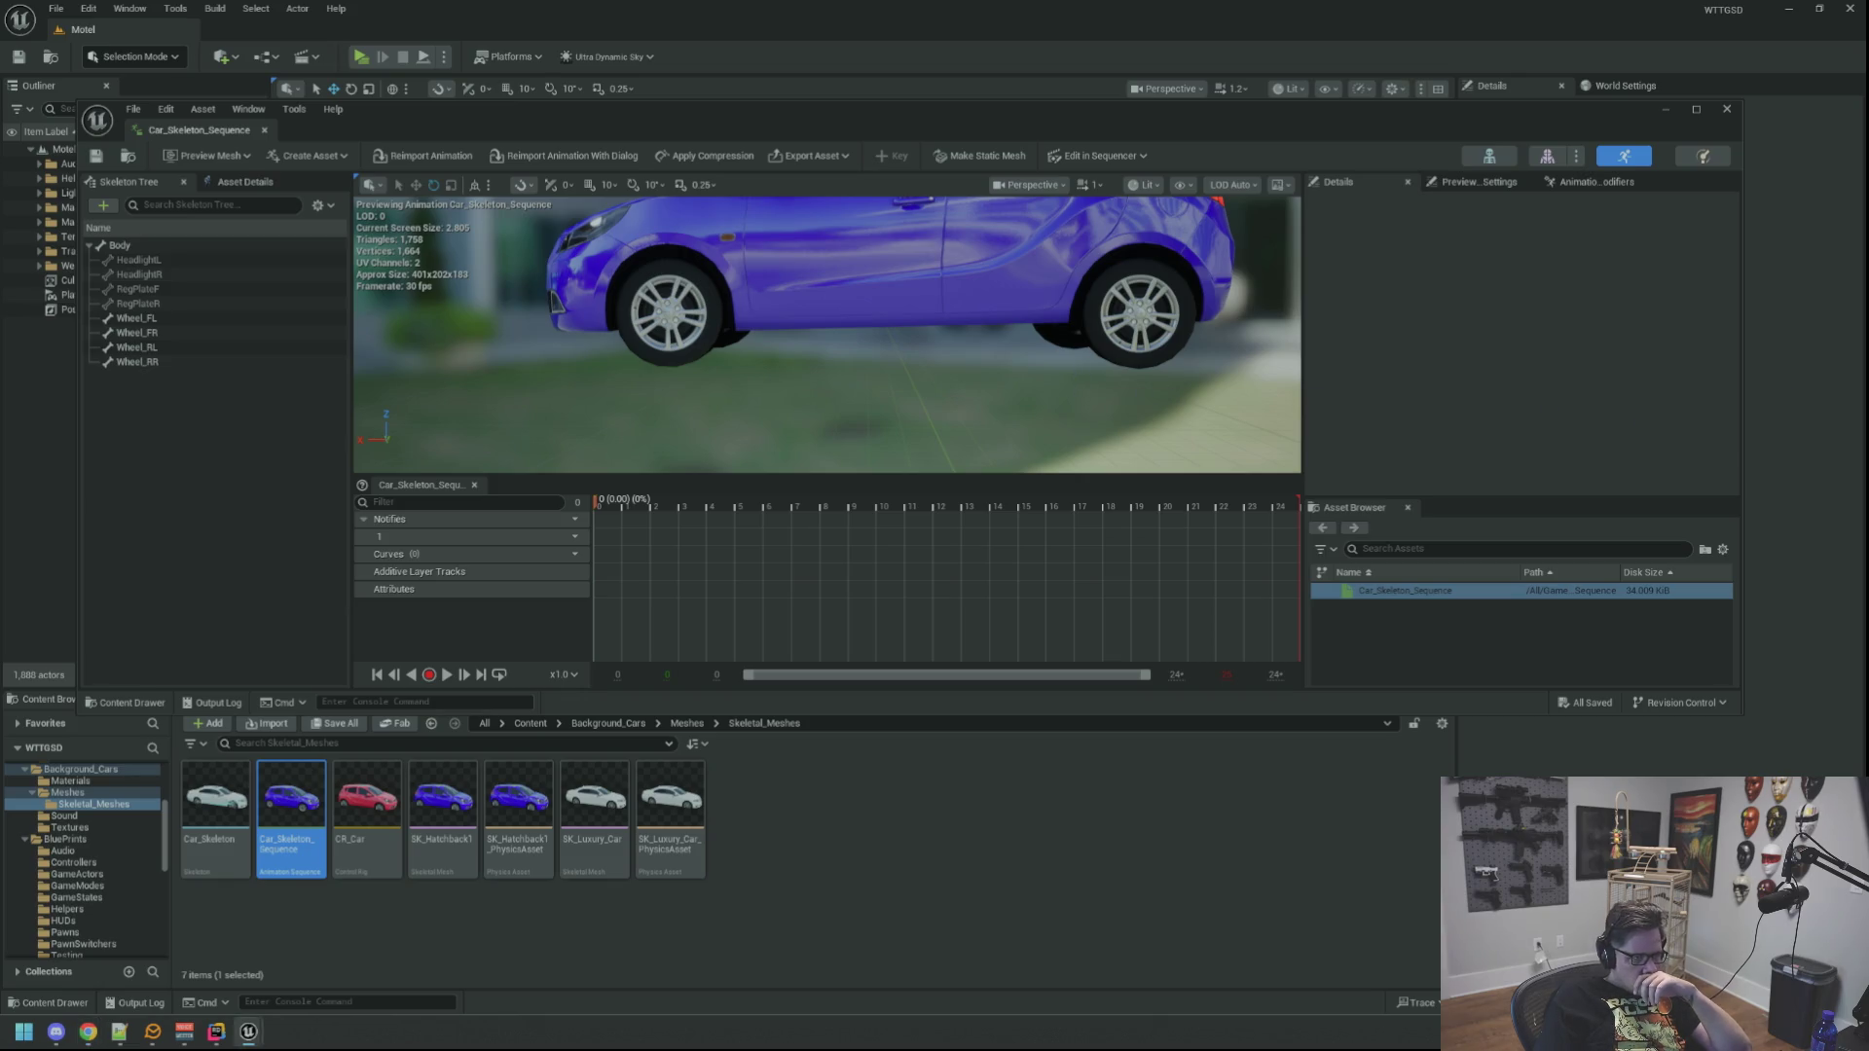
scroll(971, 363, "down", 6)
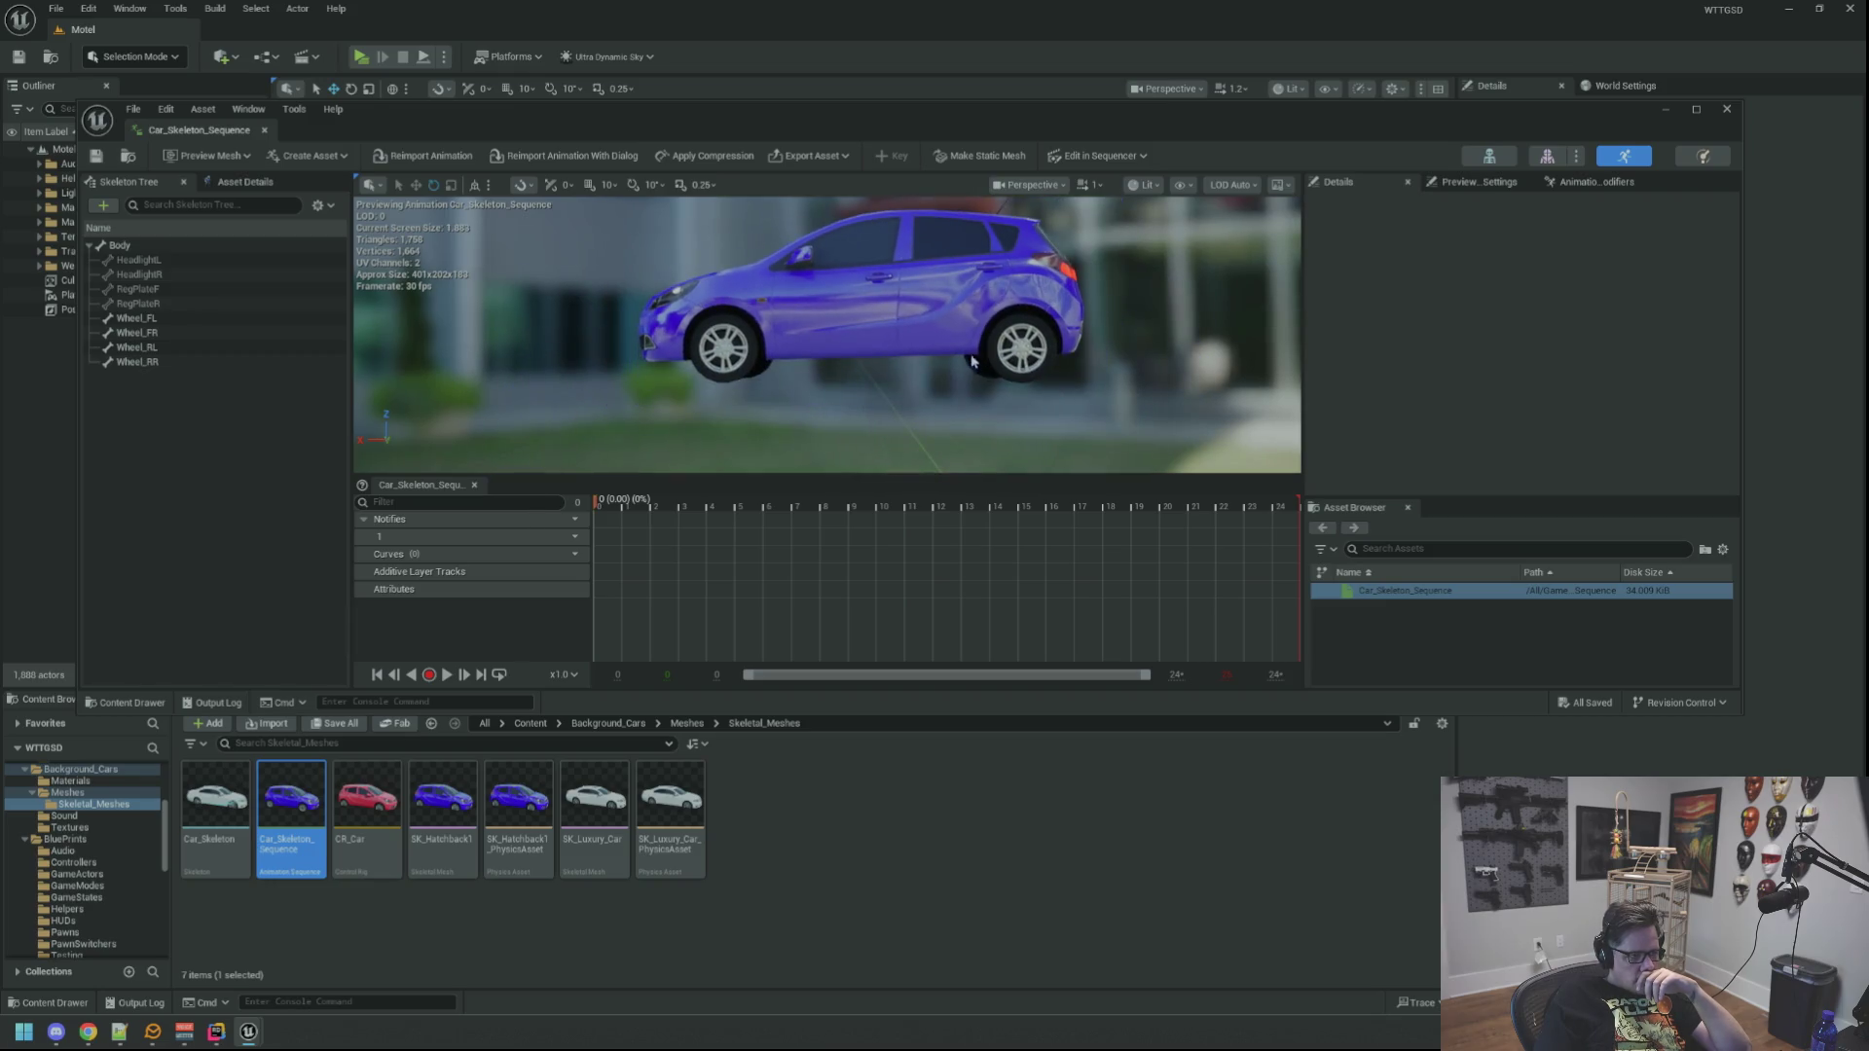
scroll(967, 368, "up", 5)
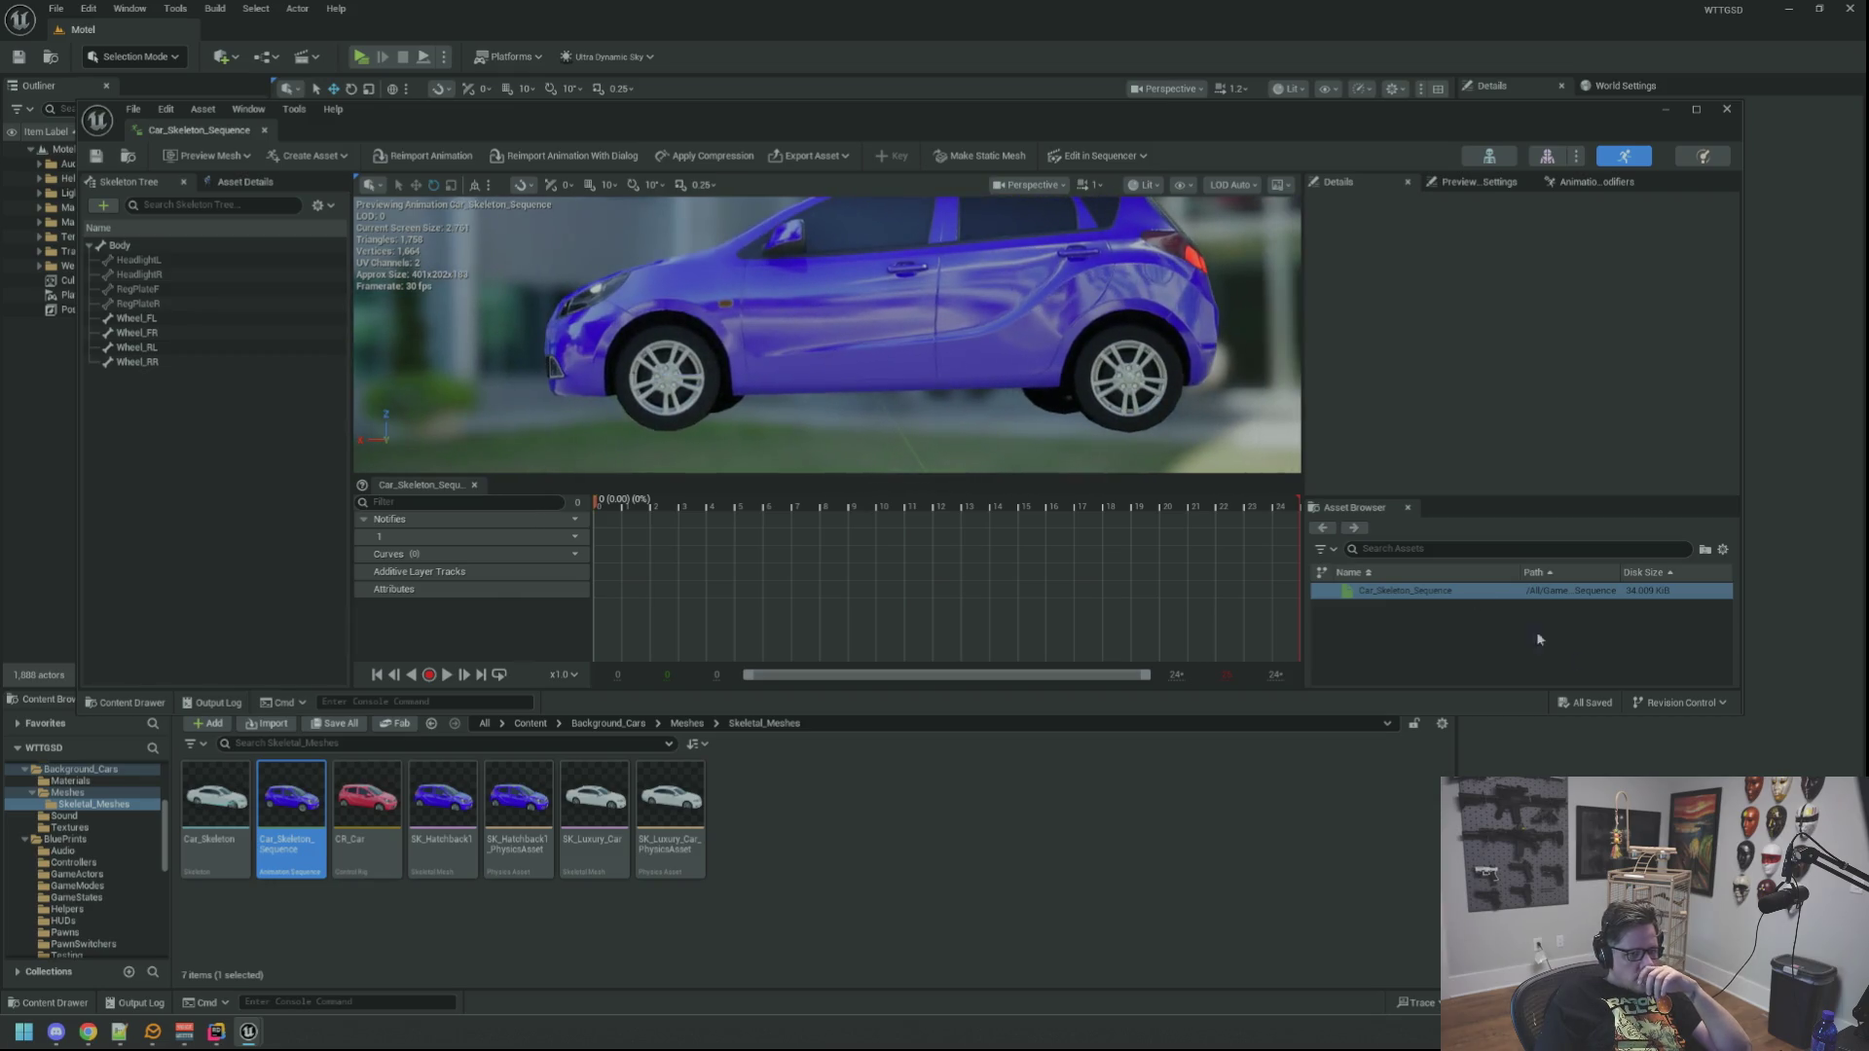
Step: Enlarge the animation editor window and make the preview viewport taller so the whole car fits
mouse_move(1743, 714)
left_mouse_down()
mouse_move(1747, 745)
mouse_move(1747, 713)
left_mouse_up()
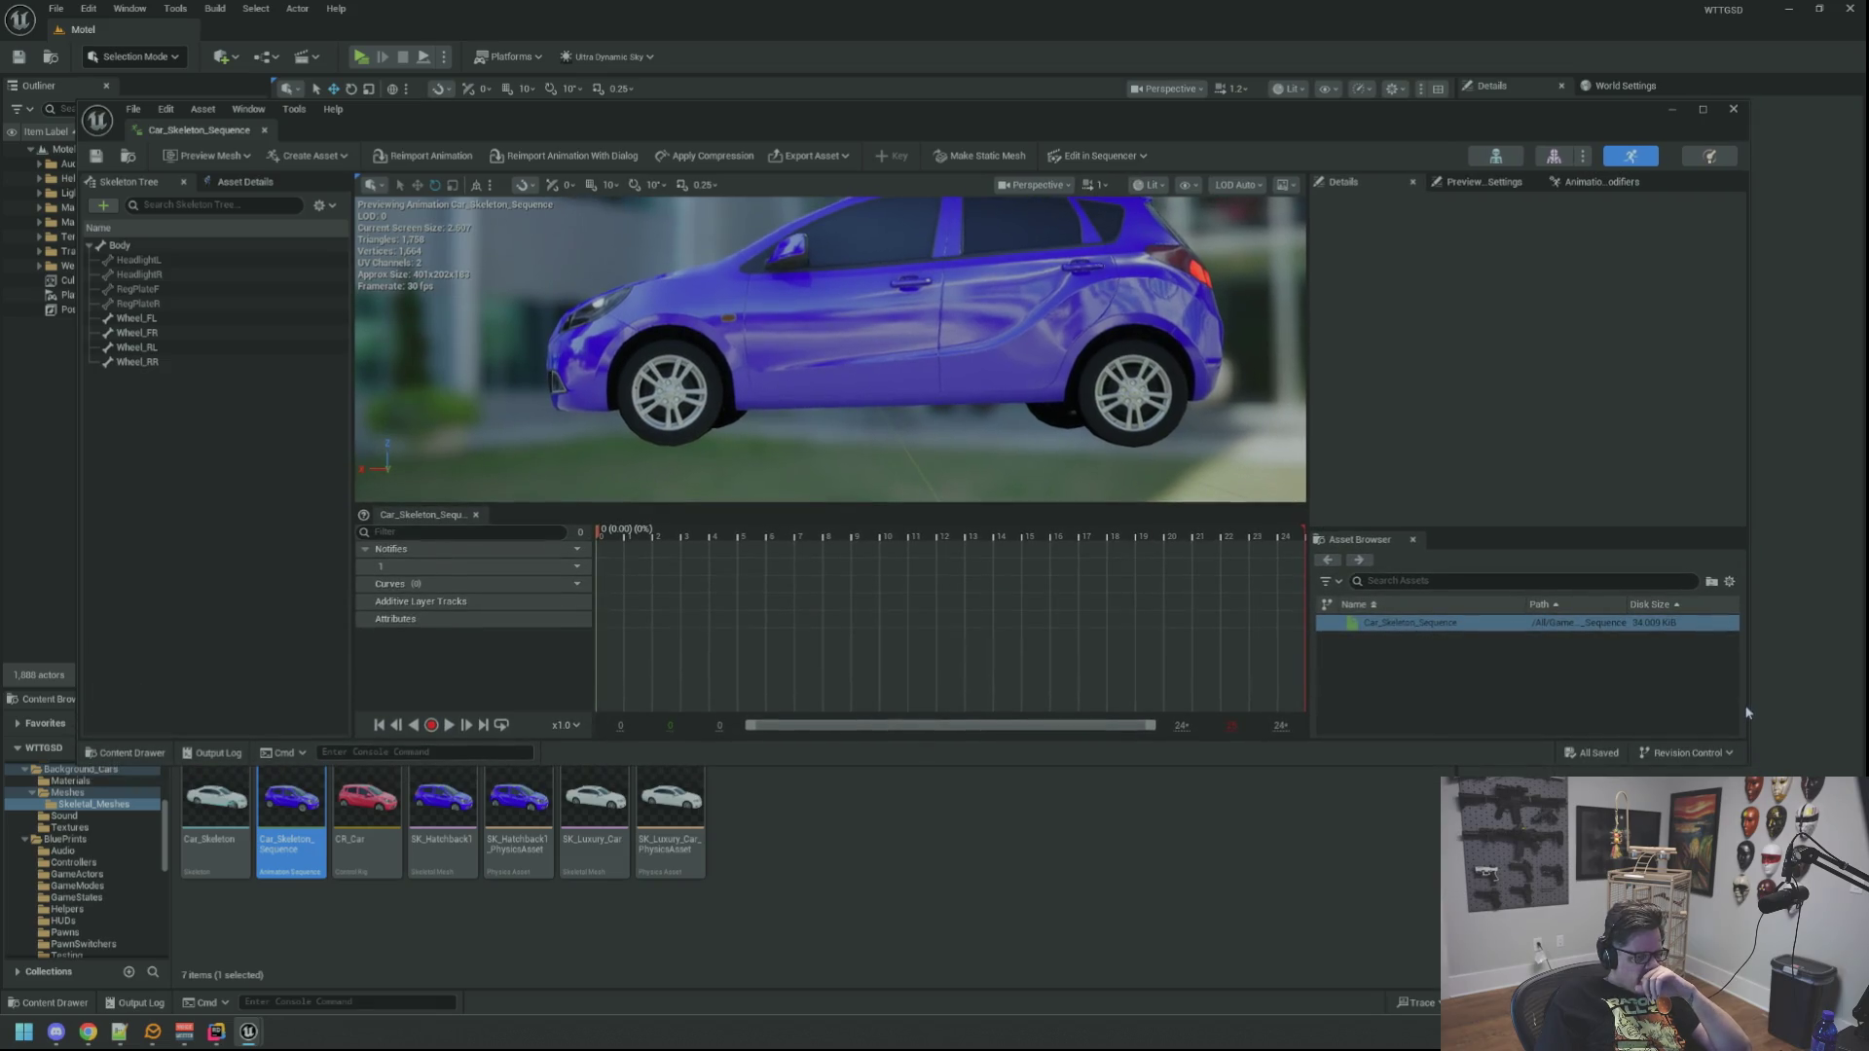
left_click_drag(1049, 499, 706, 470)
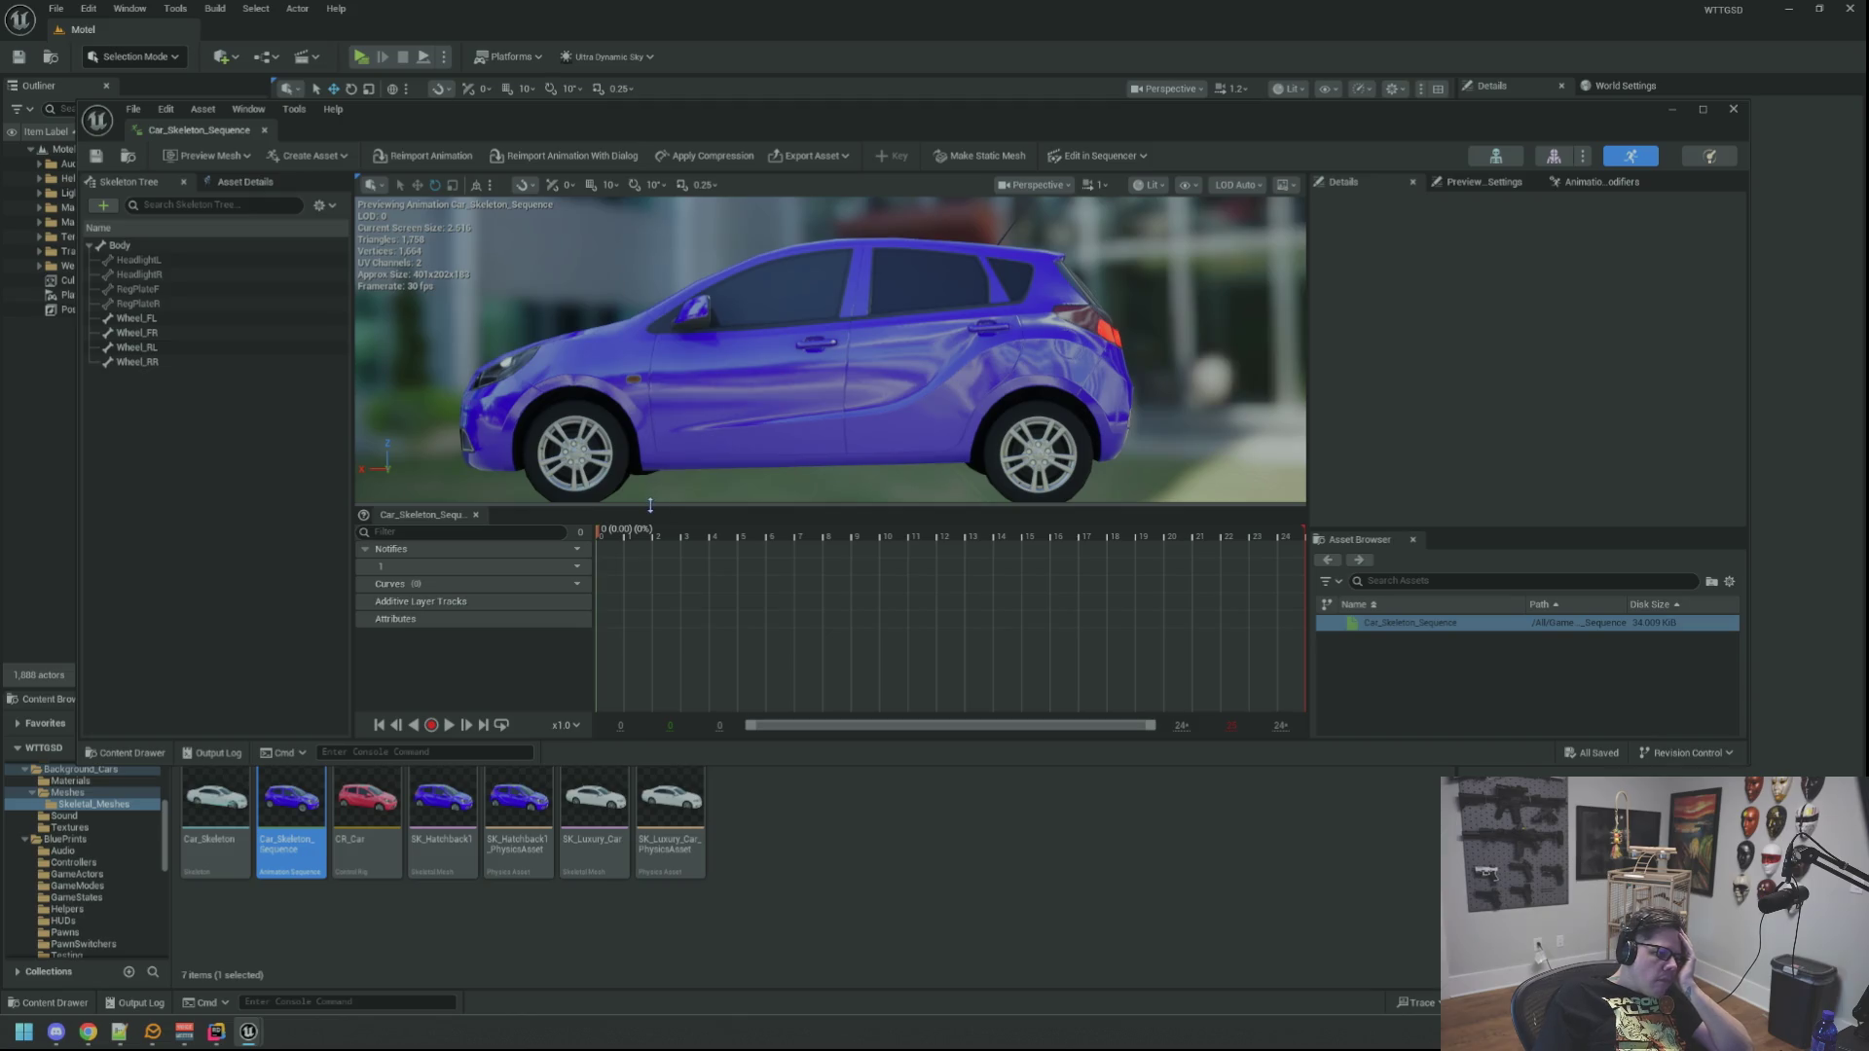
left_click_drag(666, 422, 687, 432)
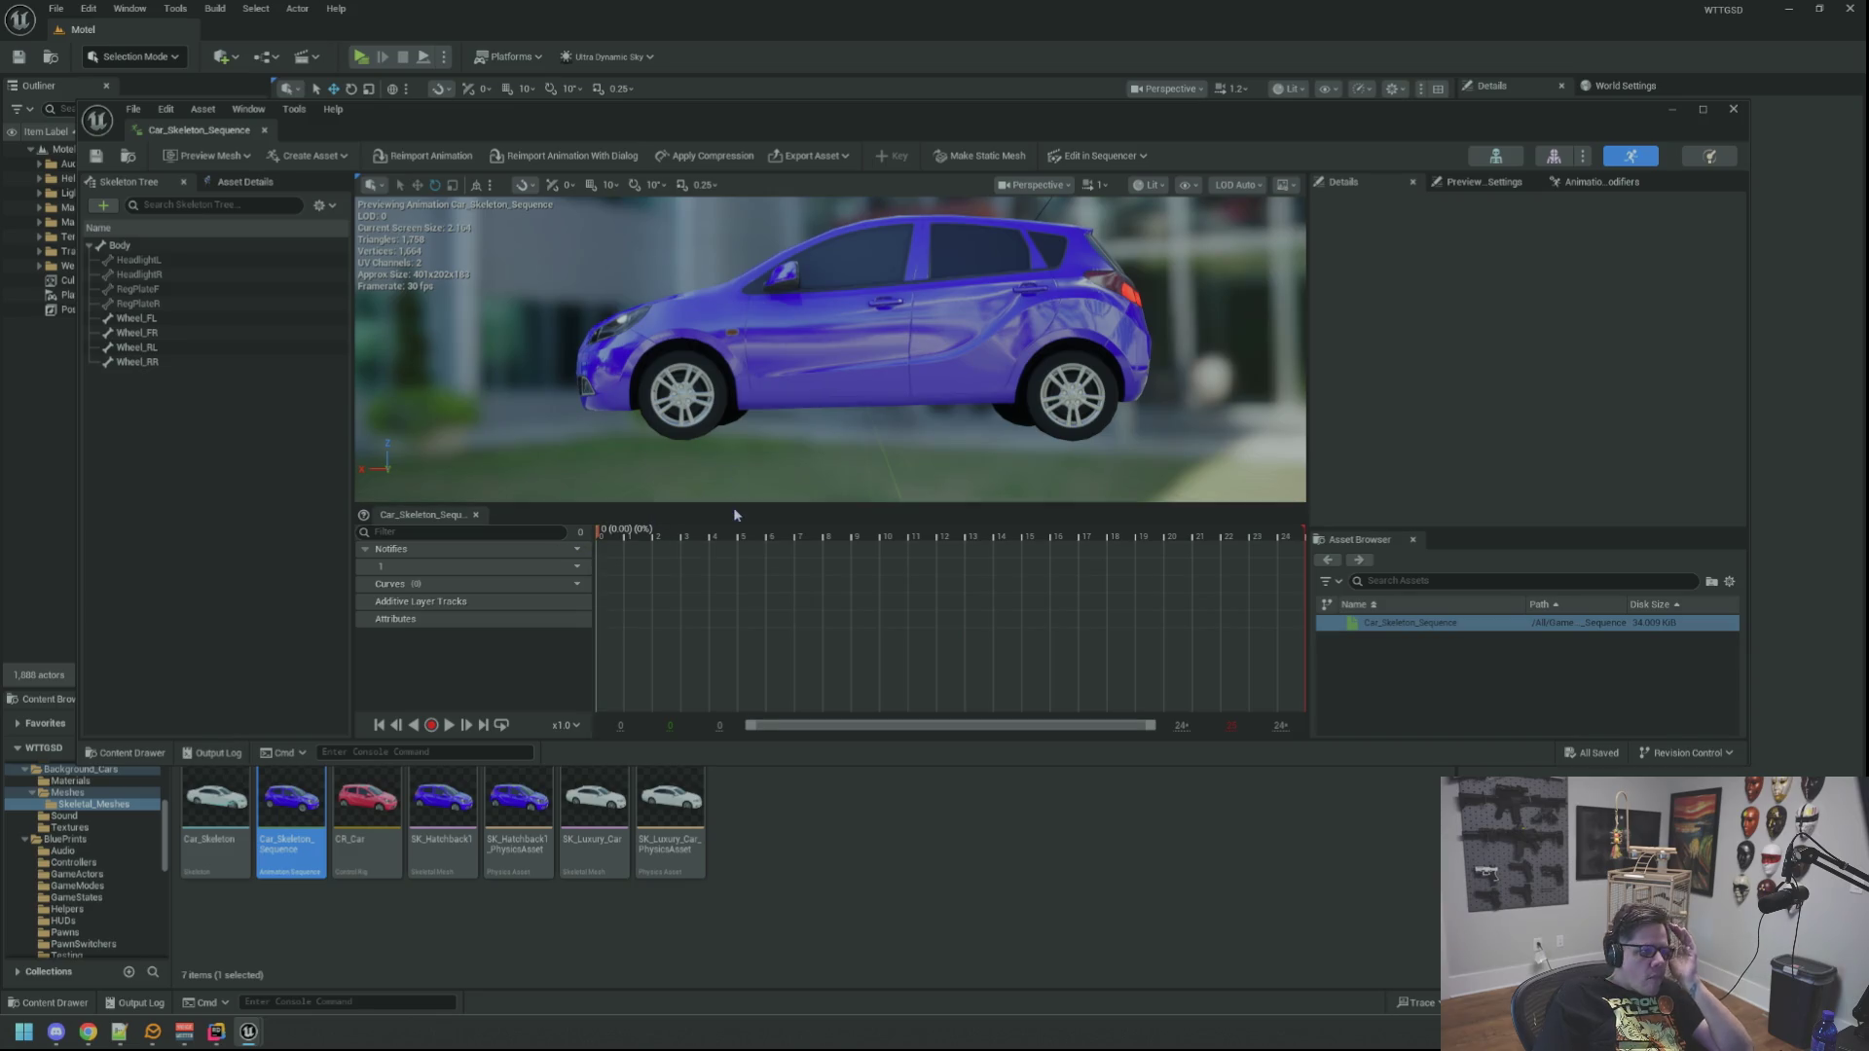
mouse_move(732, 505)
left_mouse_down()
mouse_move(728, 546)
mouse_move(709, 489)
mouse_move(732, 472)
mouse_move(727, 492)
mouse_move(640, 511)
left_mouse_up()
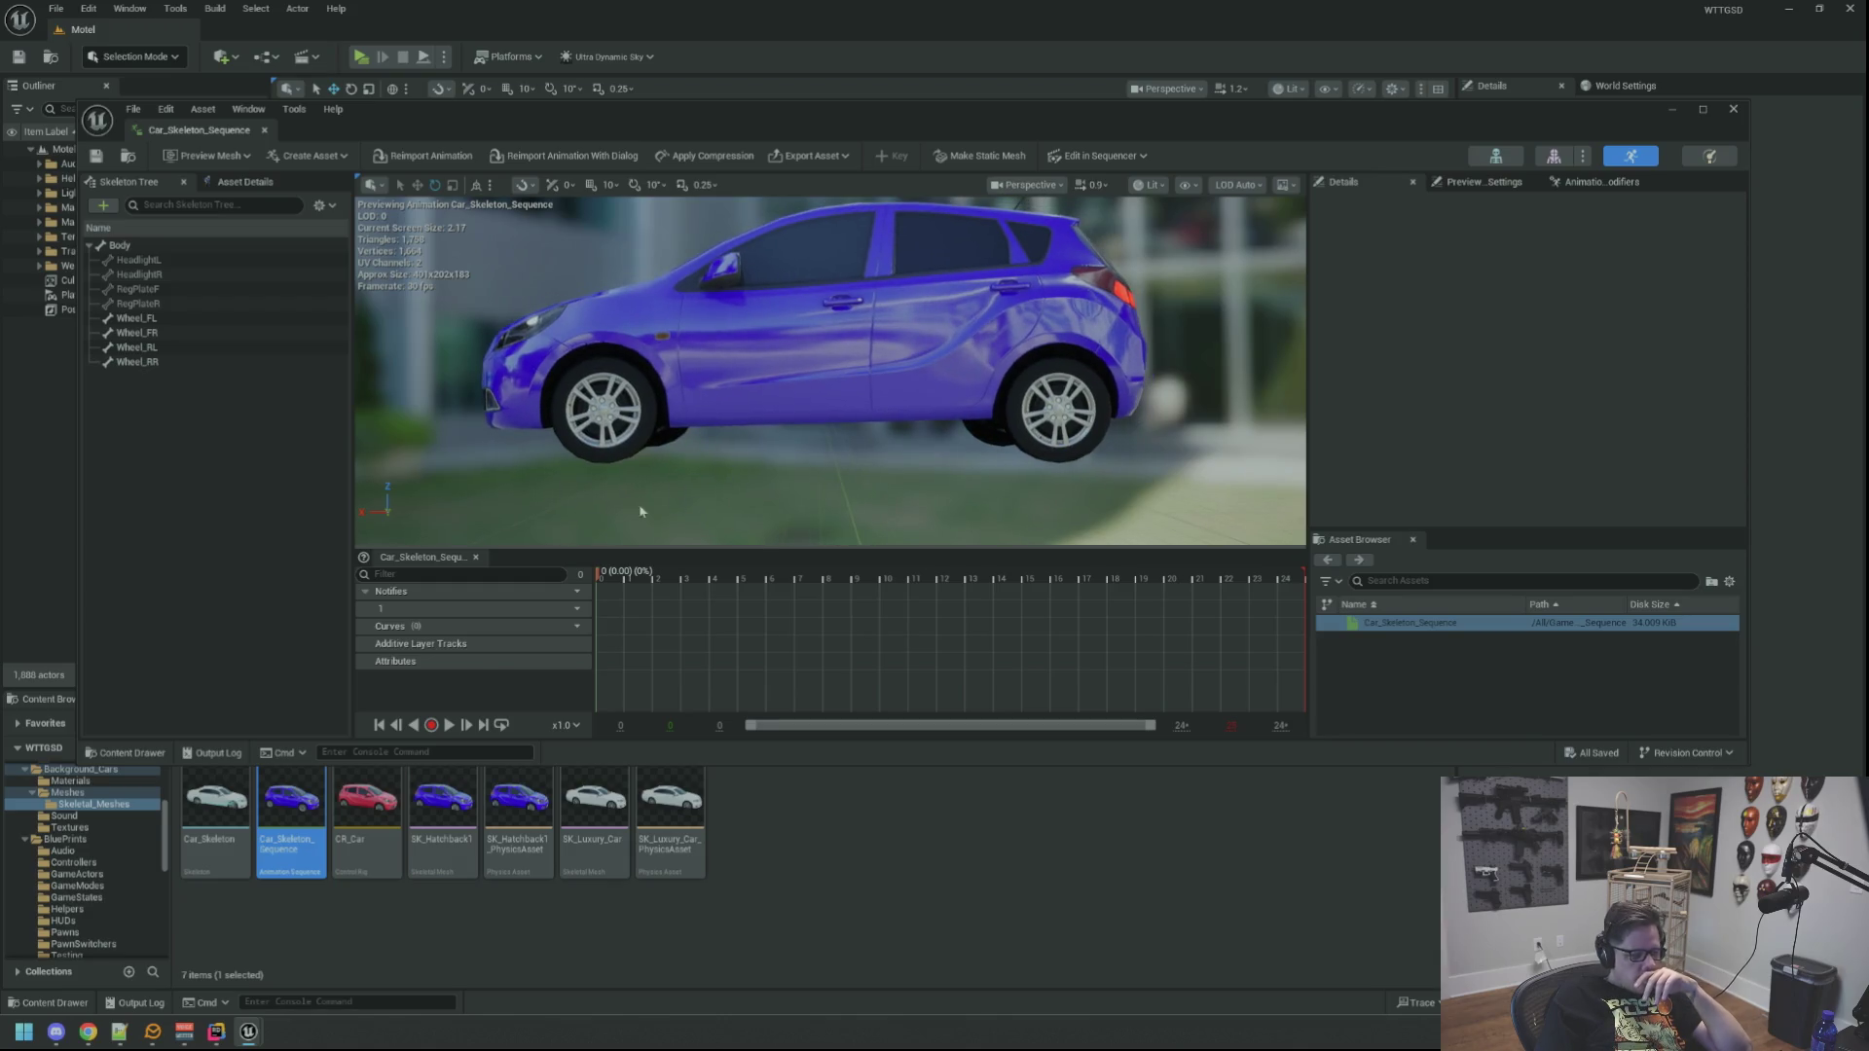
left_click(584, 796)
Step: Open SK_Luxury_Car in the mesh editor and orbit around the white sedan
double_click(582, 792)
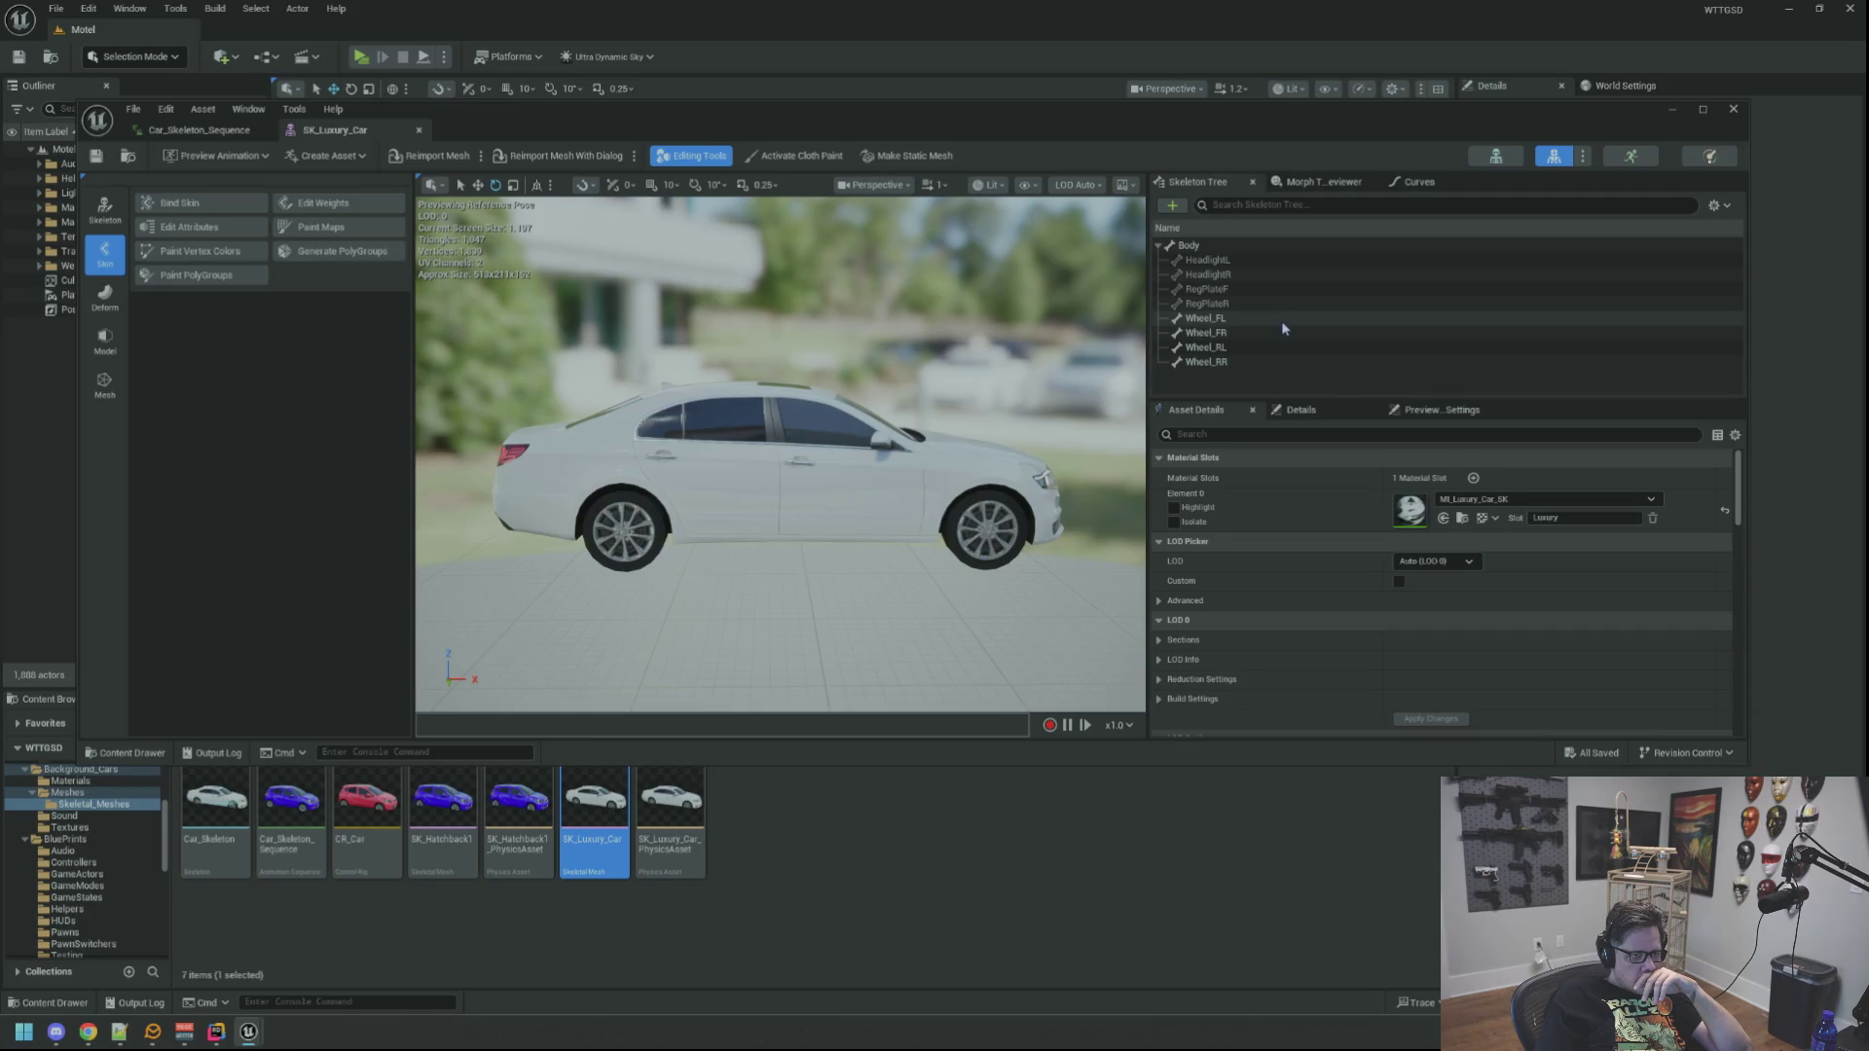
mouse_move(859, 318)
left_mouse_down()
mouse_move(881, 352)
mouse_move(859, 318)
left_mouse_up()
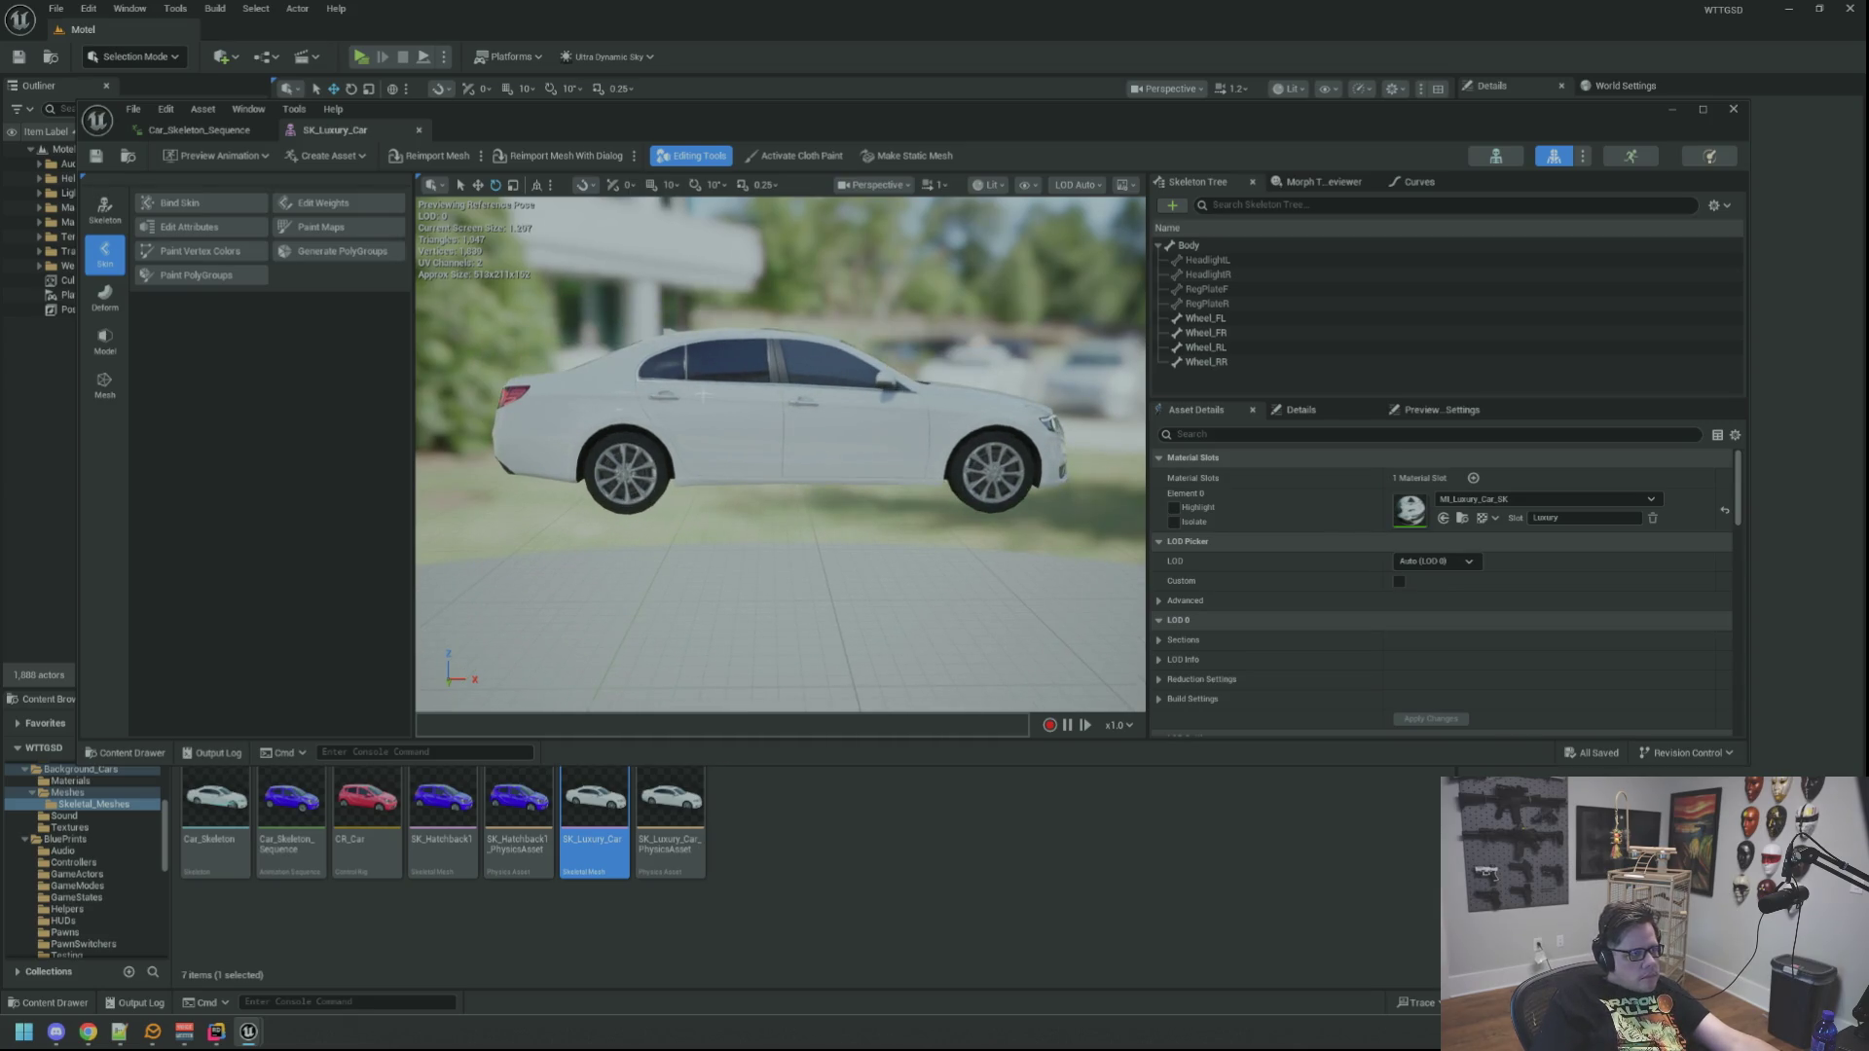
left_click(224, 157)
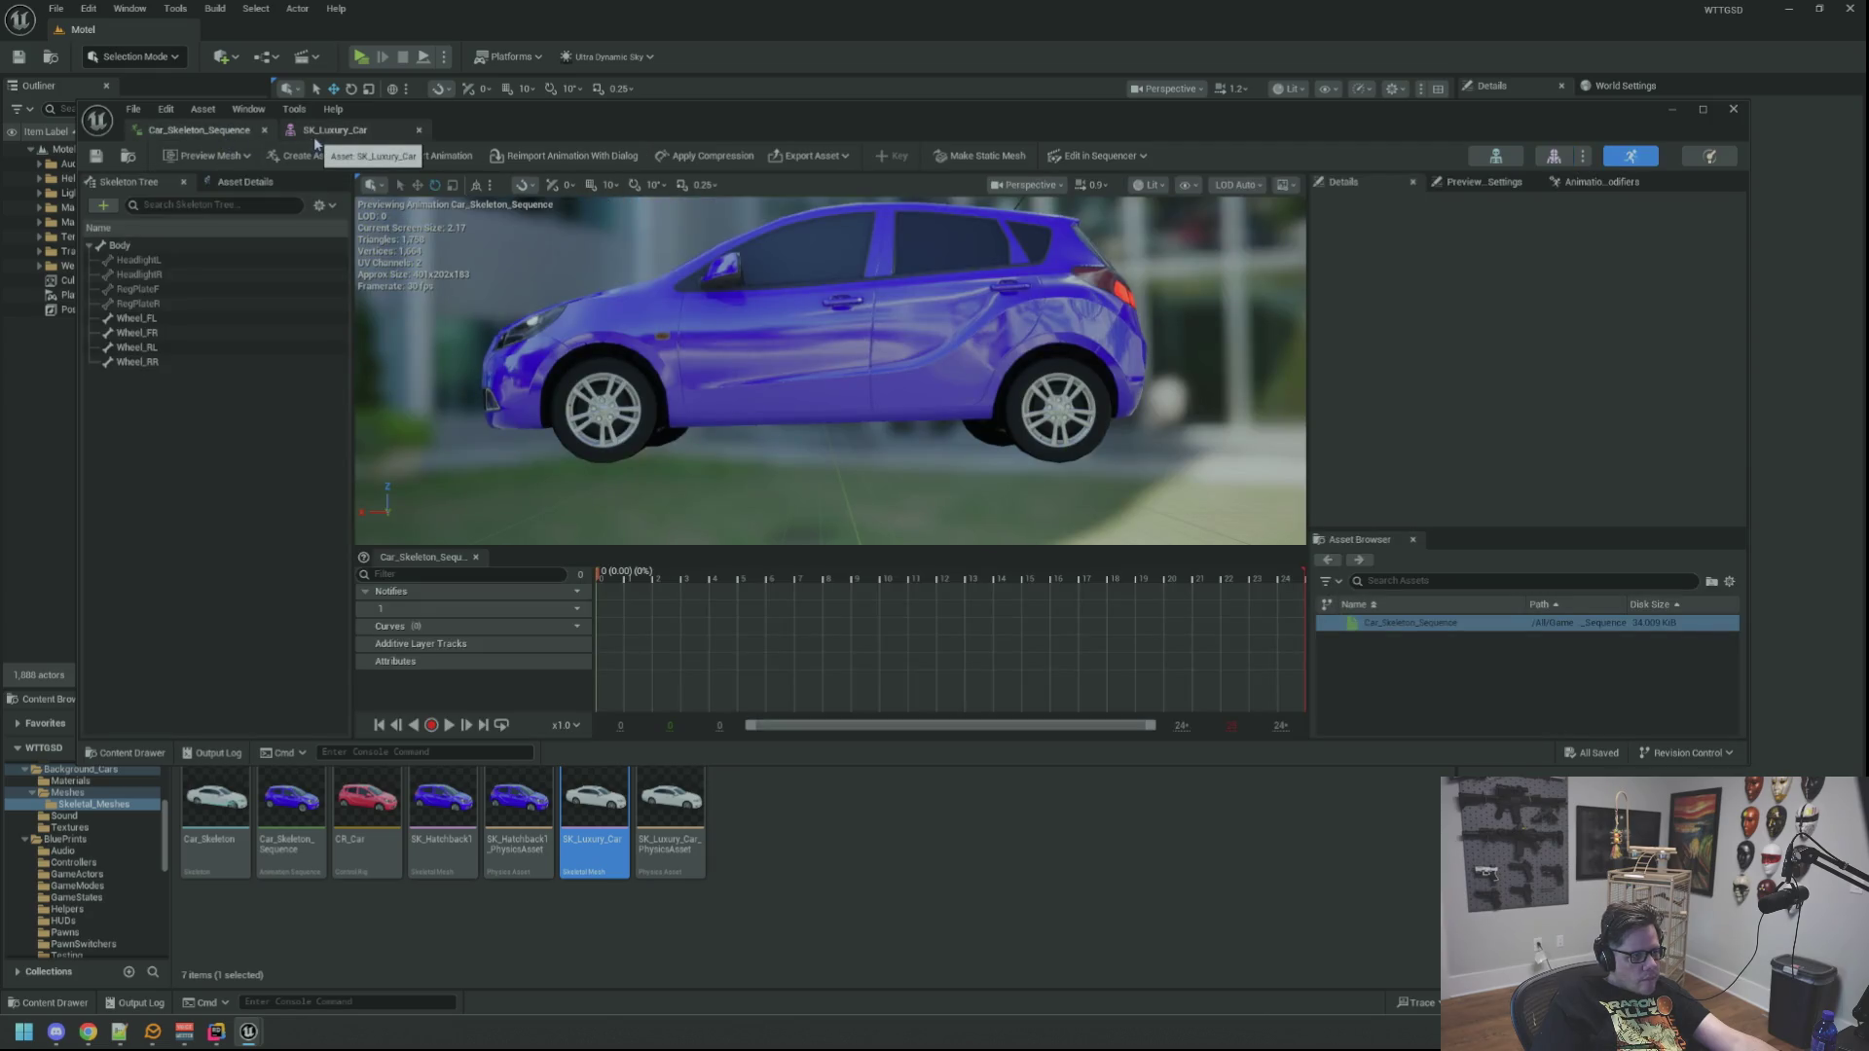
left_click(316, 139)
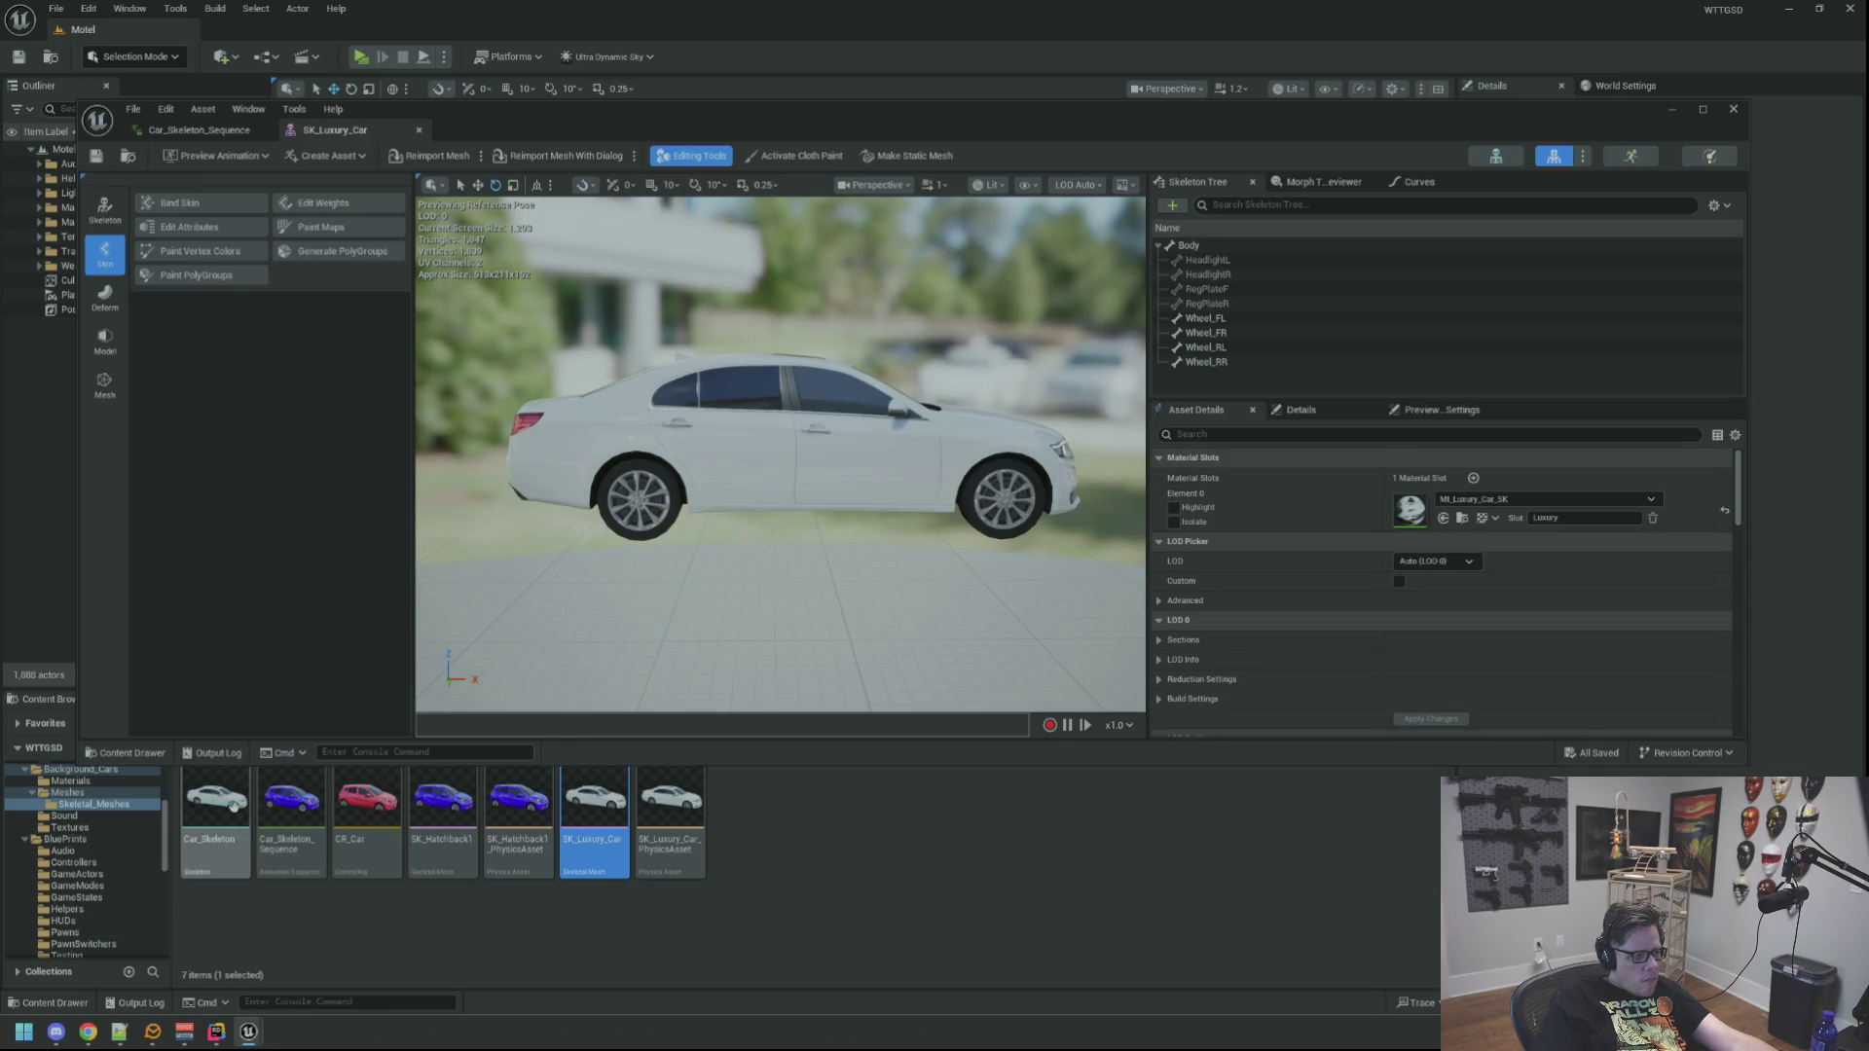
Step: Open Car_Skeleton and bring up its skeleton editor
left_click(237, 816)
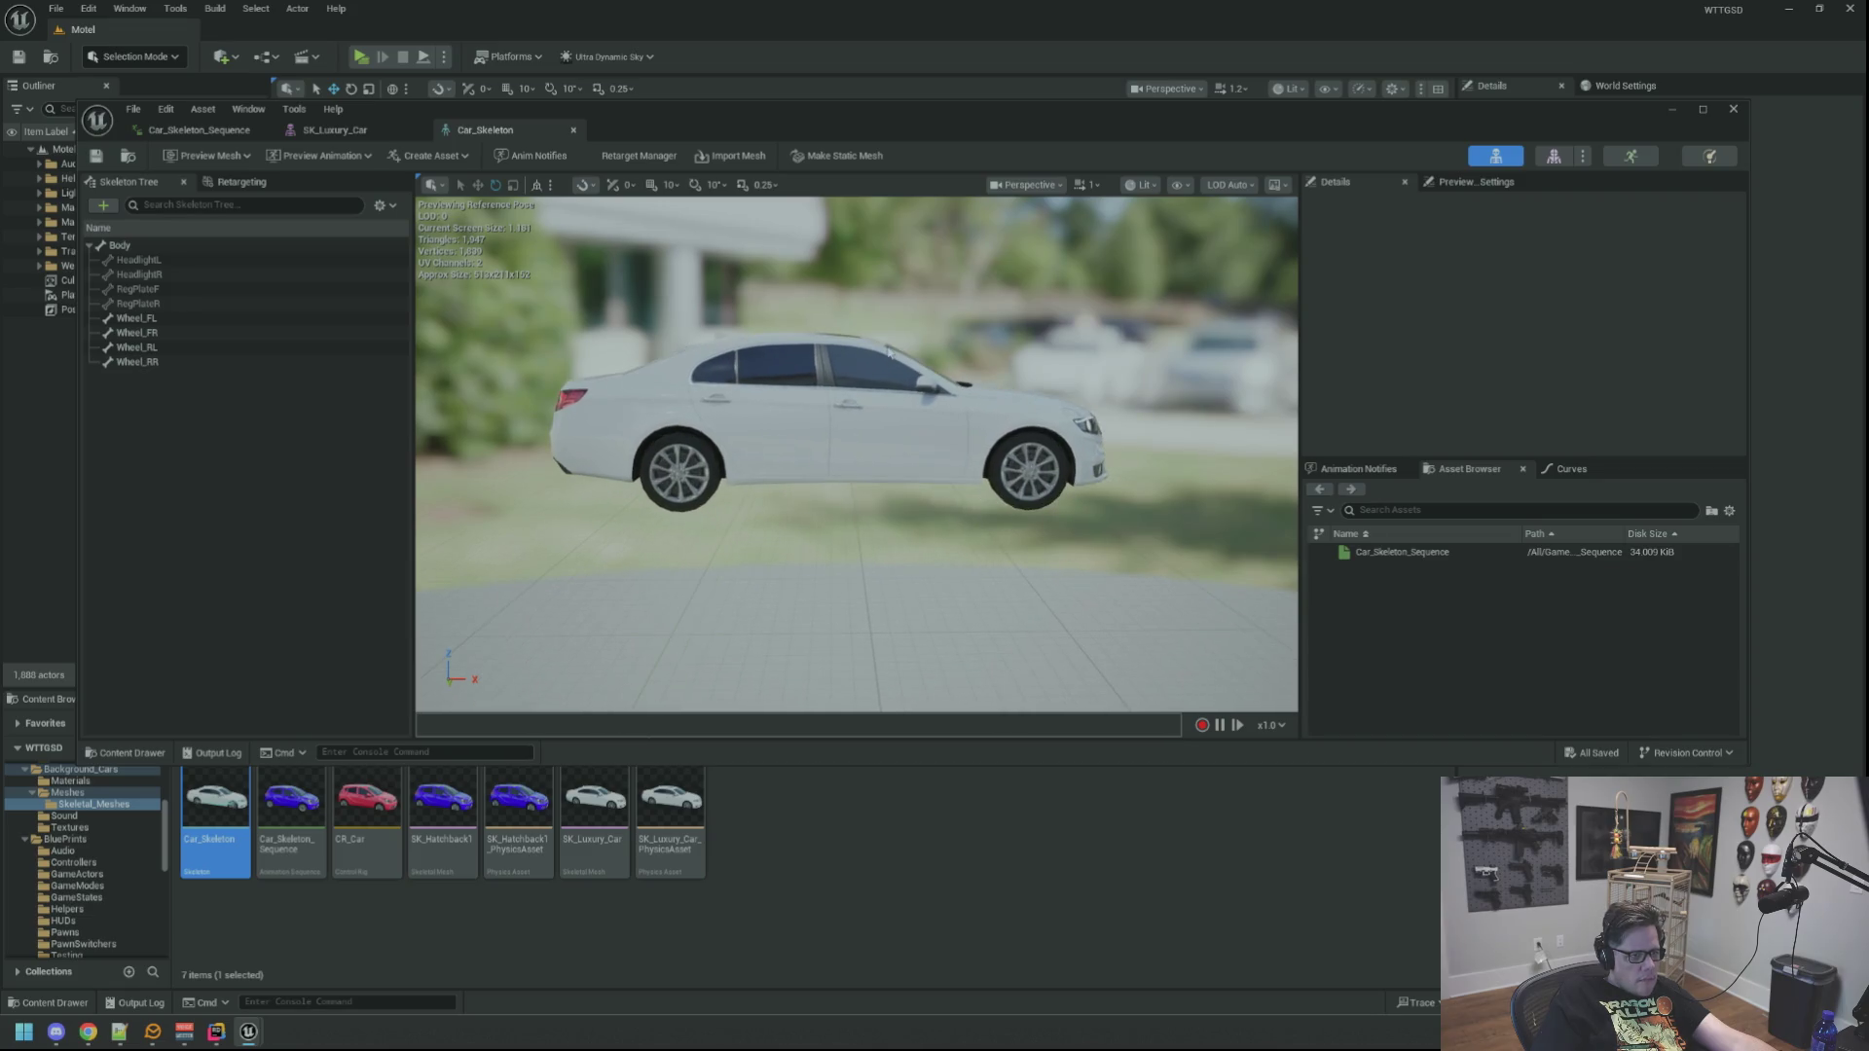
double_click(1402, 552)
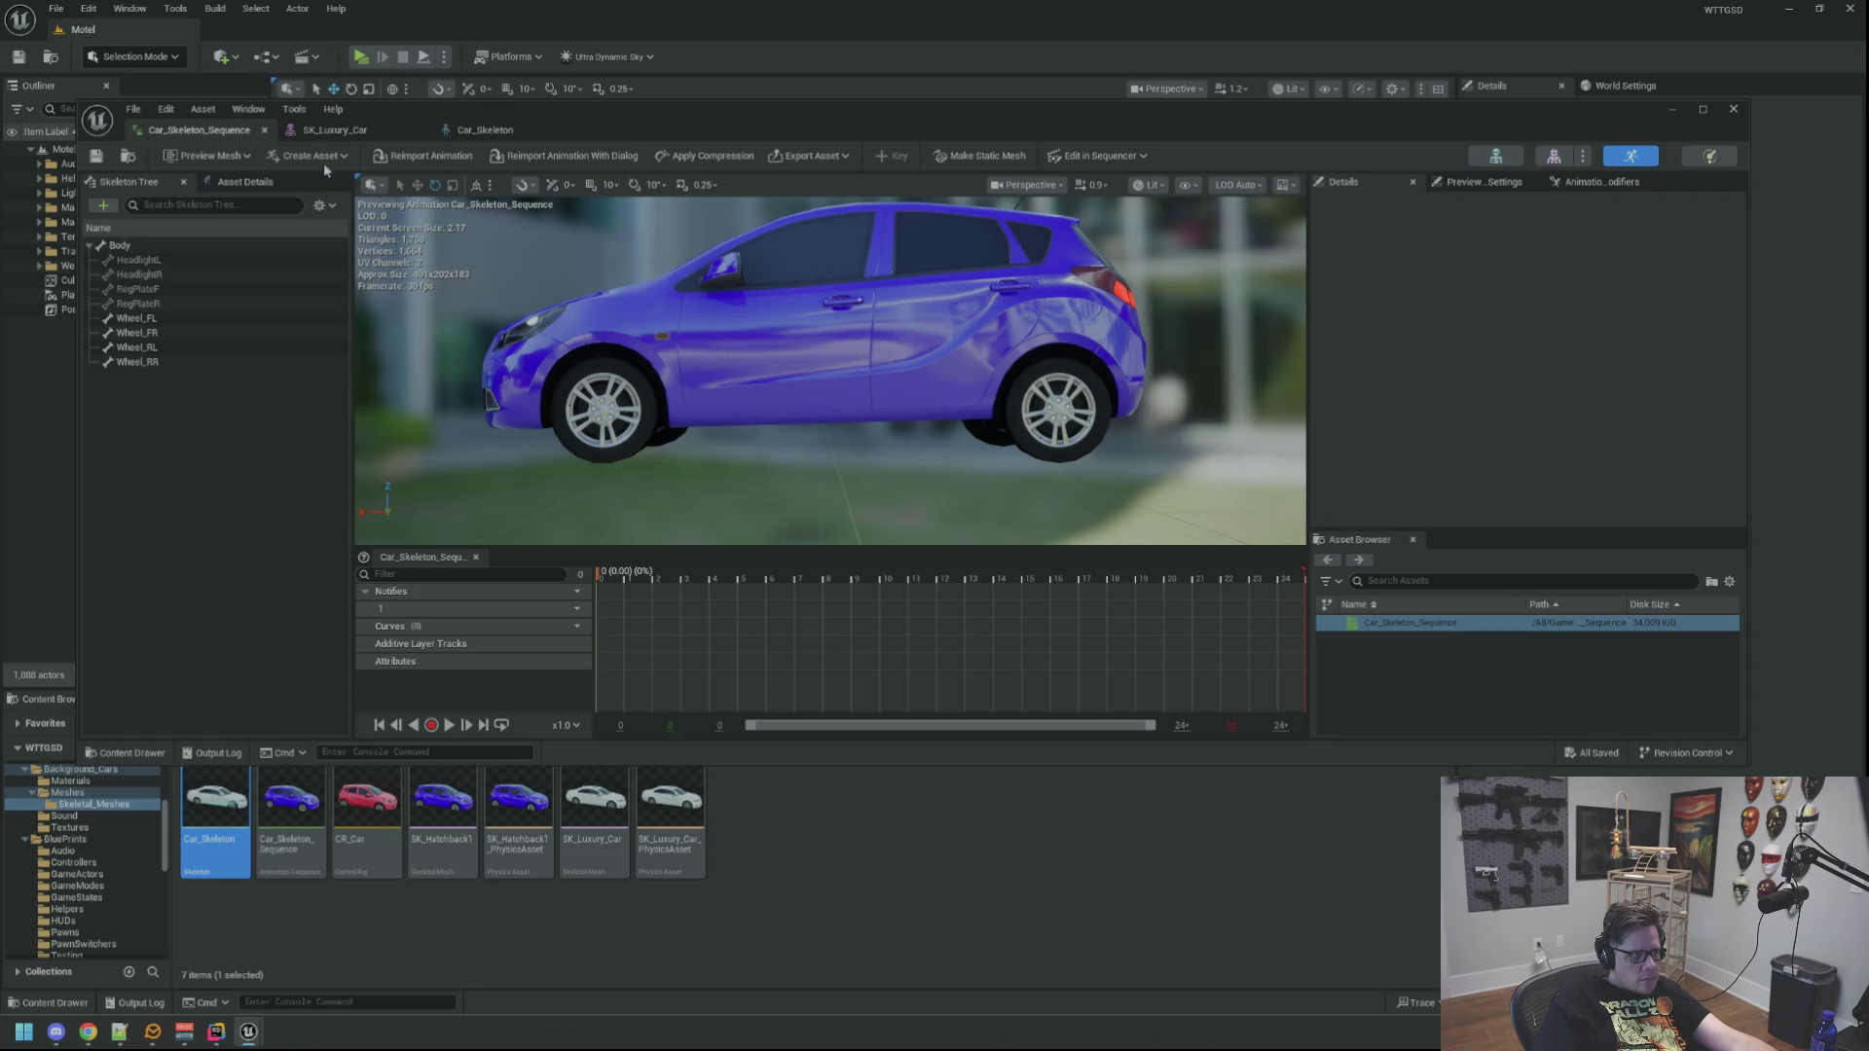
left_click(339, 134)
left_click(464, 133)
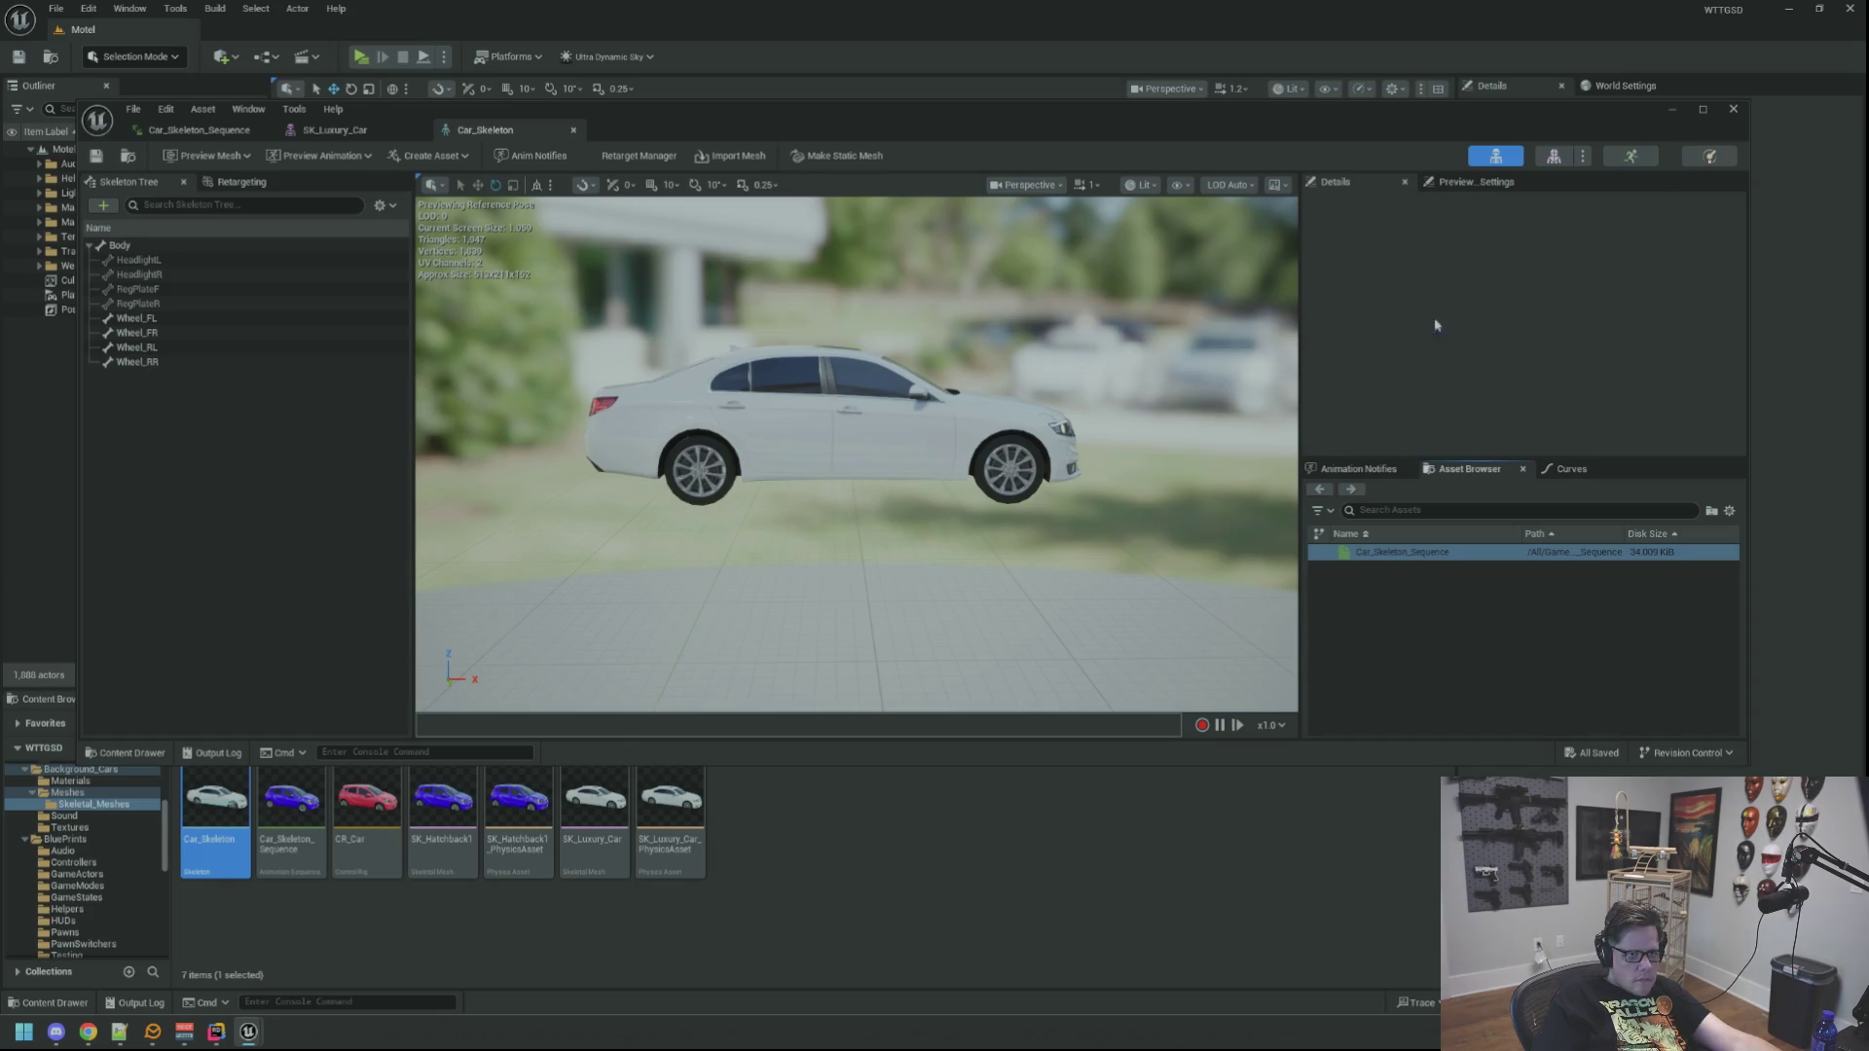
Step: In Preview Settings, set the skeleton's Preview Mesh to SK_Hatchback1
left_click(1467, 185)
left_click(1581, 290)
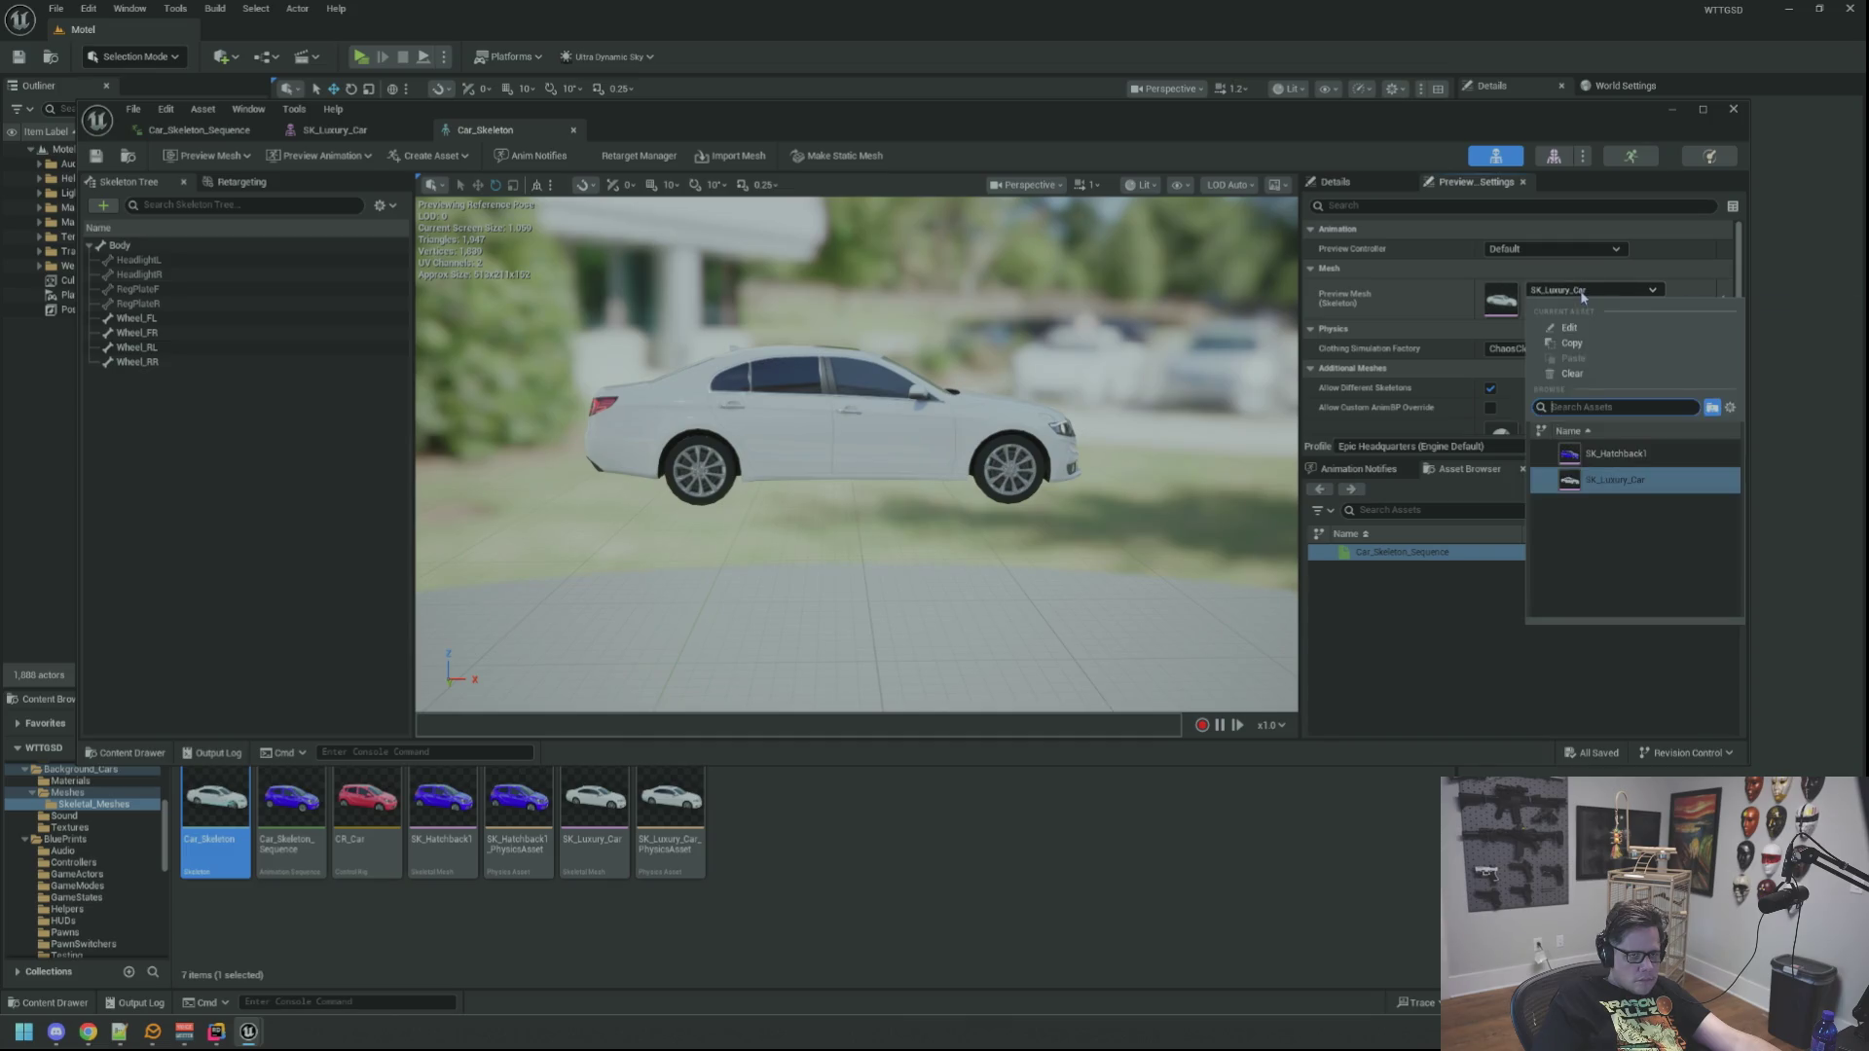
key("Up")
key("Return")
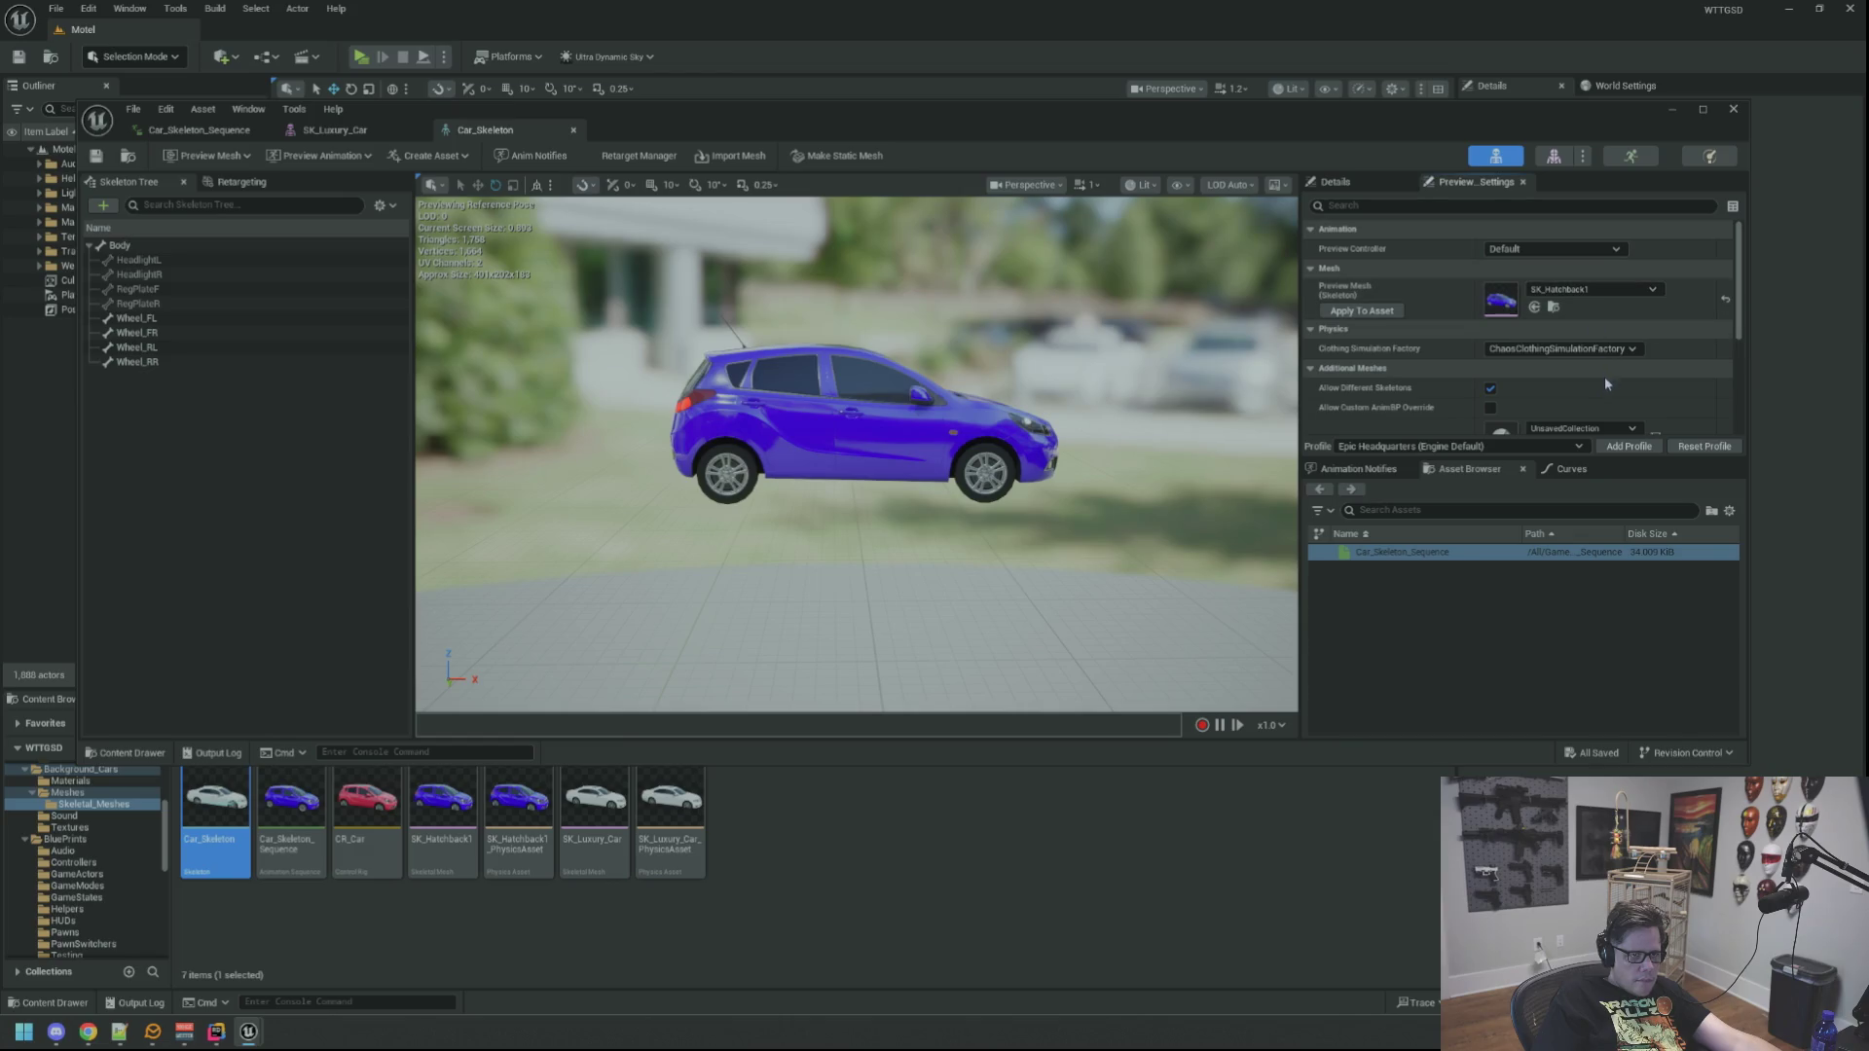
scroll(1604, 376, "down", 2)
scroll(1603, 398, "up", 2)
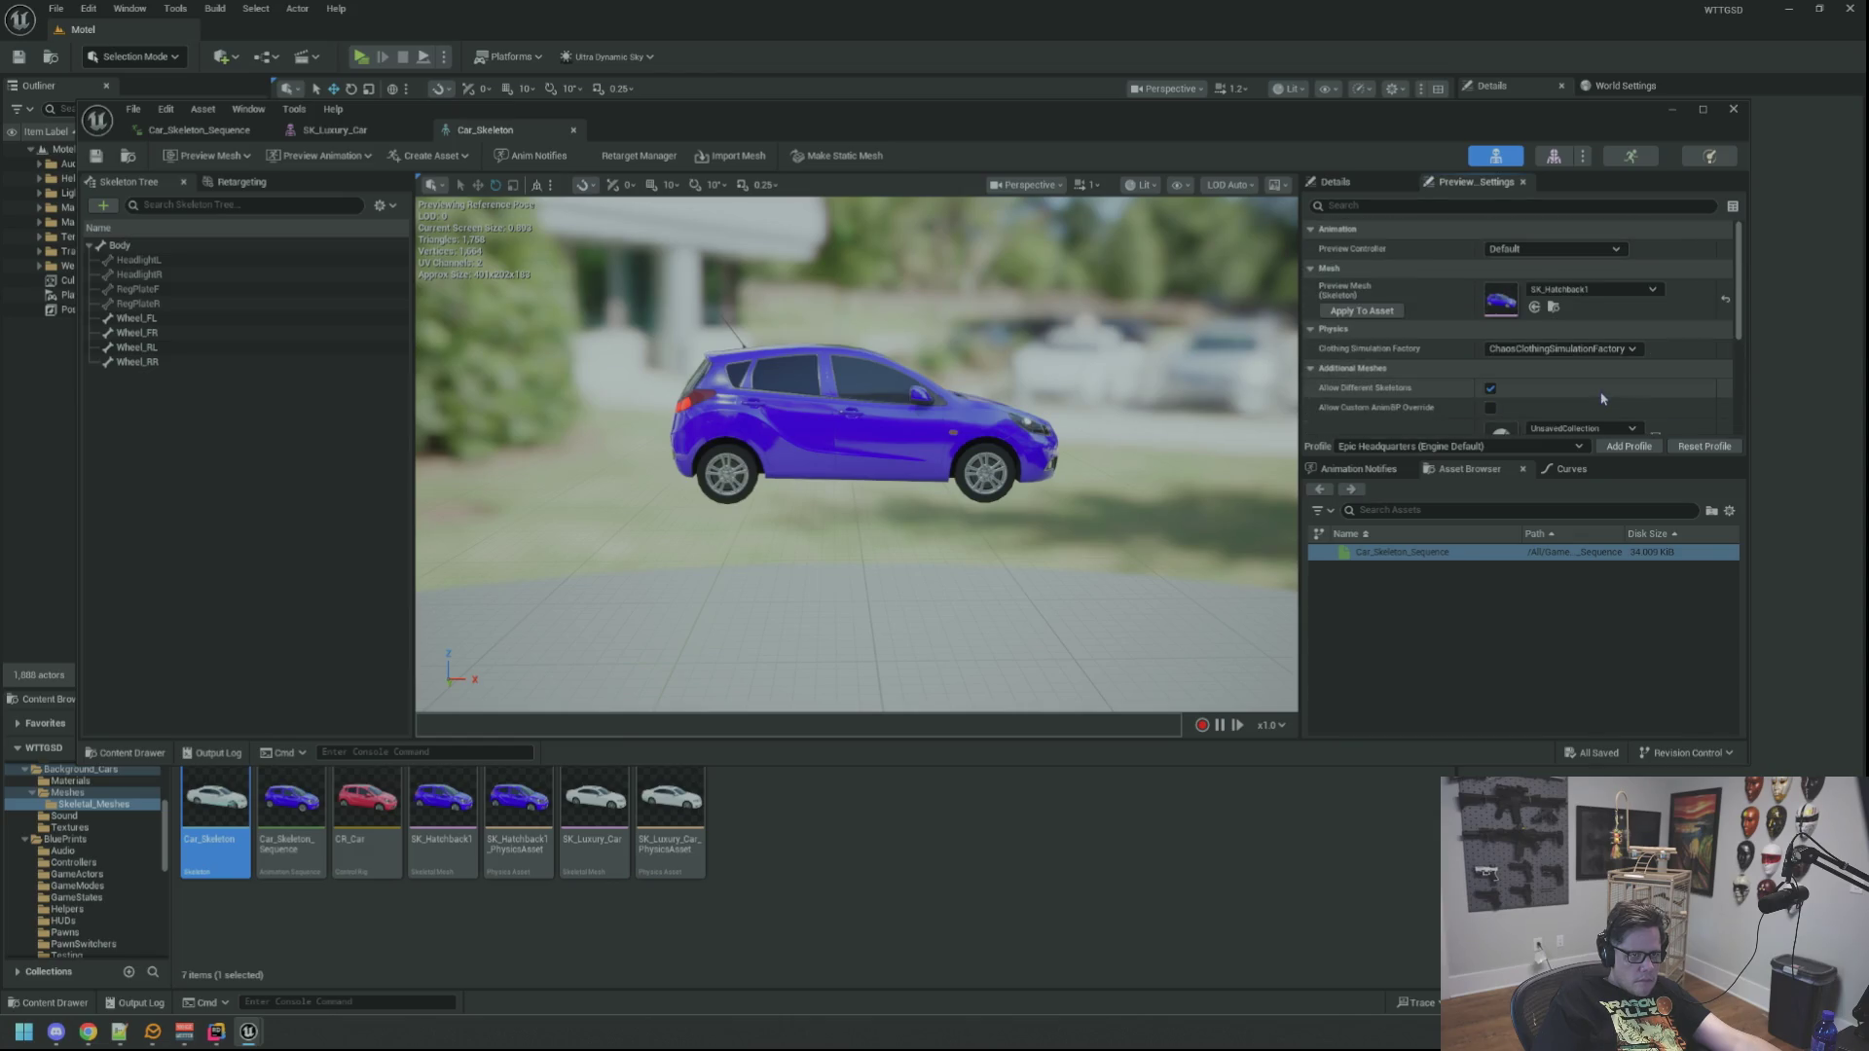
scroll(1603, 398, "down", 4)
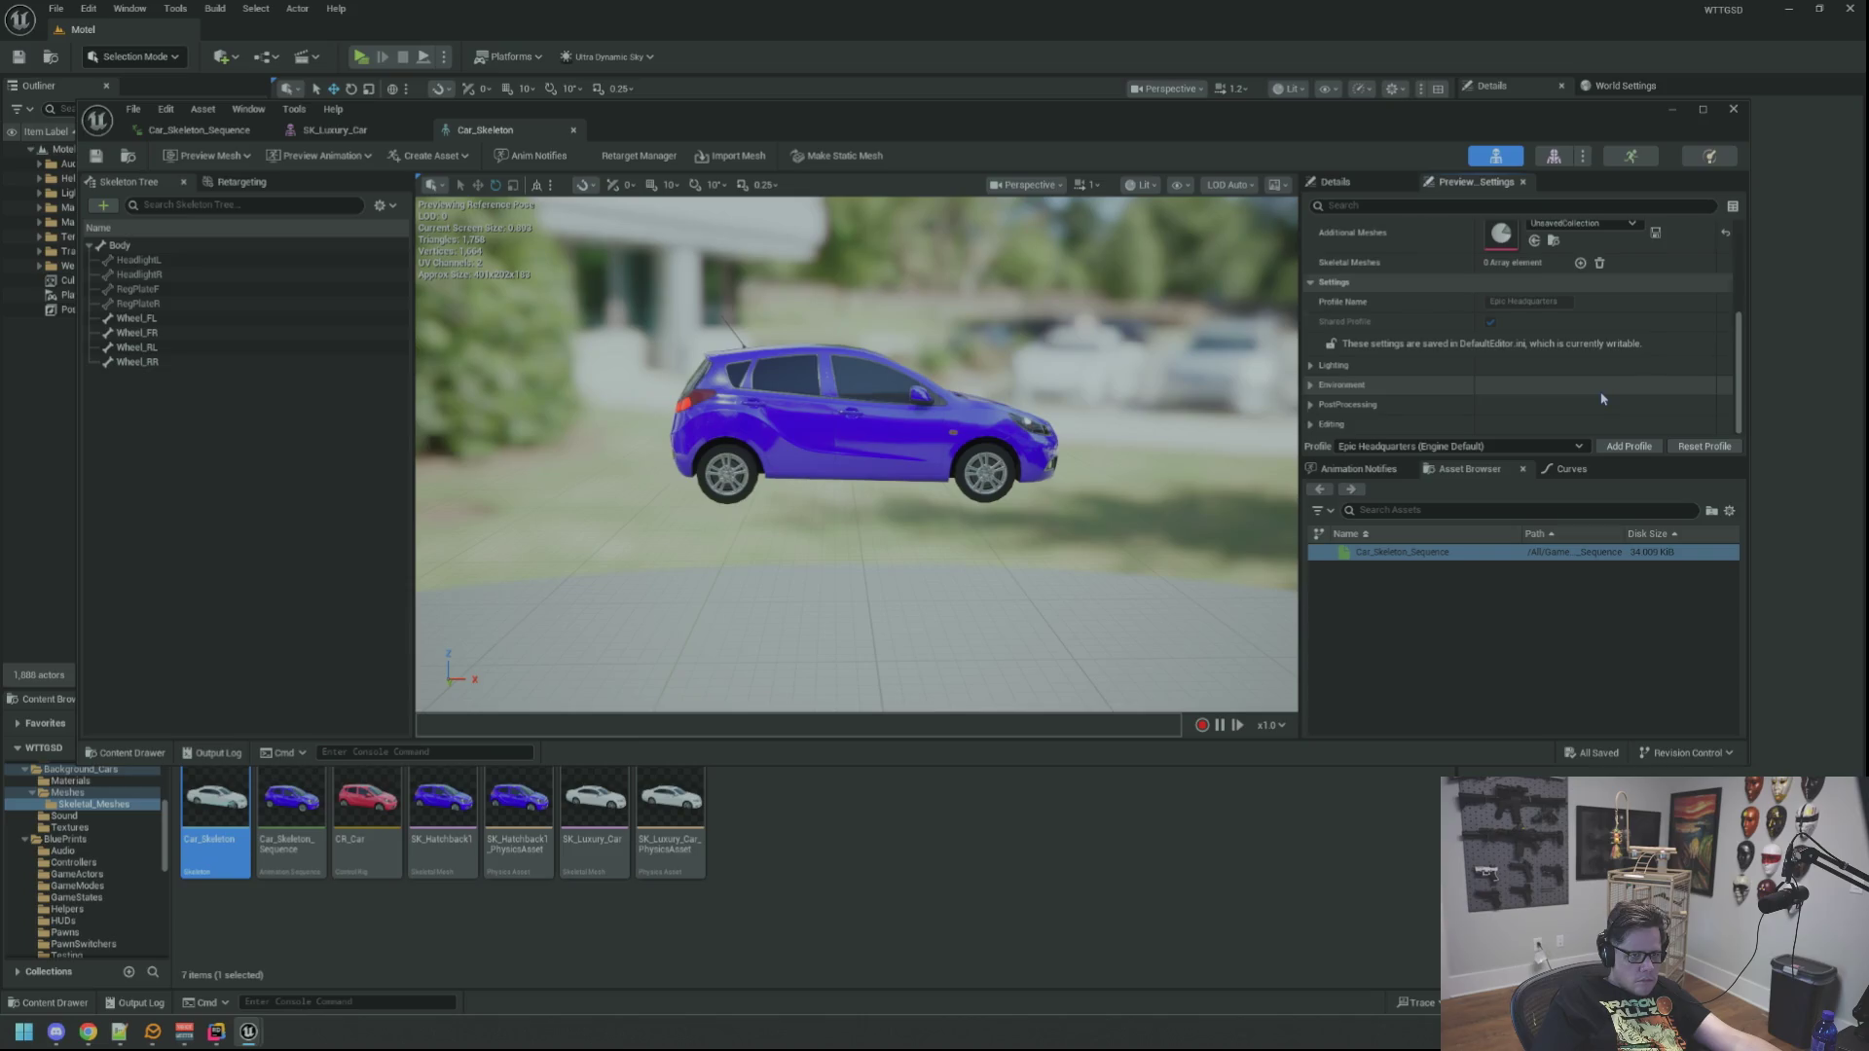
scroll(1604, 398, "up", 4)
Step: Switch the Preview Mesh back to SK_Luxury_Car and browse the notifies, curves and asset browser panels
left_click(1604, 288)
left_click(1613, 490)
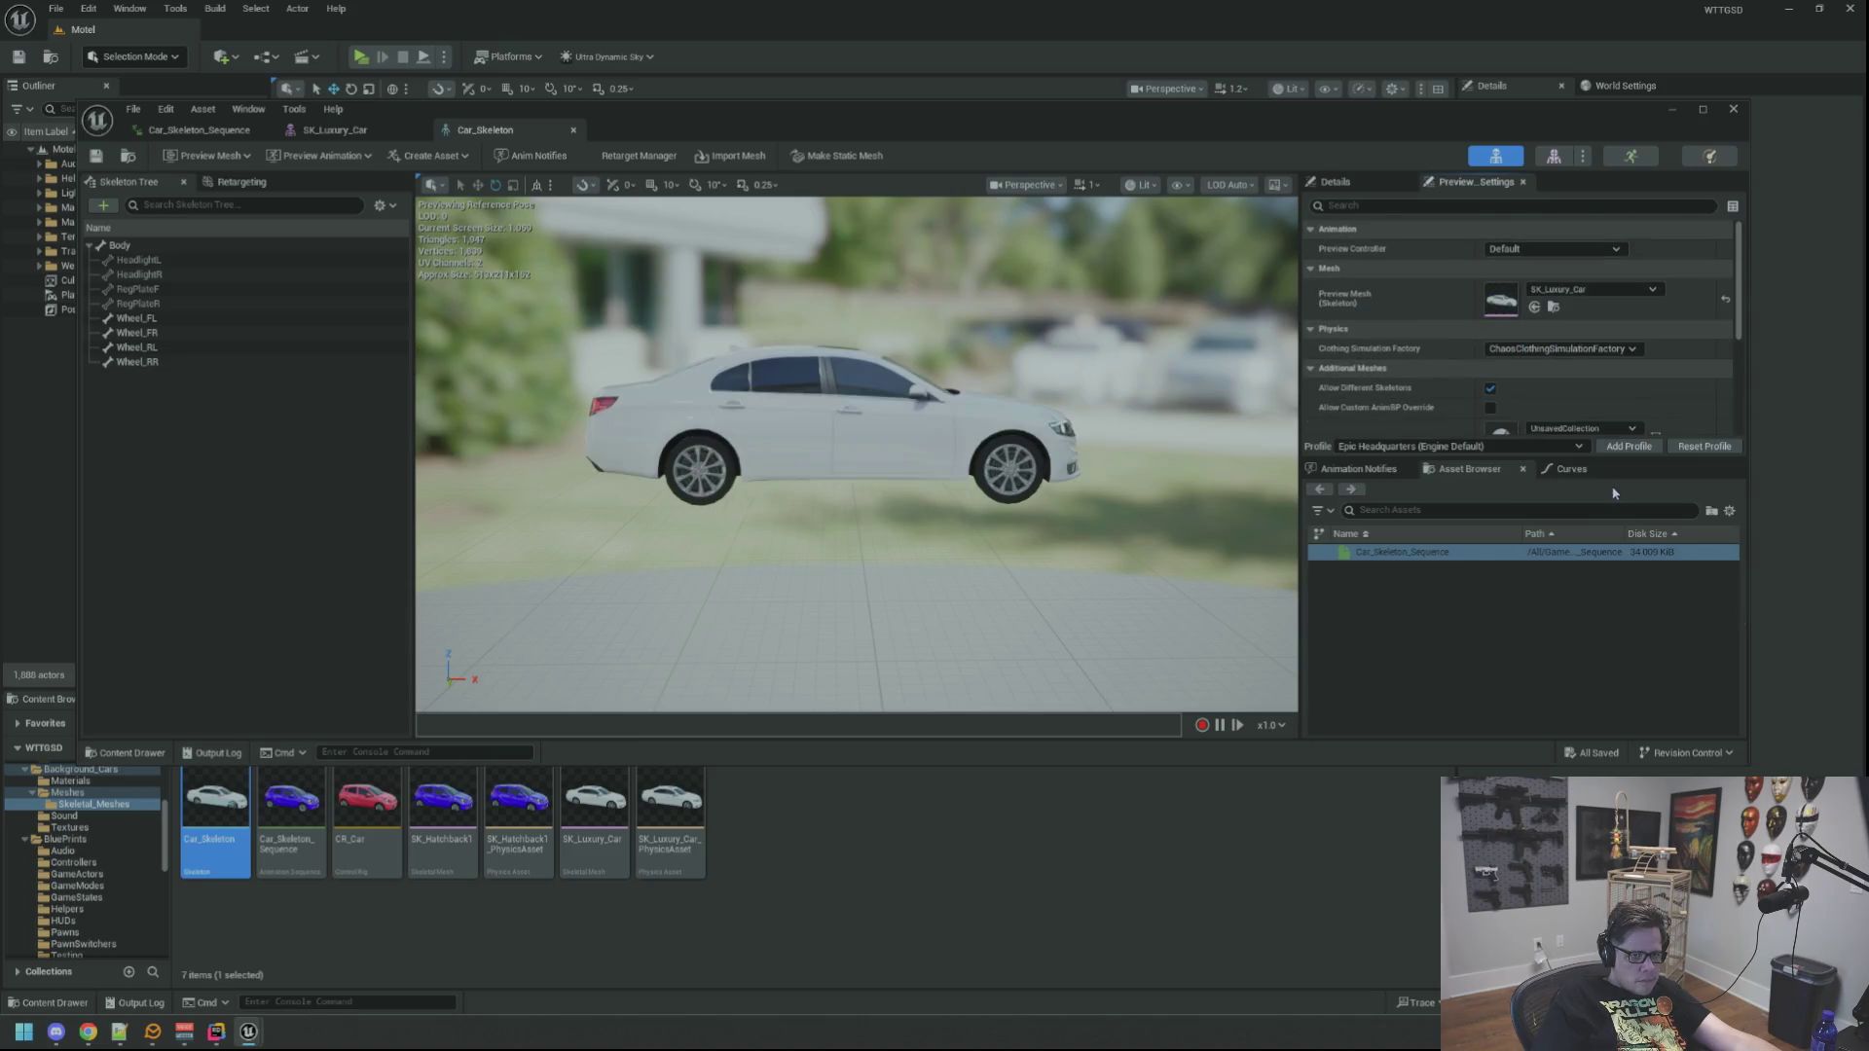
left_click_drag(918, 325, 829, 356)
left_click(1360, 469)
left_click(1465, 469)
left_click(1571, 471)
left_click(1465, 470)
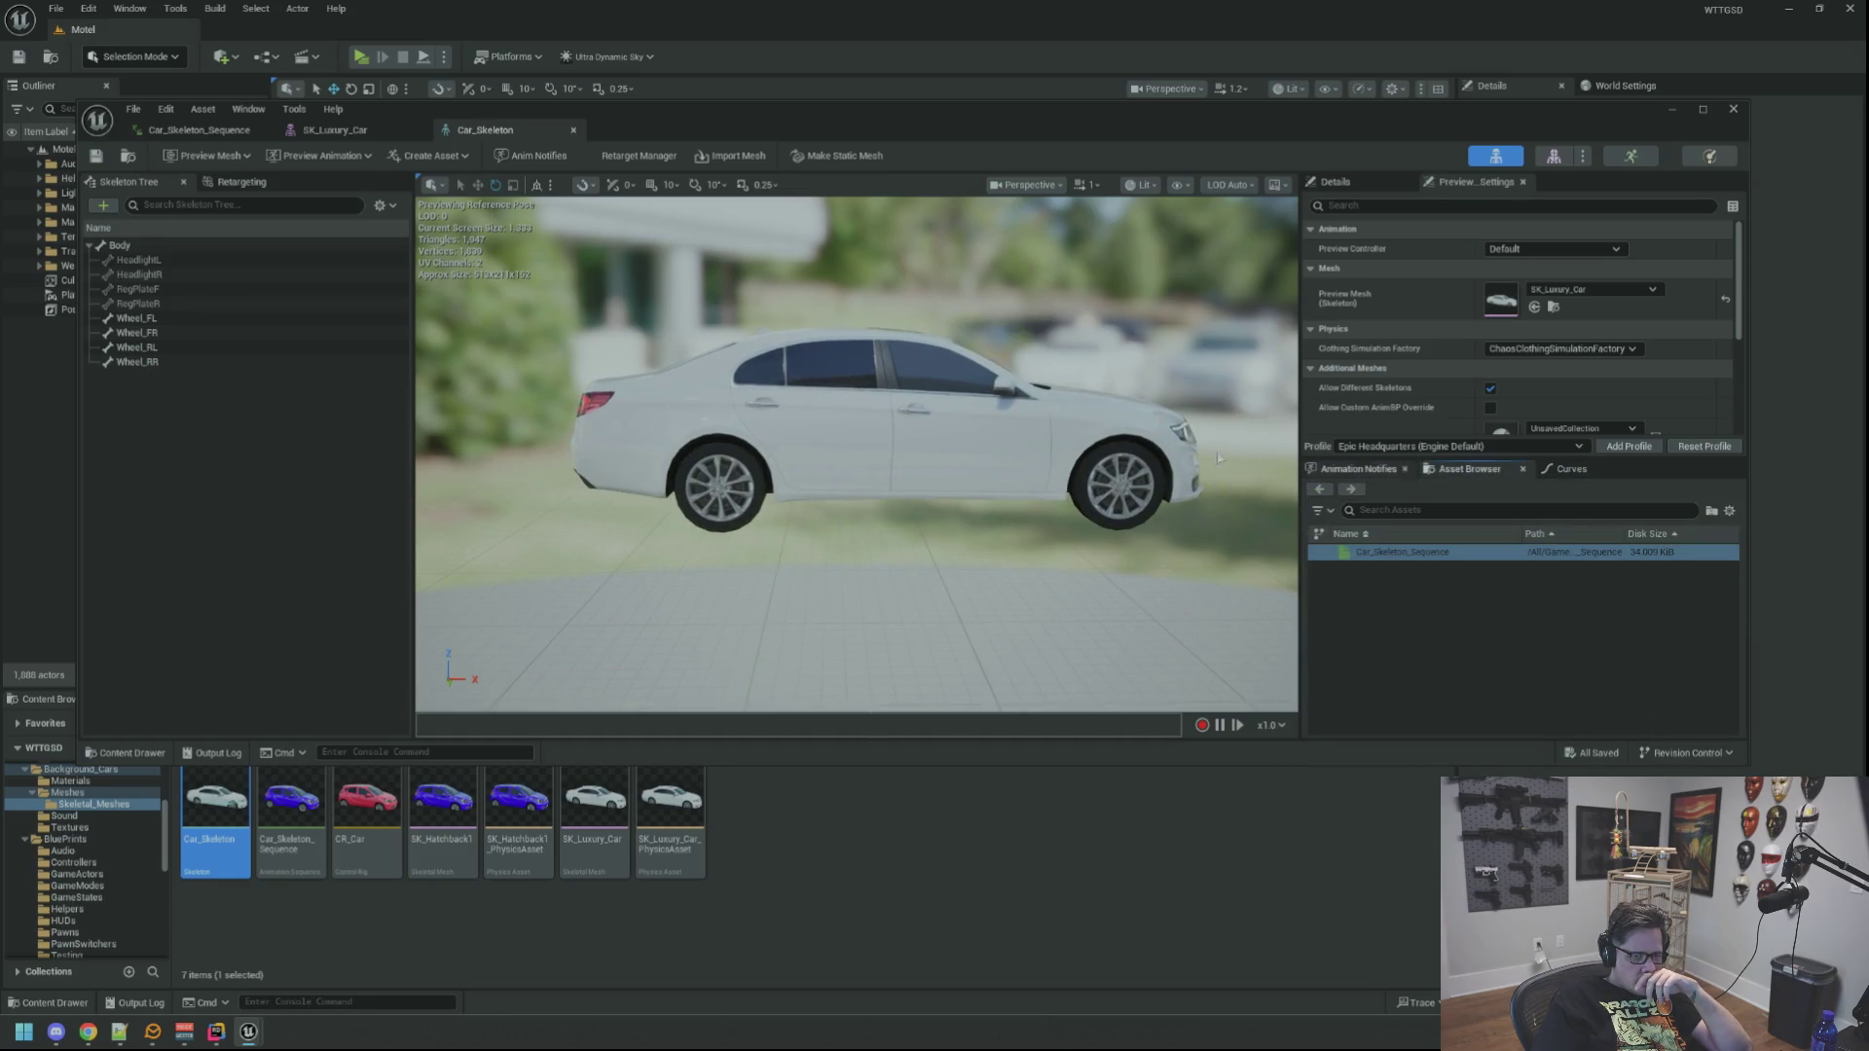
left_click_drag(741, 344, 742, 344)
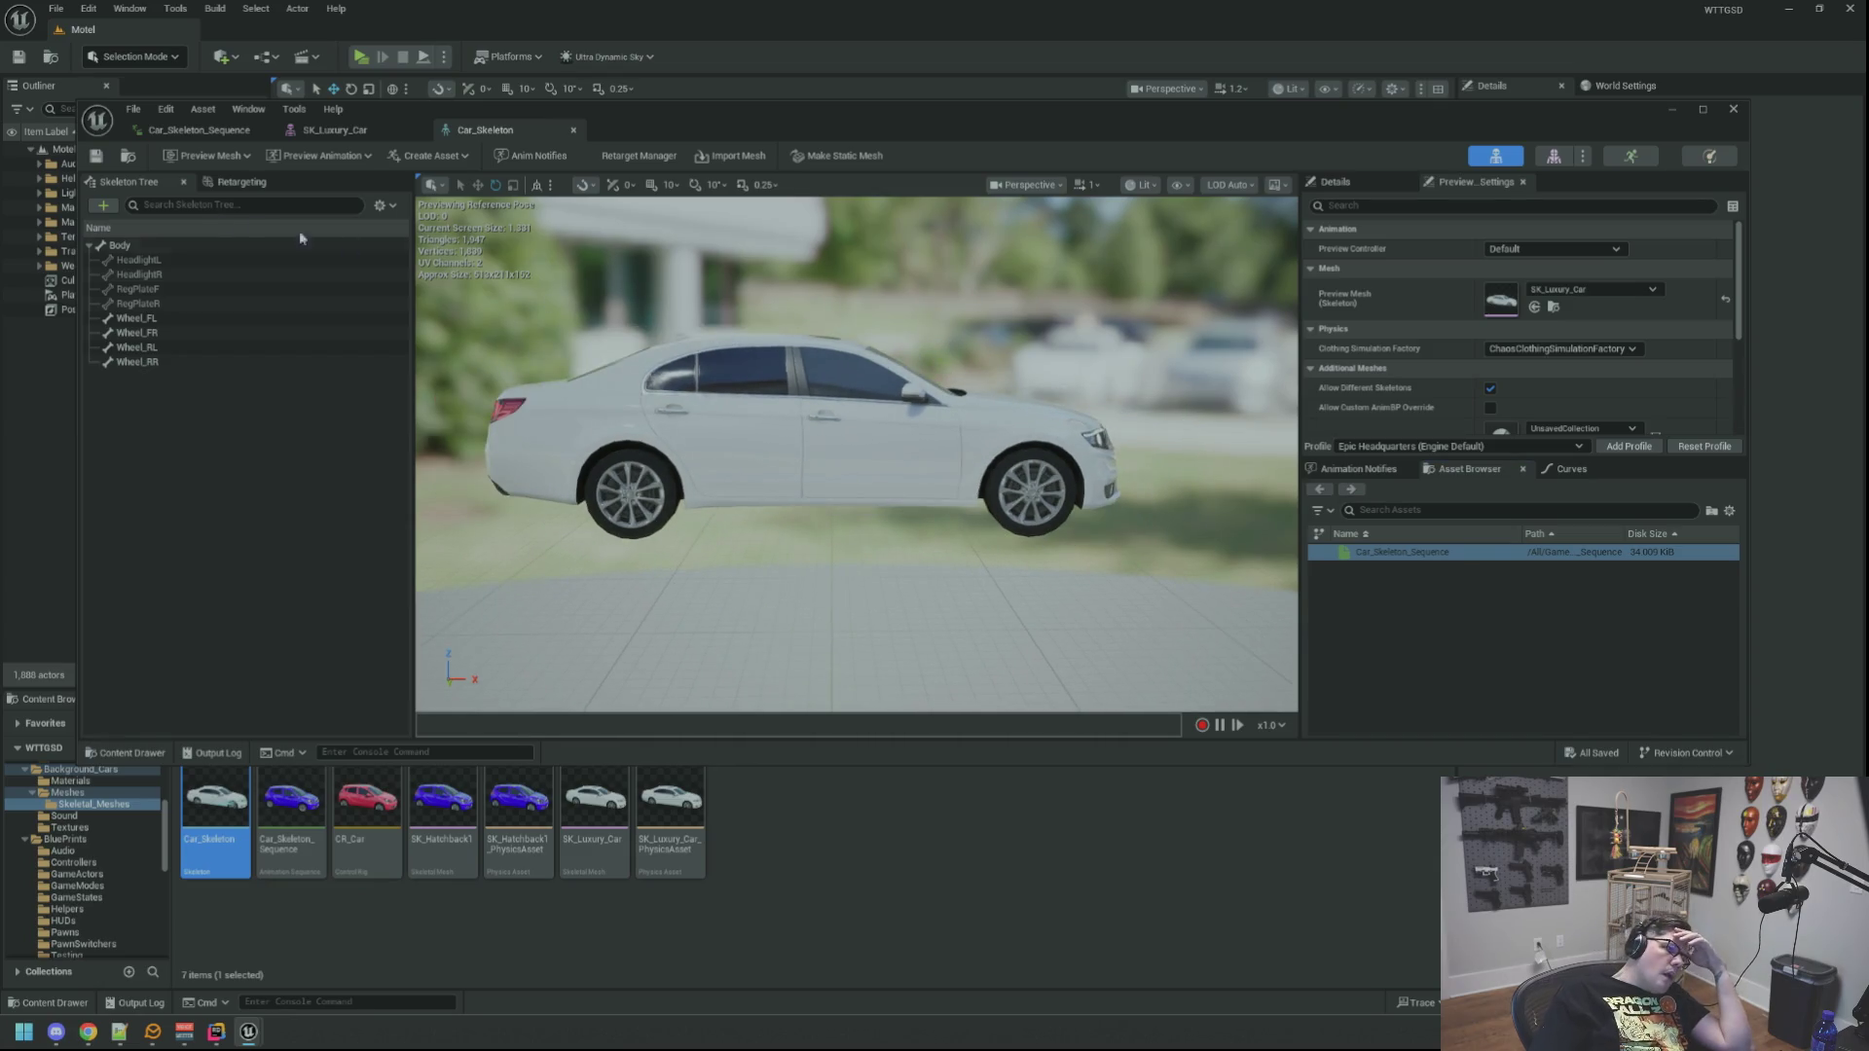
mouse_move(704, 513)
left_mouse_down()
mouse_move(719, 513)
mouse_move(697, 514)
left_mouse_up()
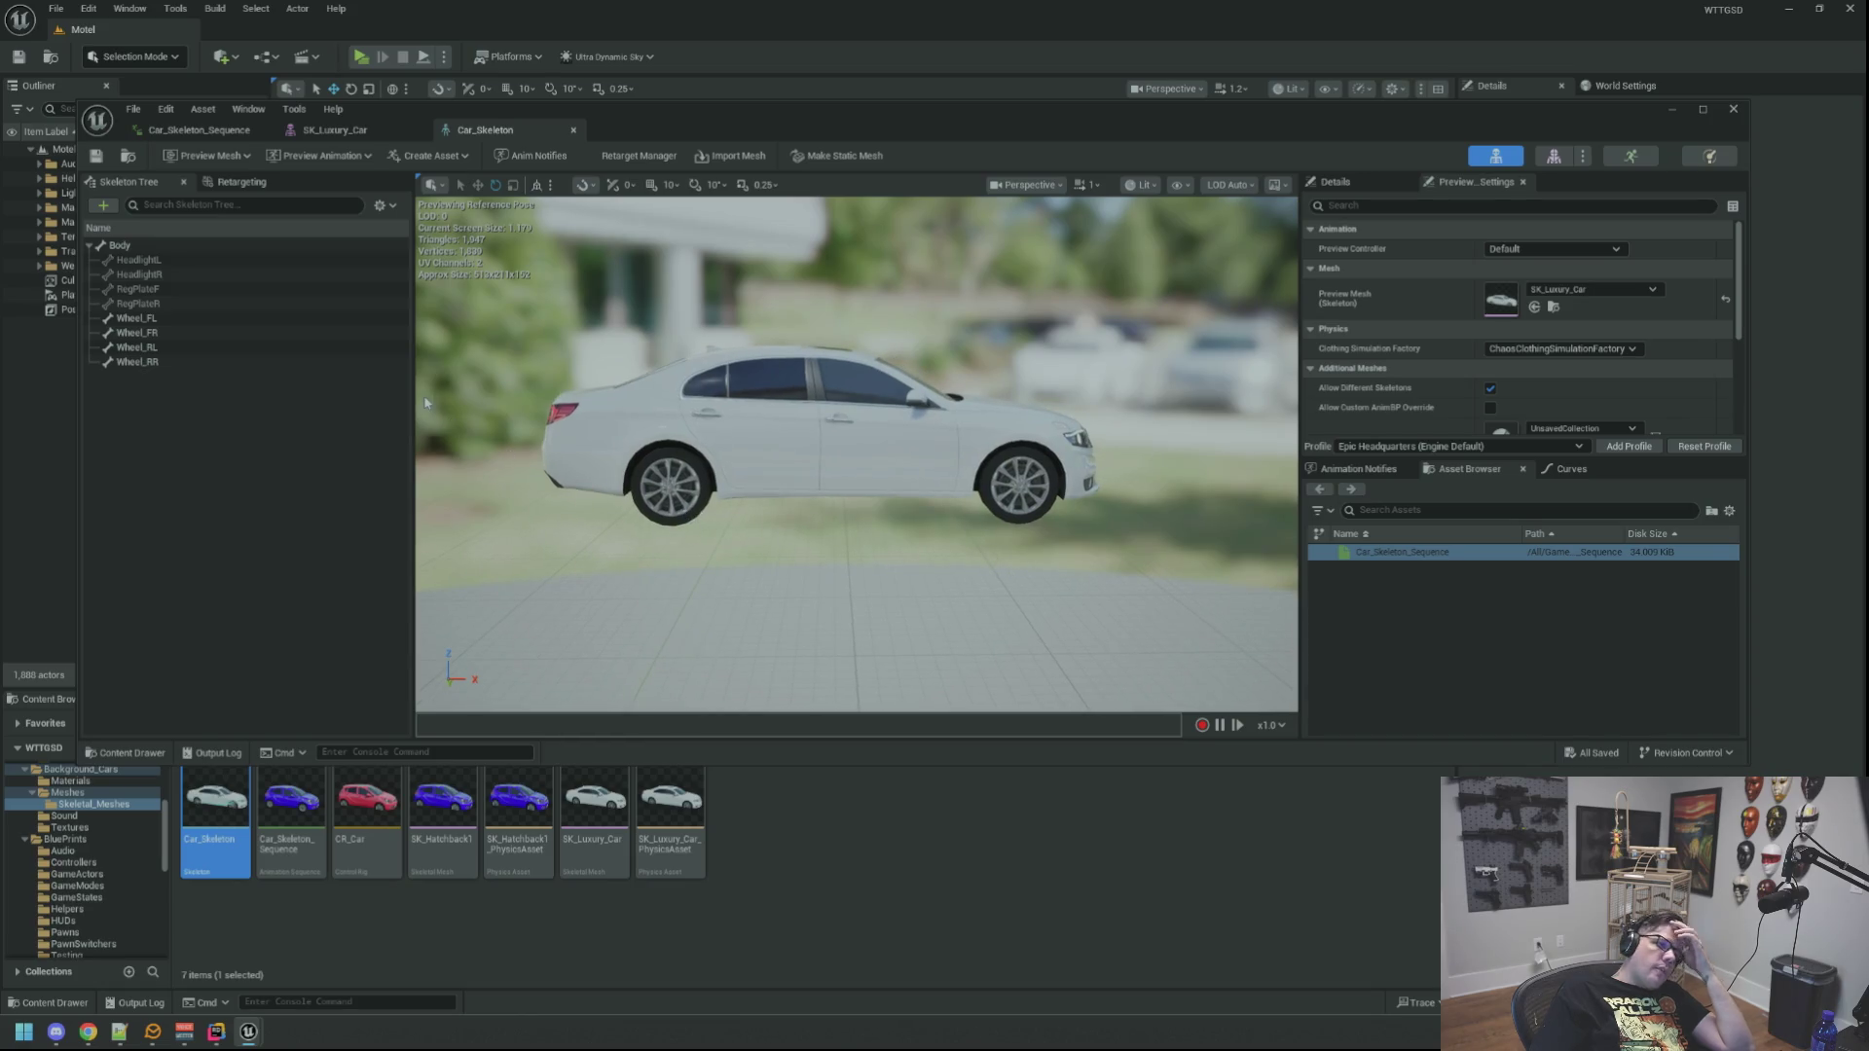
Step: Check the skeleton's retargeting settings, then return to the bone hierarchy and reframe the sedan
left_click(241, 182)
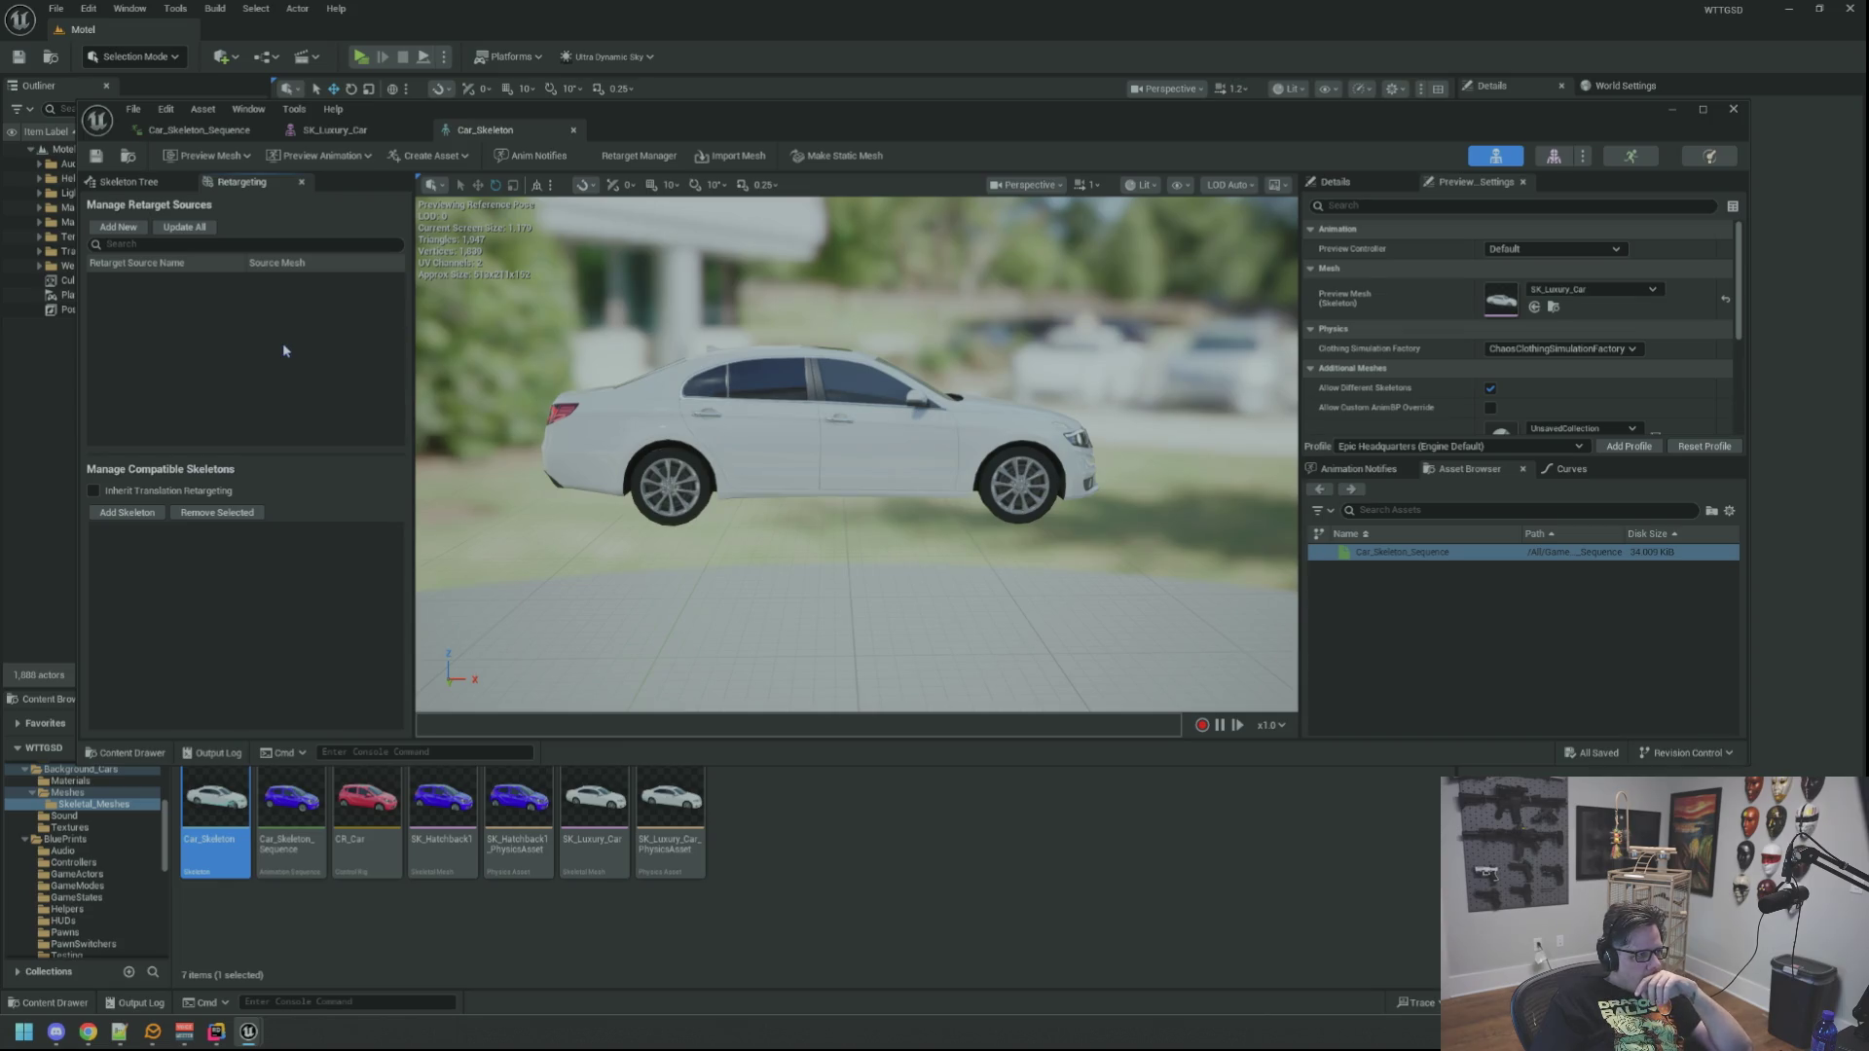
left_click(129, 182)
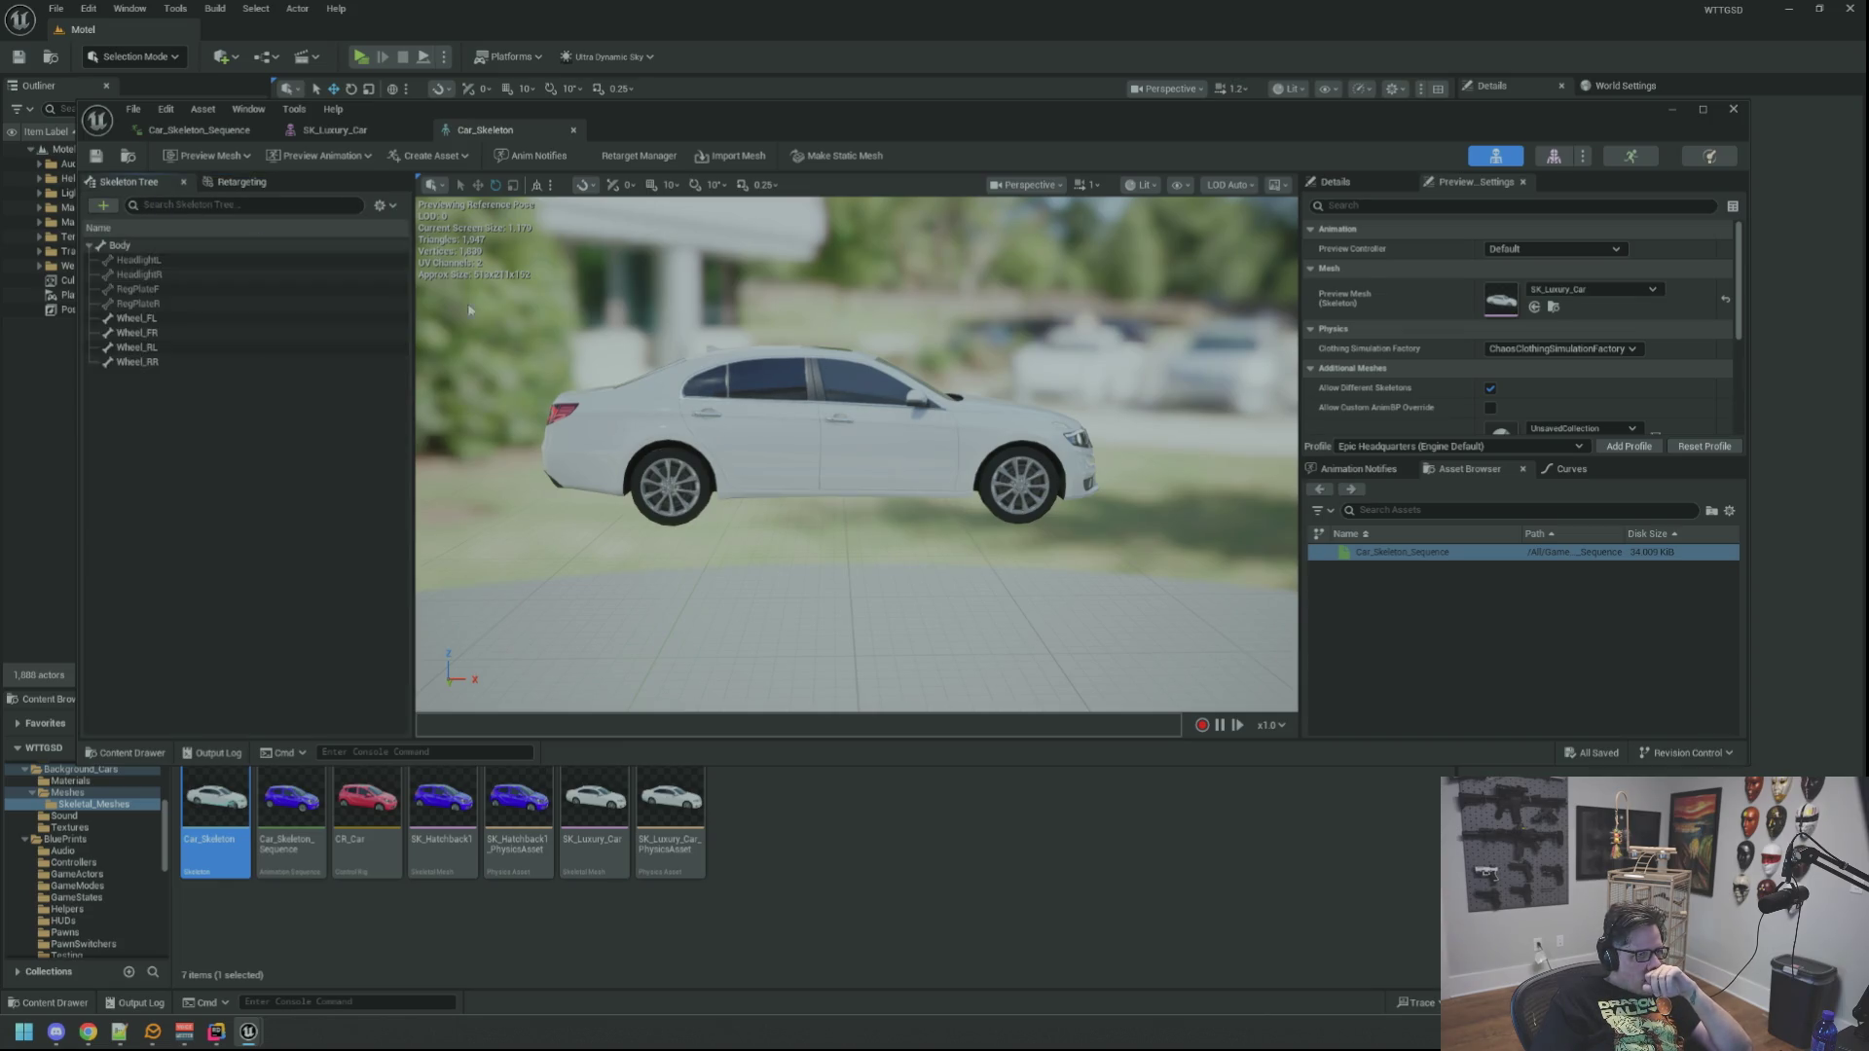
scroll(845, 432, "up", 3)
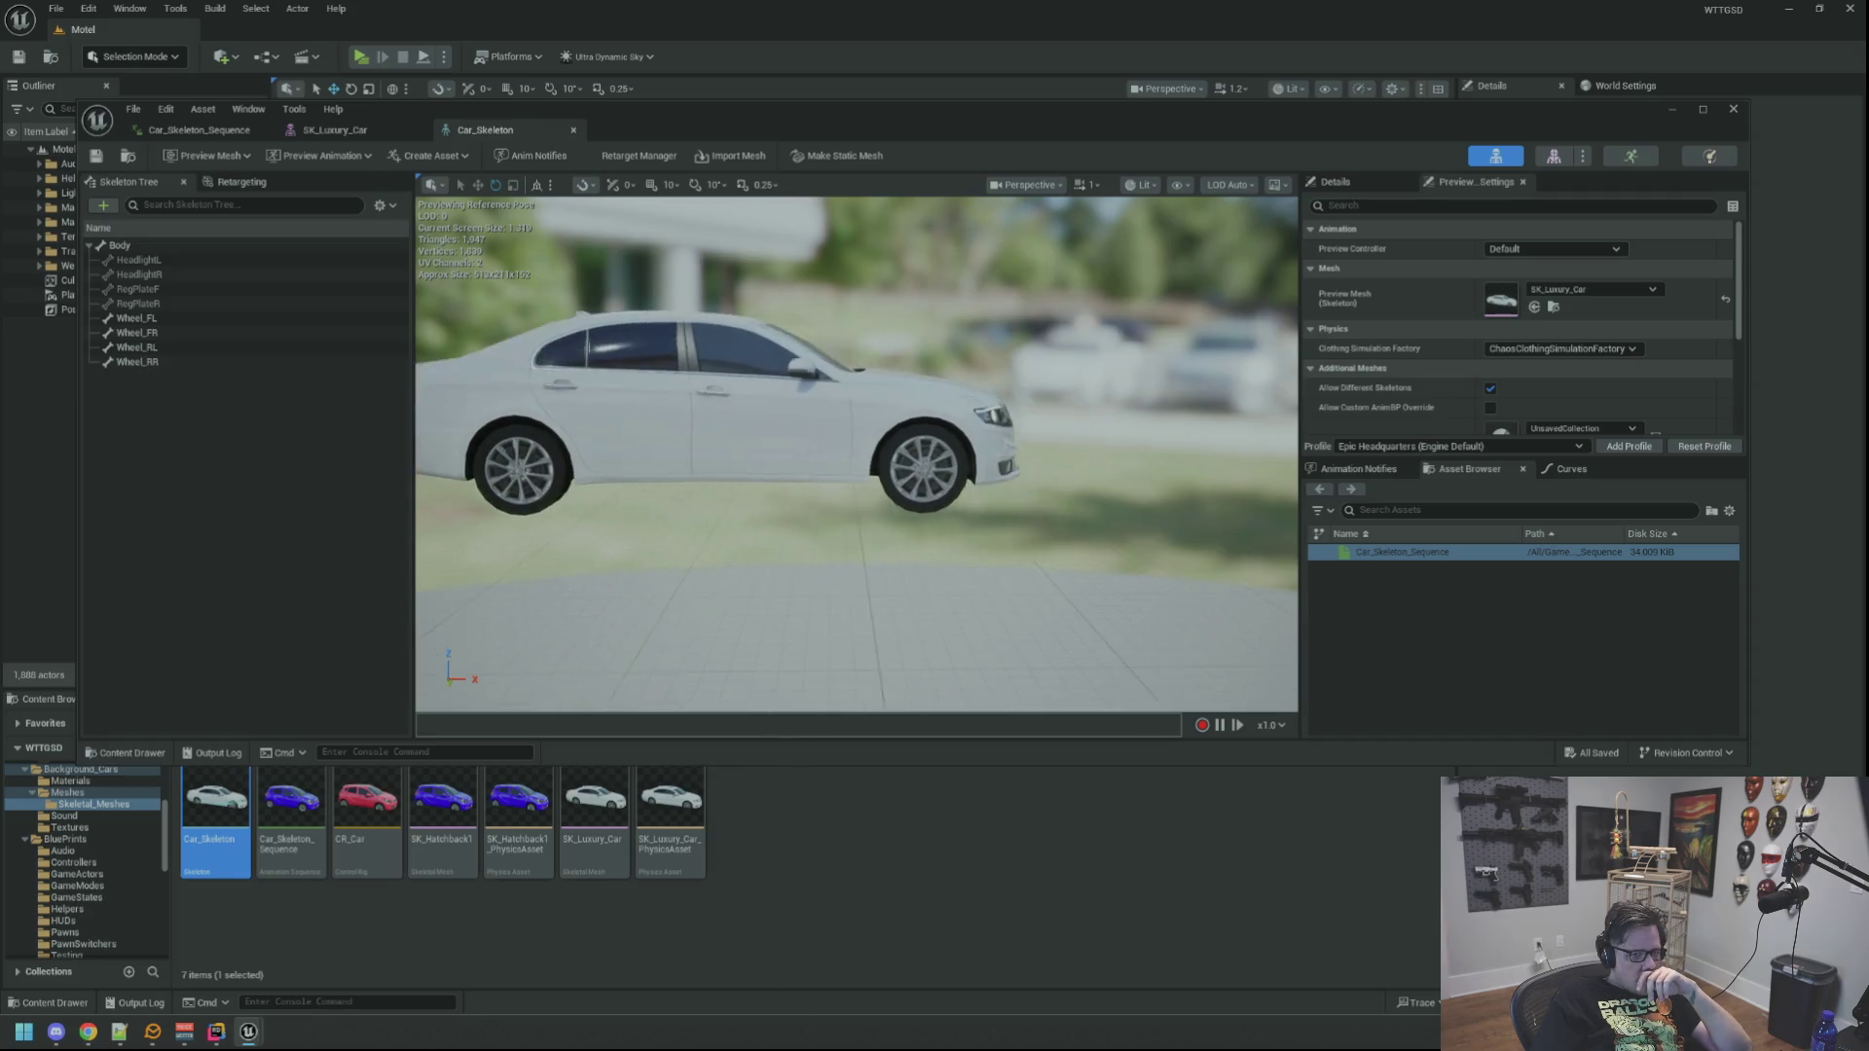
left_click_drag(848, 433, 803, 396)
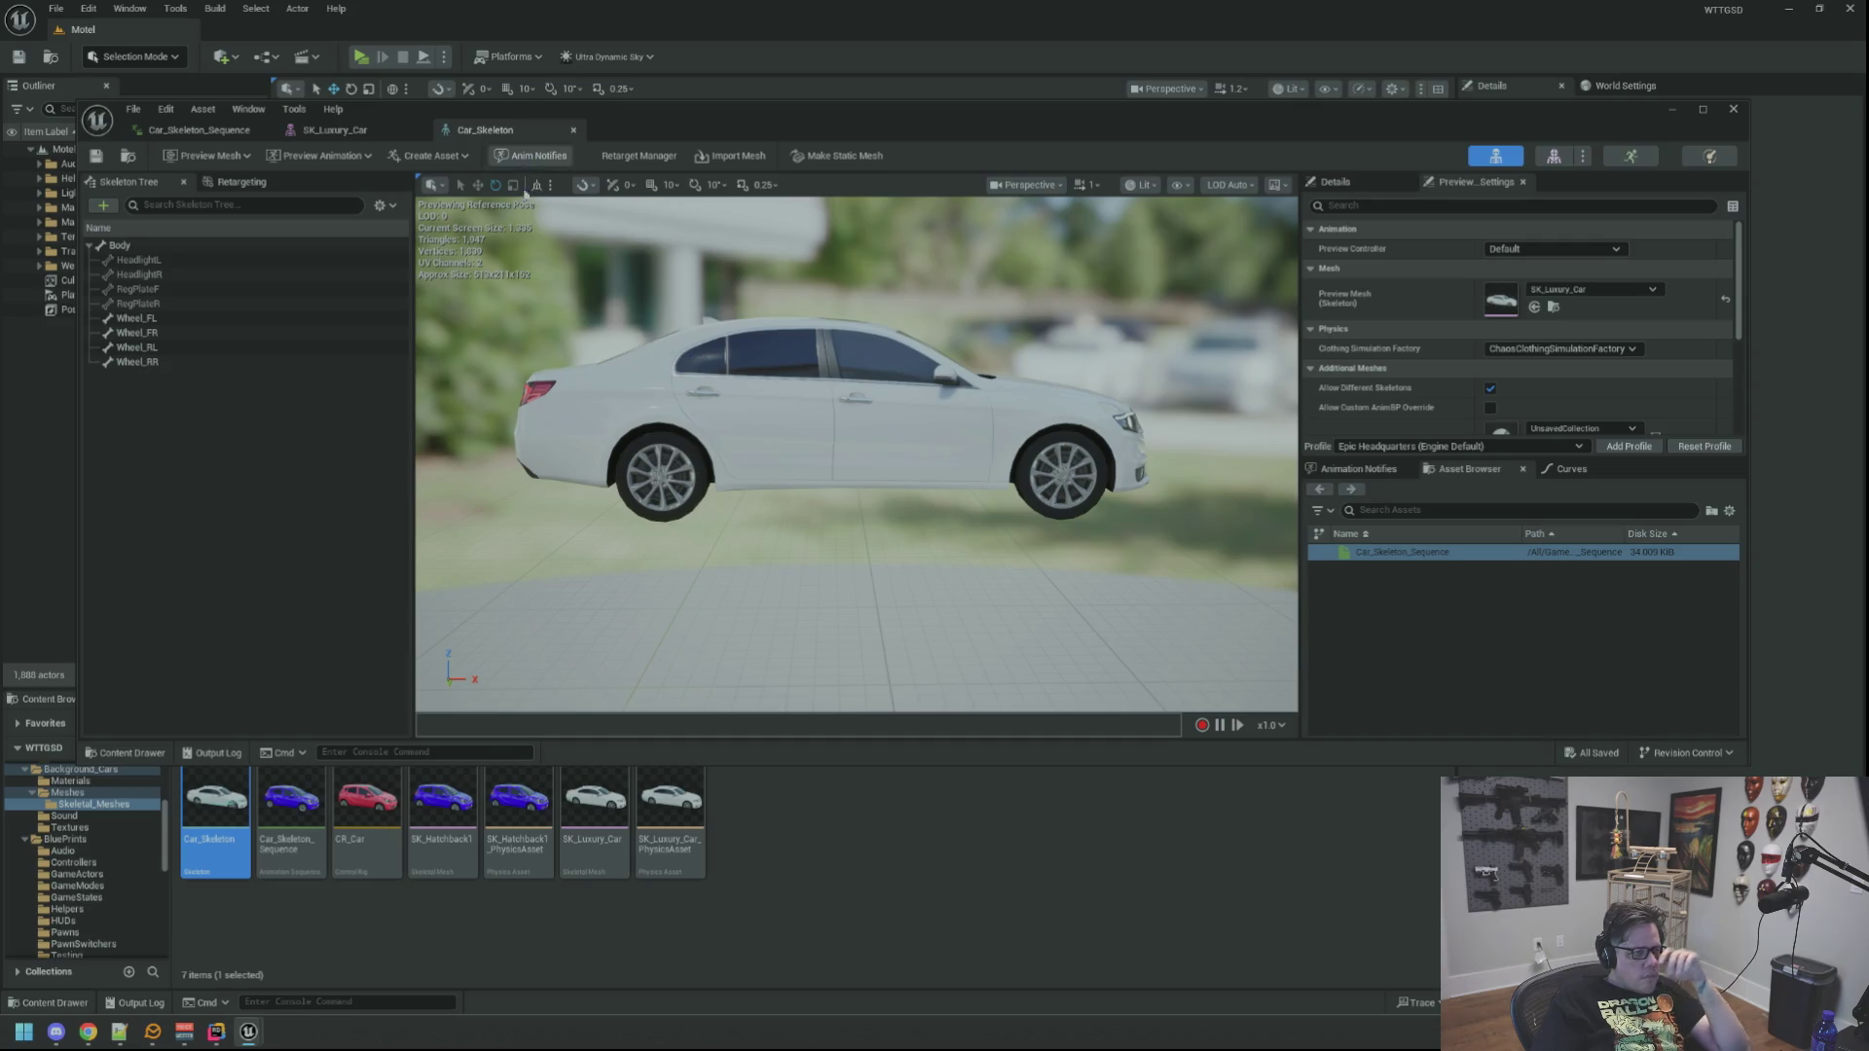
left_click_drag(605, 446, 550, 432)
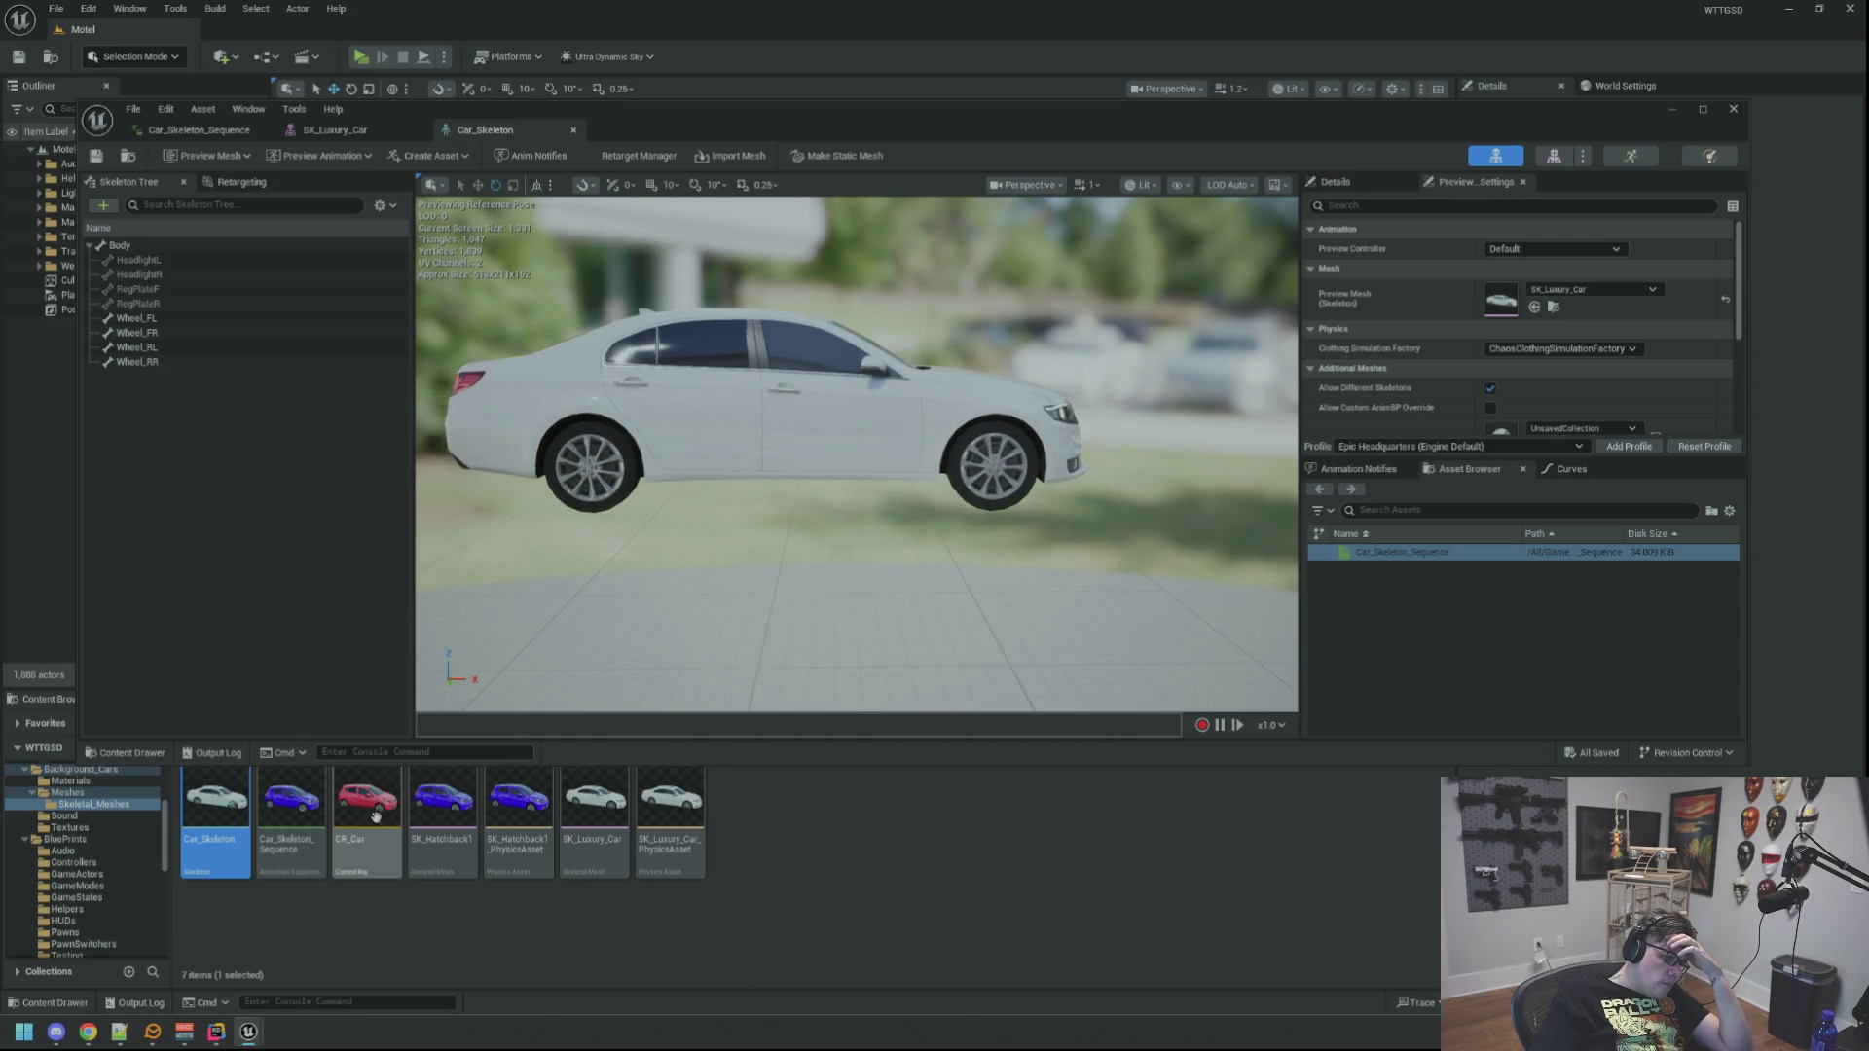
left_click(292, 813)
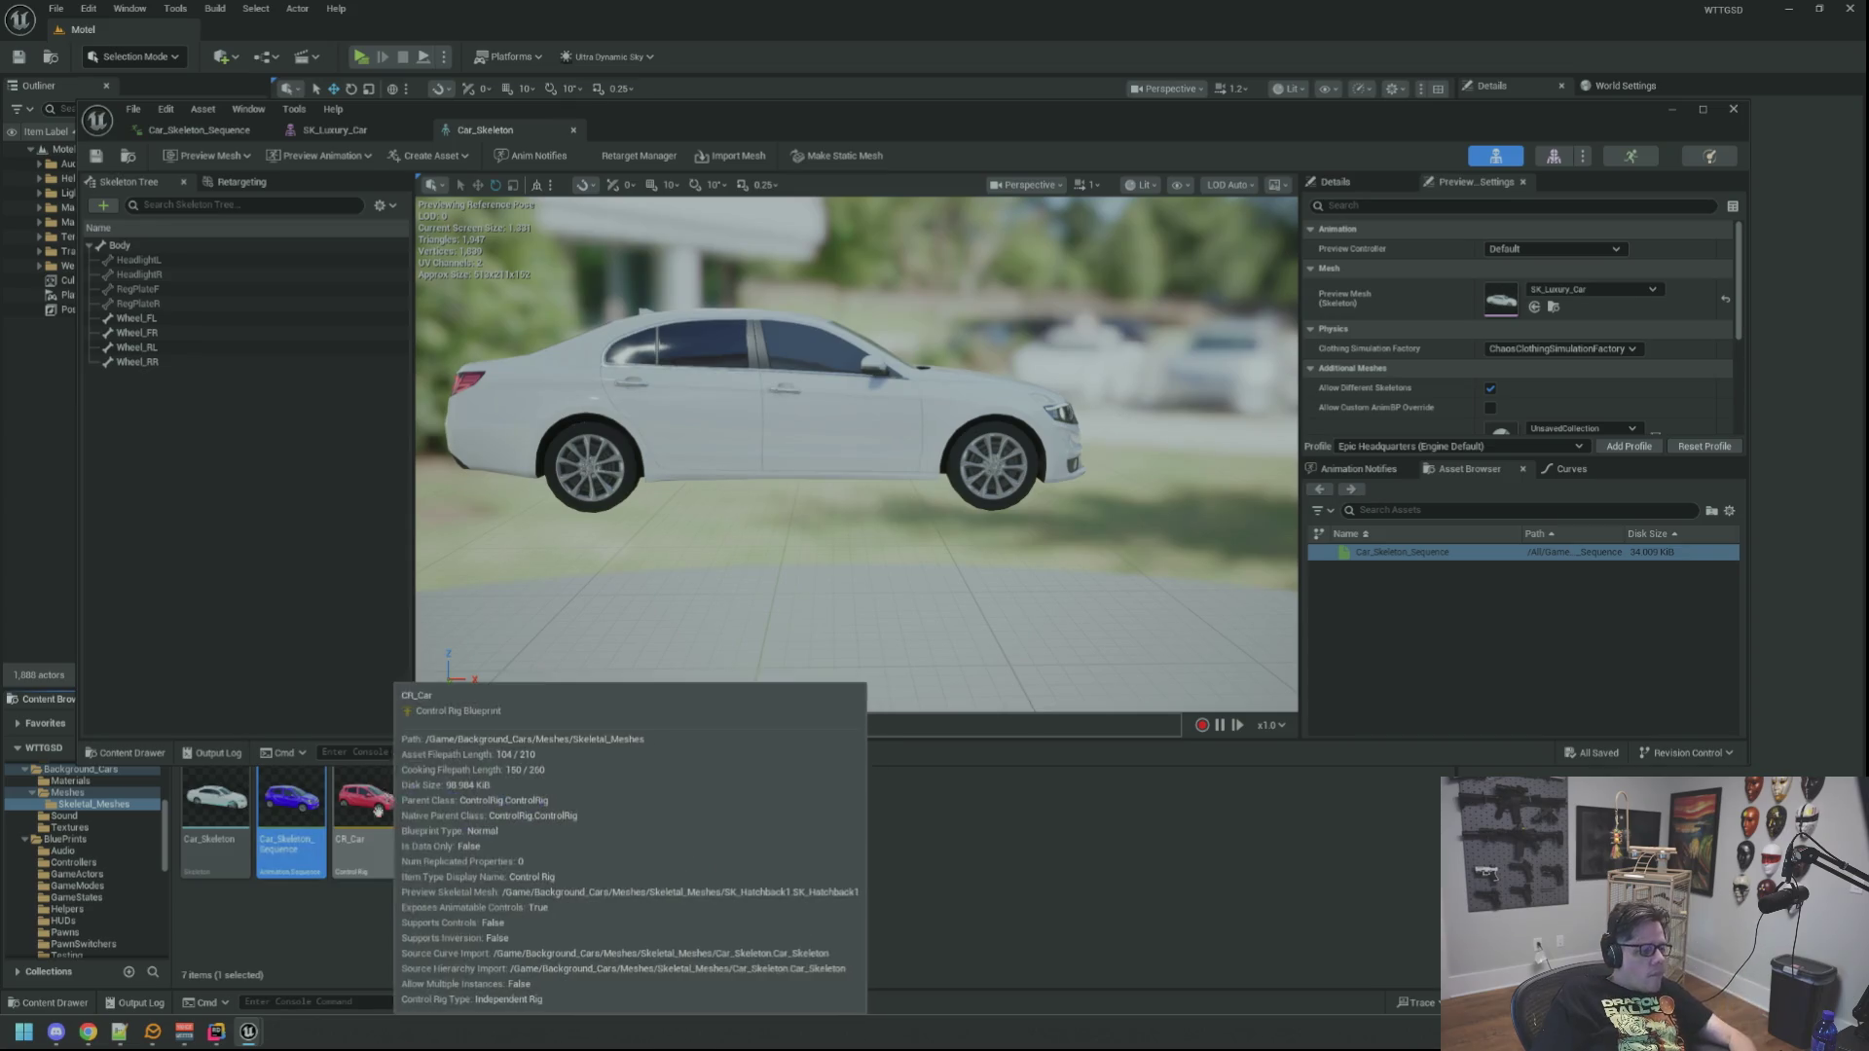
Step: Duplicate Car_Skeleton_Sequence as Car_Skeleton_Sequence1 and open it in the animation editor
key("ctrl+d")
key("Return")
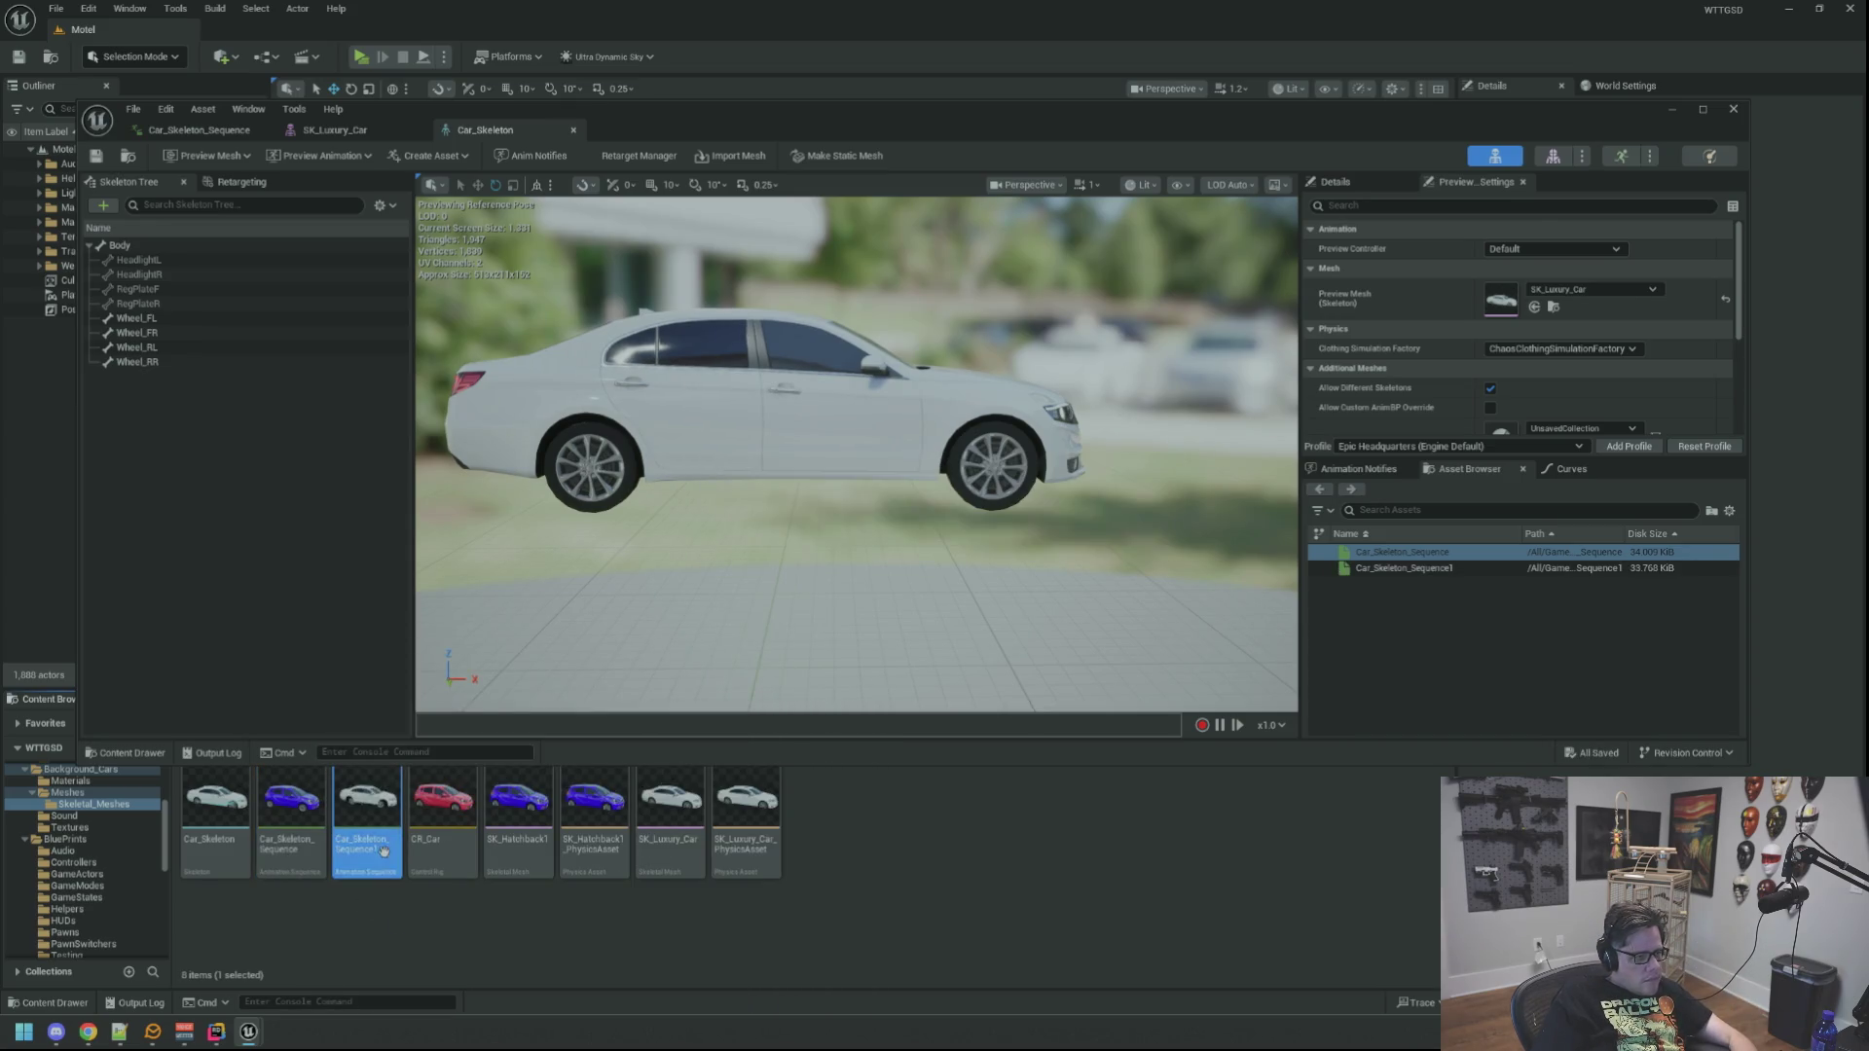
key("Return")
scroll(854, 434, "down", 3)
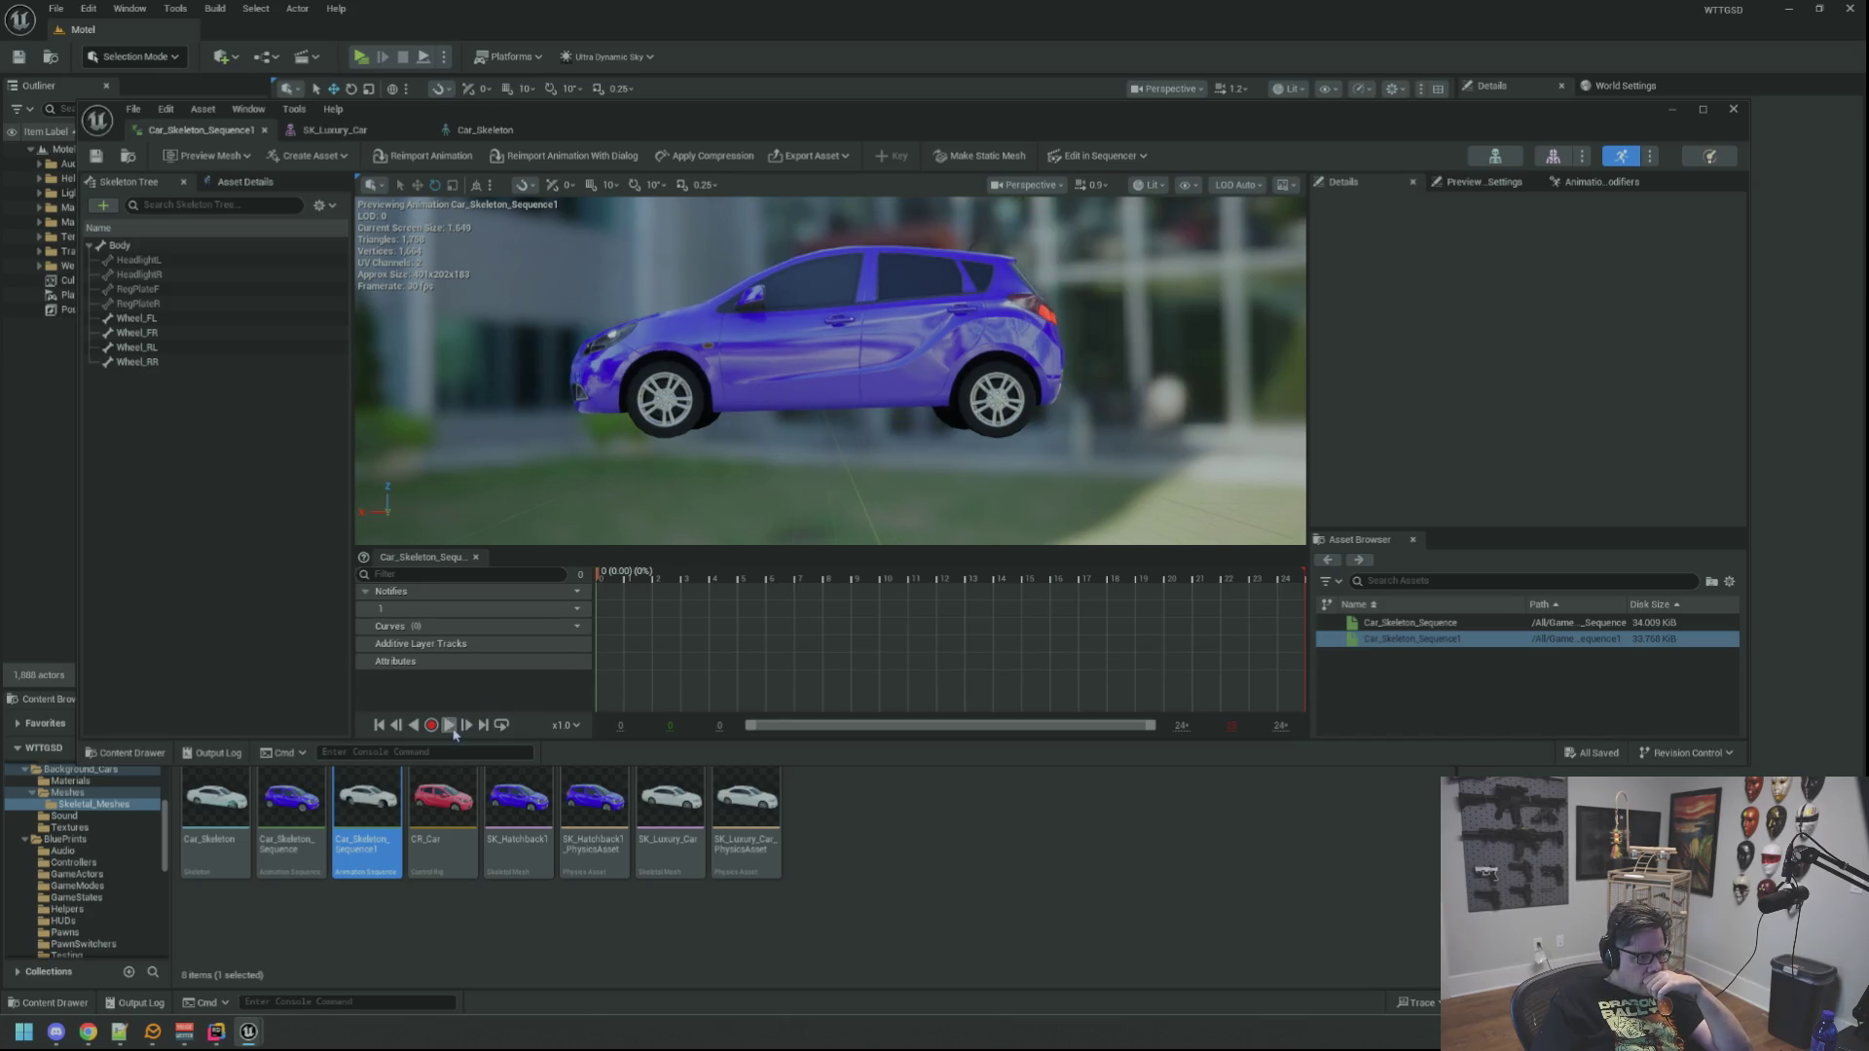
left_click(452, 728)
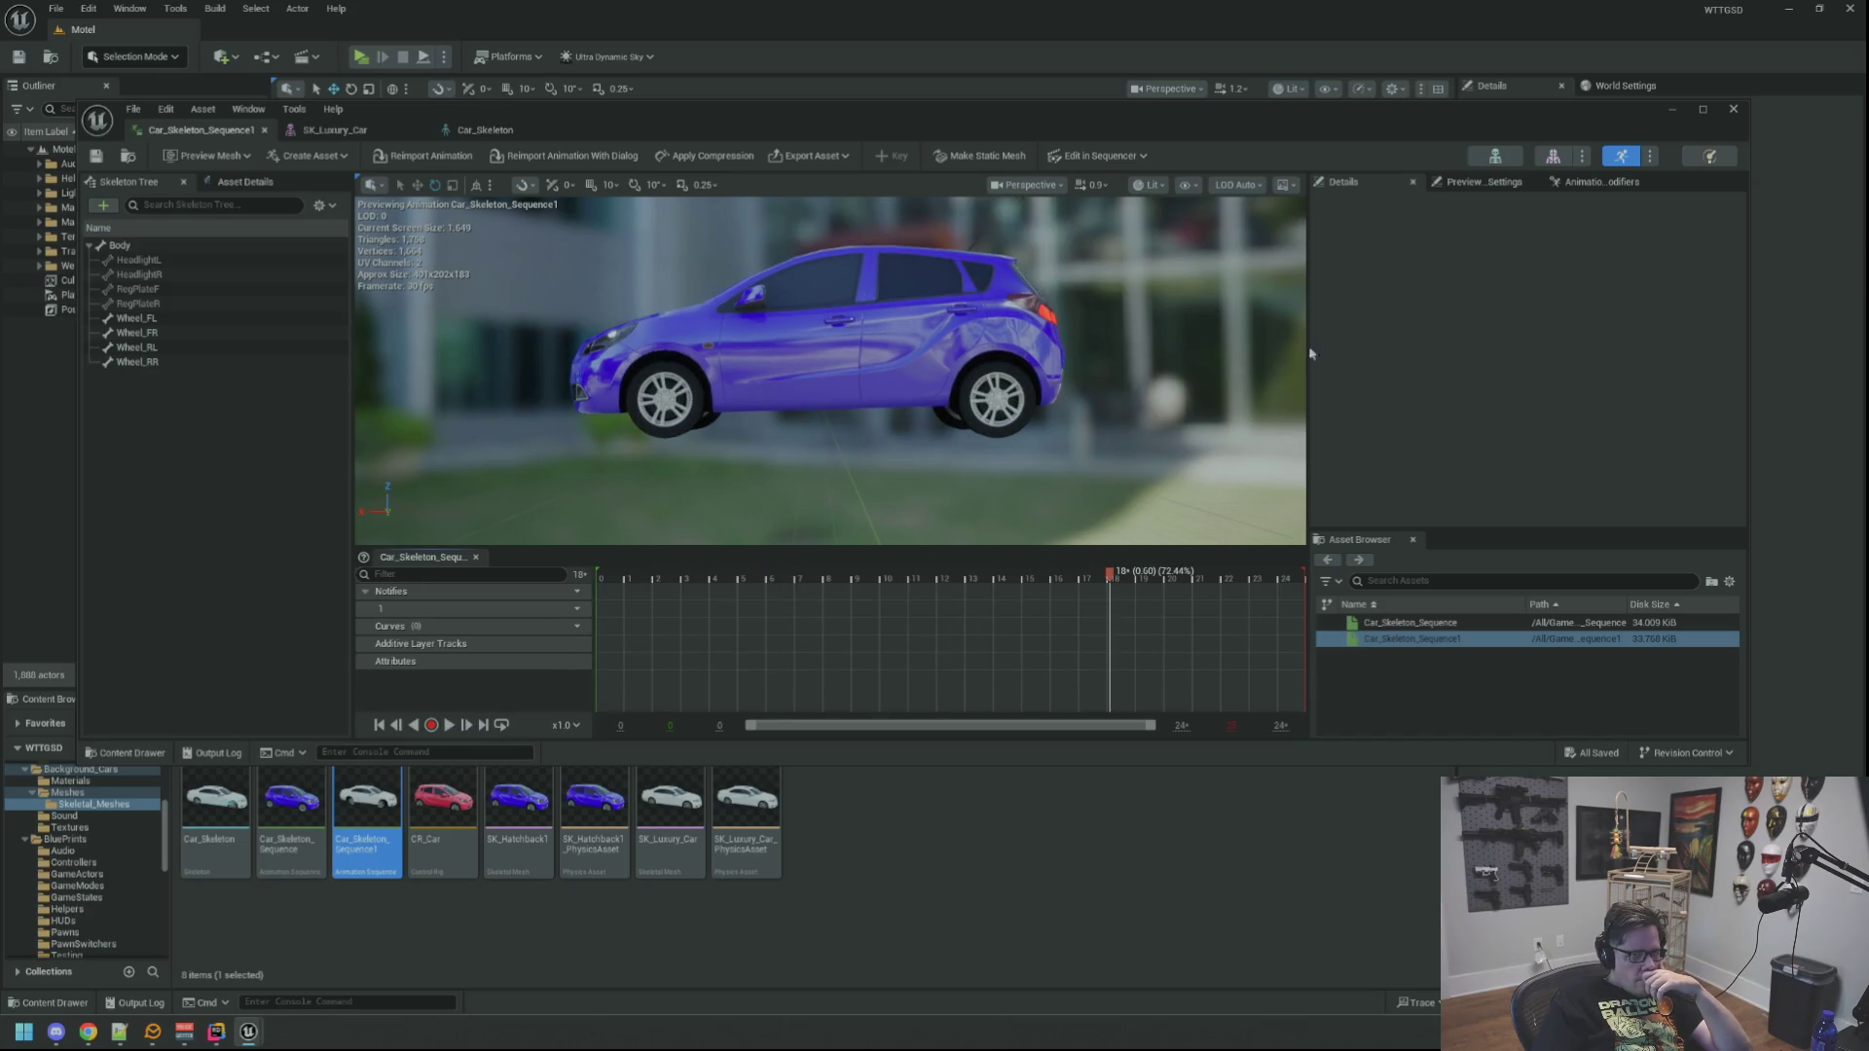
Step: Set the Preview Mesh to SK_Luxury_Car, play the animation, and stop at frame 6
left_click(1470, 185)
left_click(1596, 289)
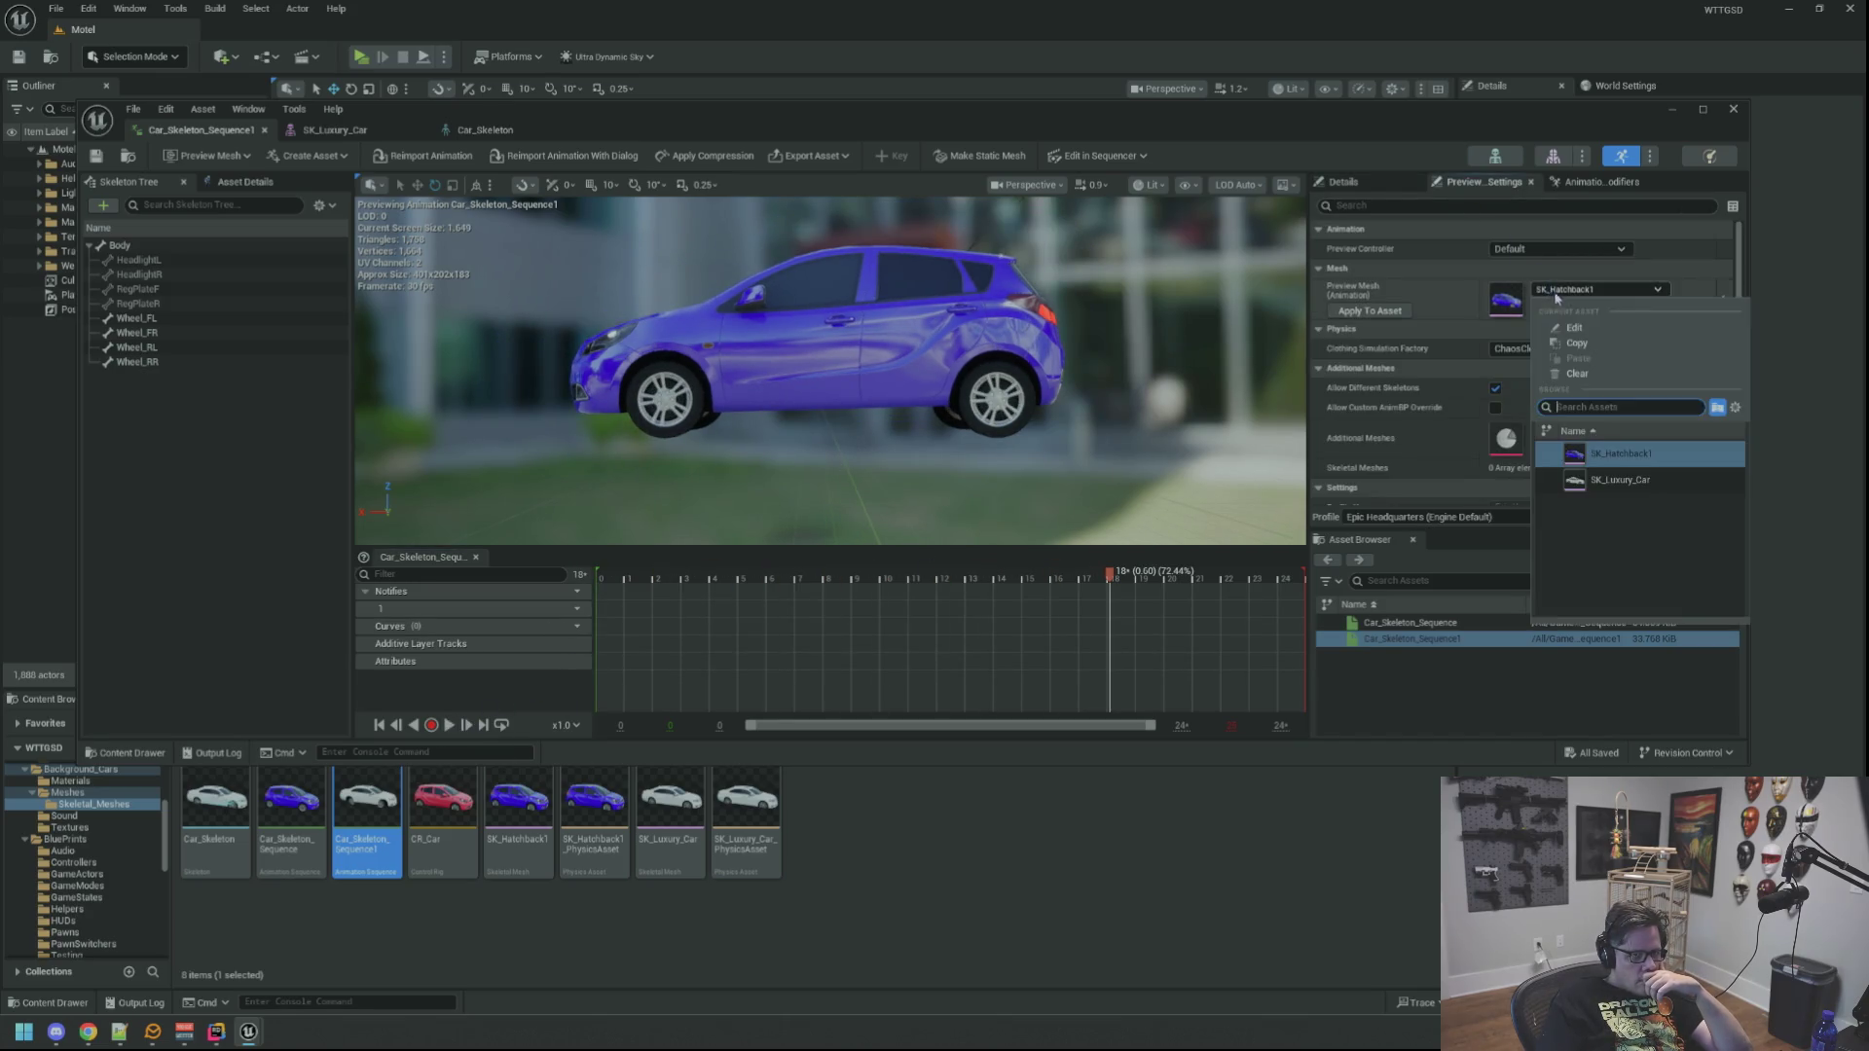
left_click(1584, 500)
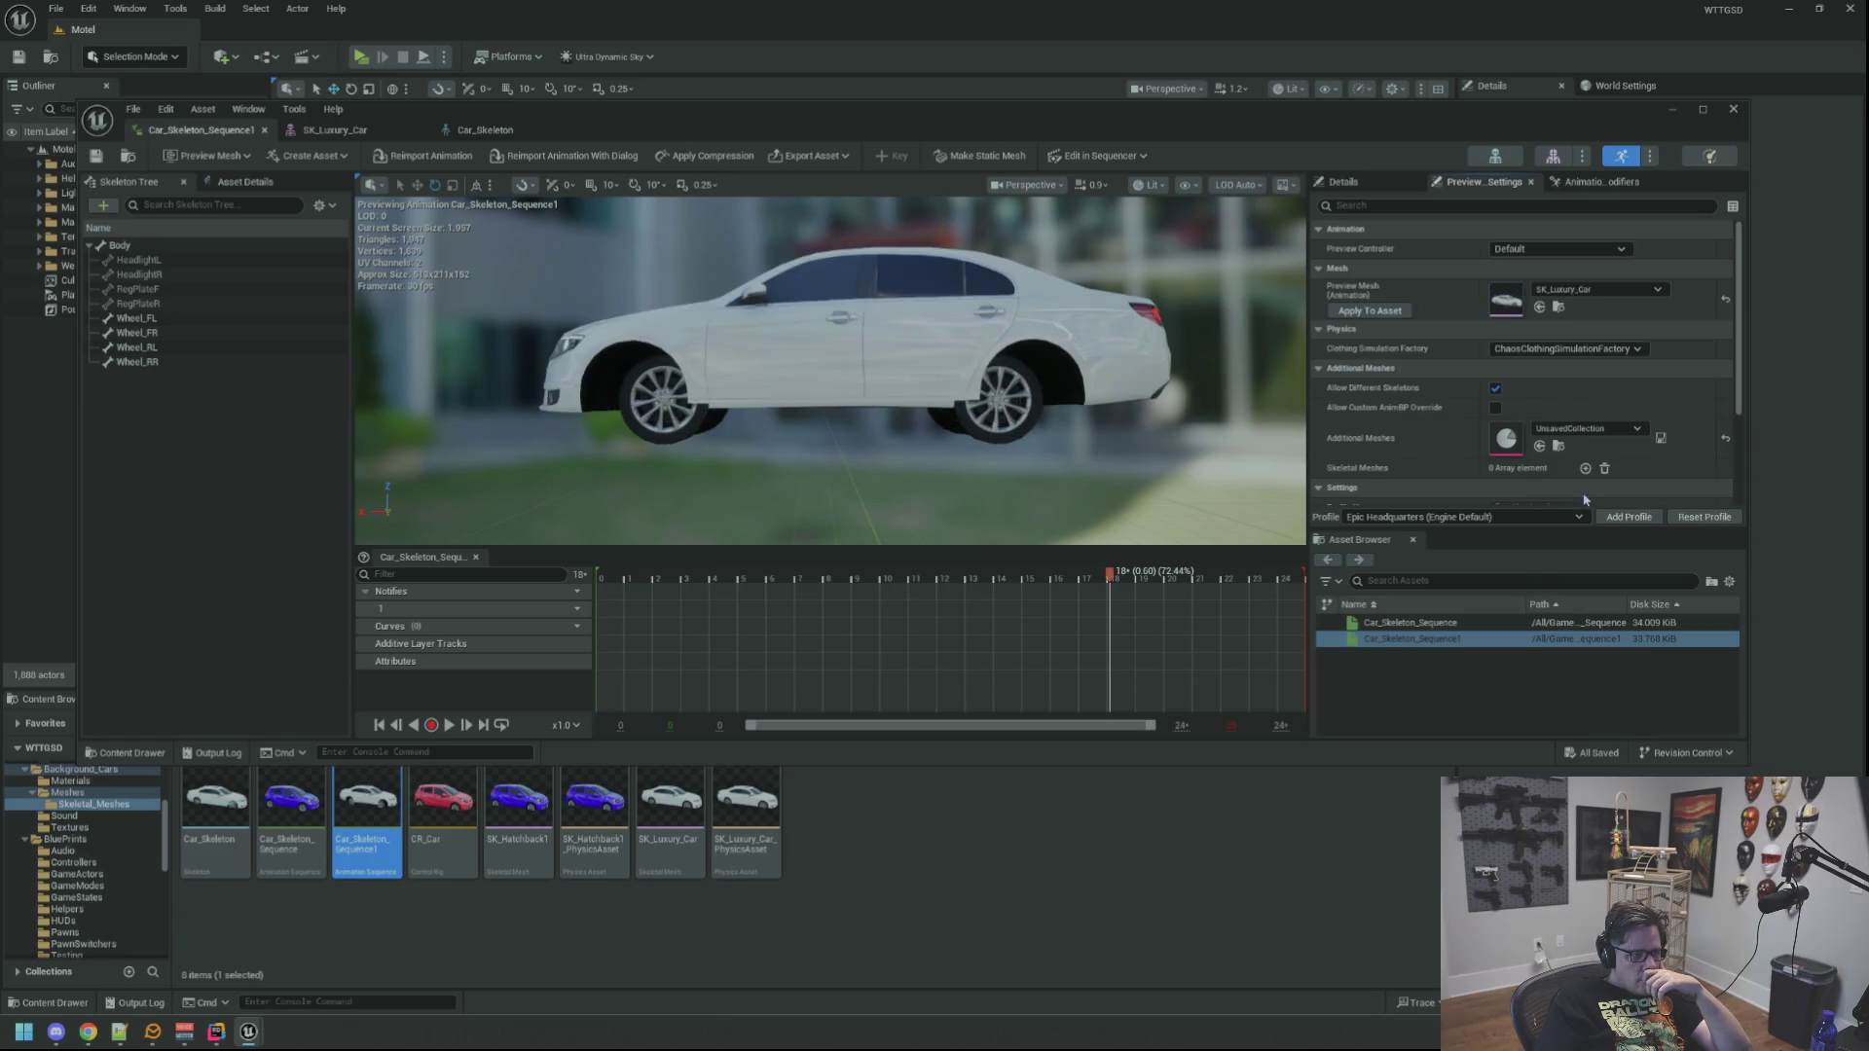
left_click(450, 726)
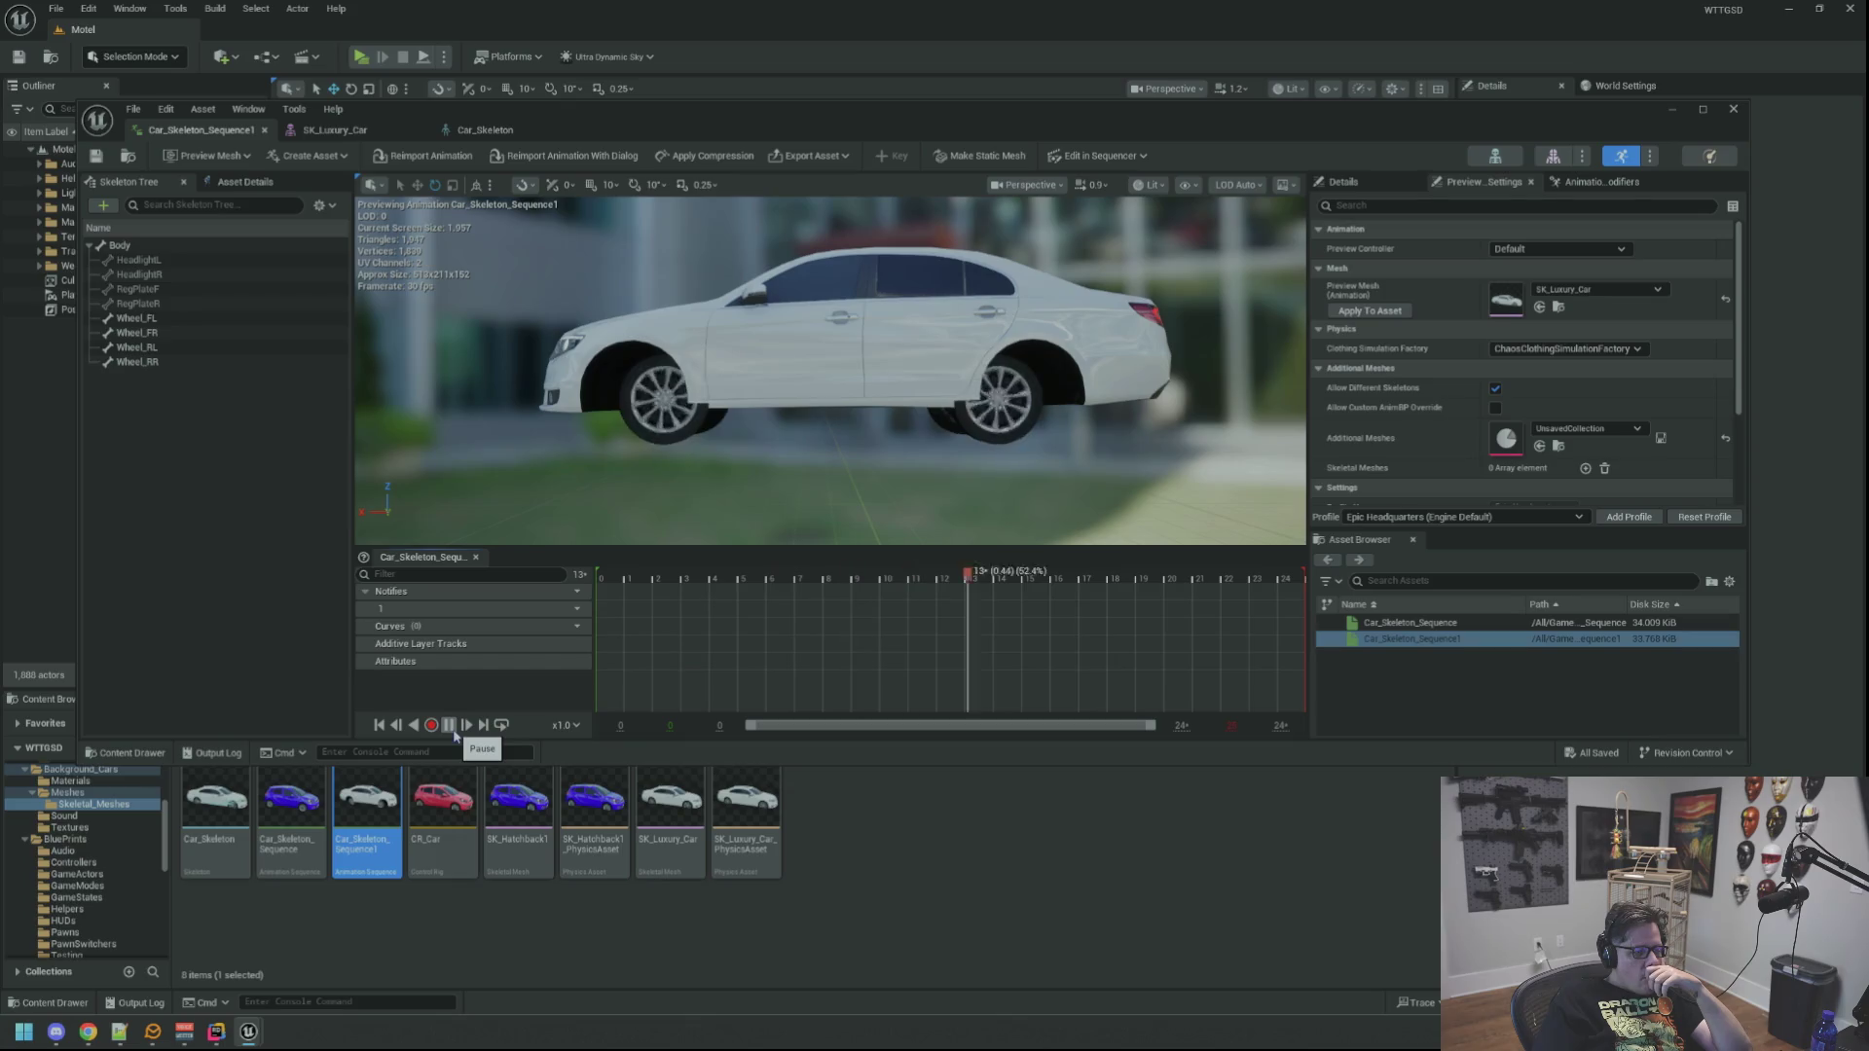
key("space")
left_click_drag(710, 574, 769, 574)
Step: Orbit to view the sedan from above, reset to frame 0, and select wheel bones Wheel_FL through Wheel_RR
scroll(791, 417, "up", 5)
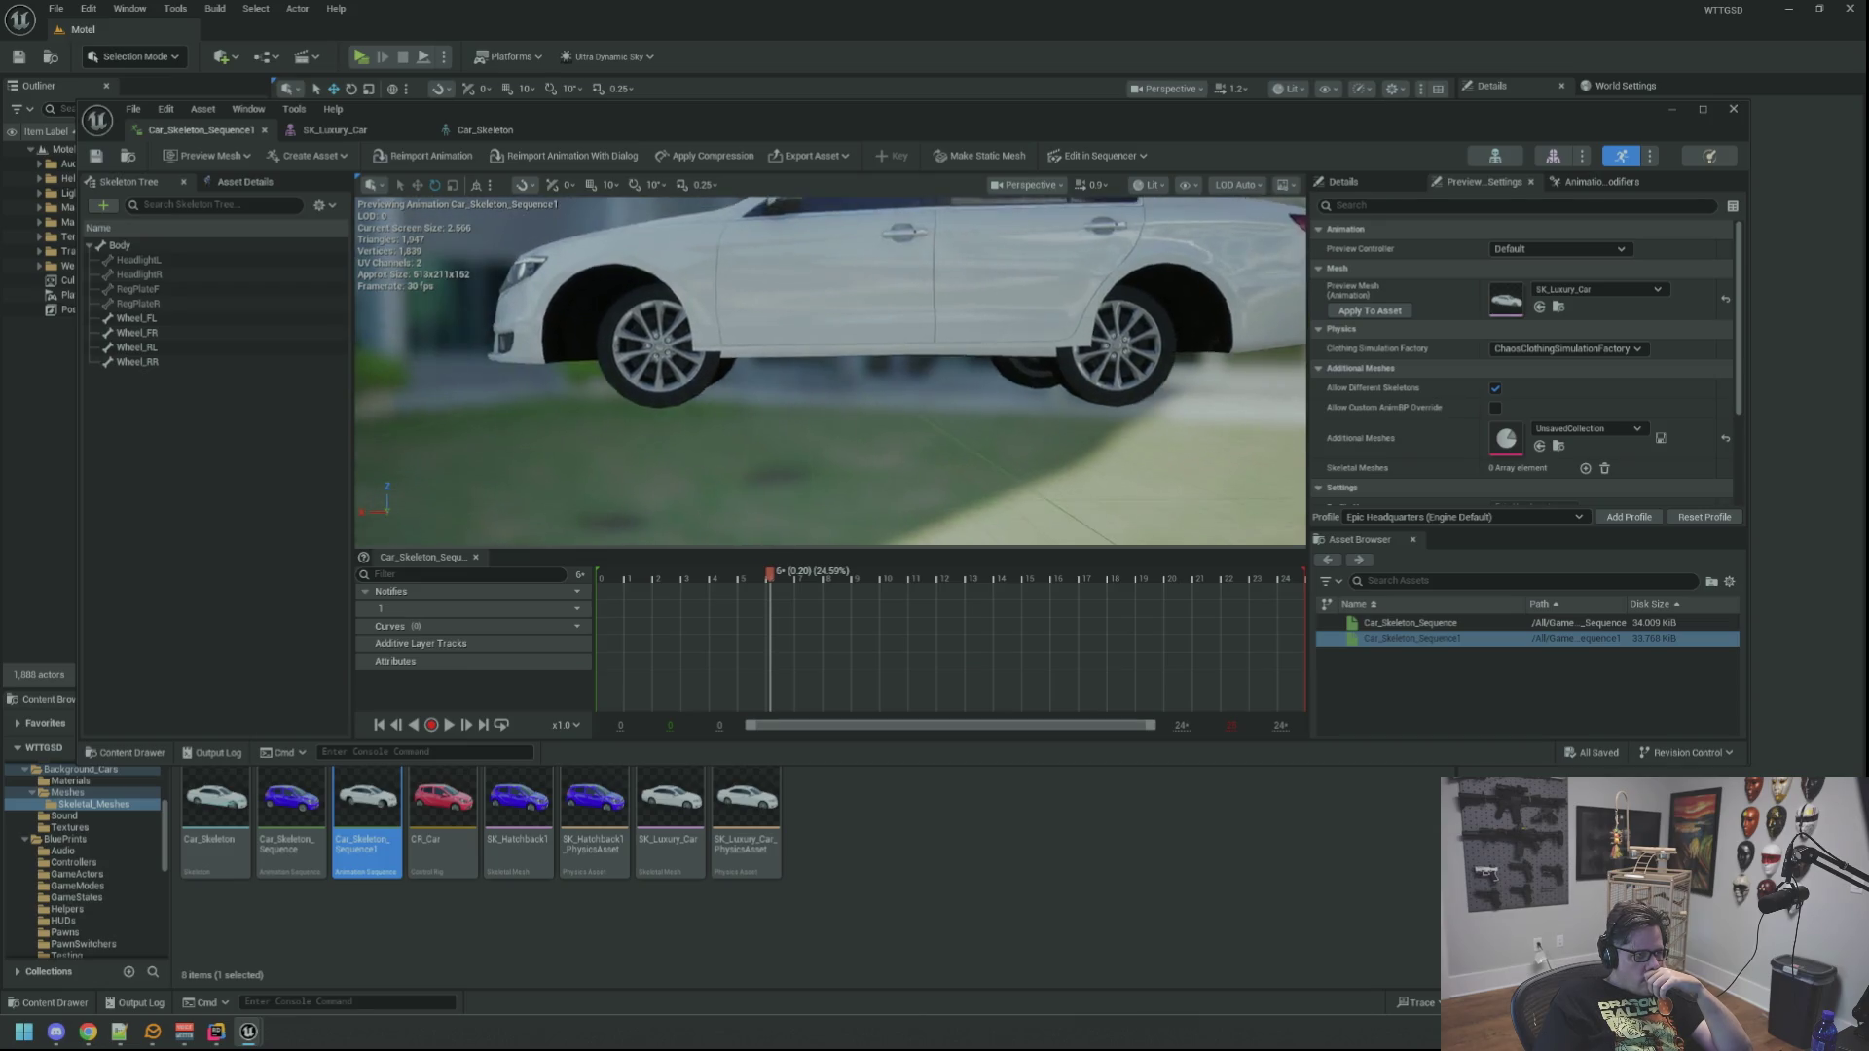
mouse_move(791, 417)
left_mouse_down()
mouse_move(808, 409)
mouse_move(808, 428)
left_mouse_up()
left_click_drag(1061, 436, 1071, 440)
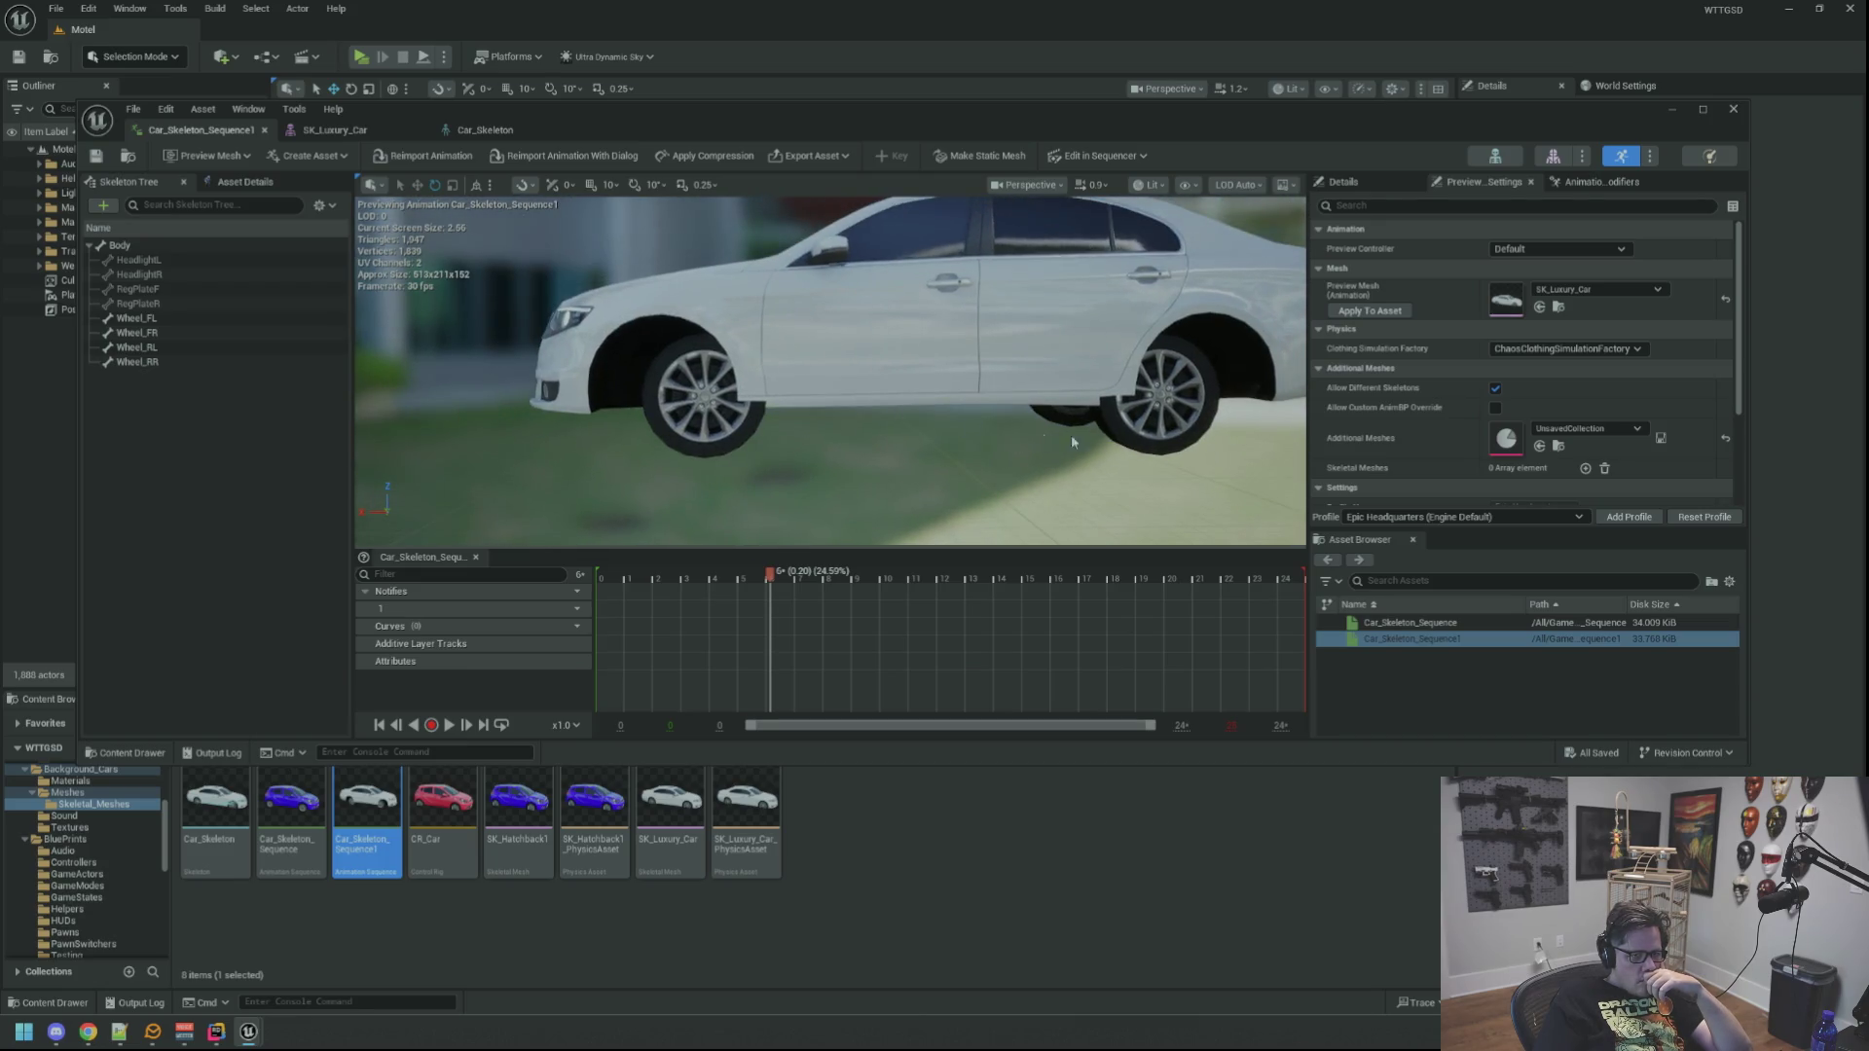
left_click_drag(1233, 489, 1008, 419)
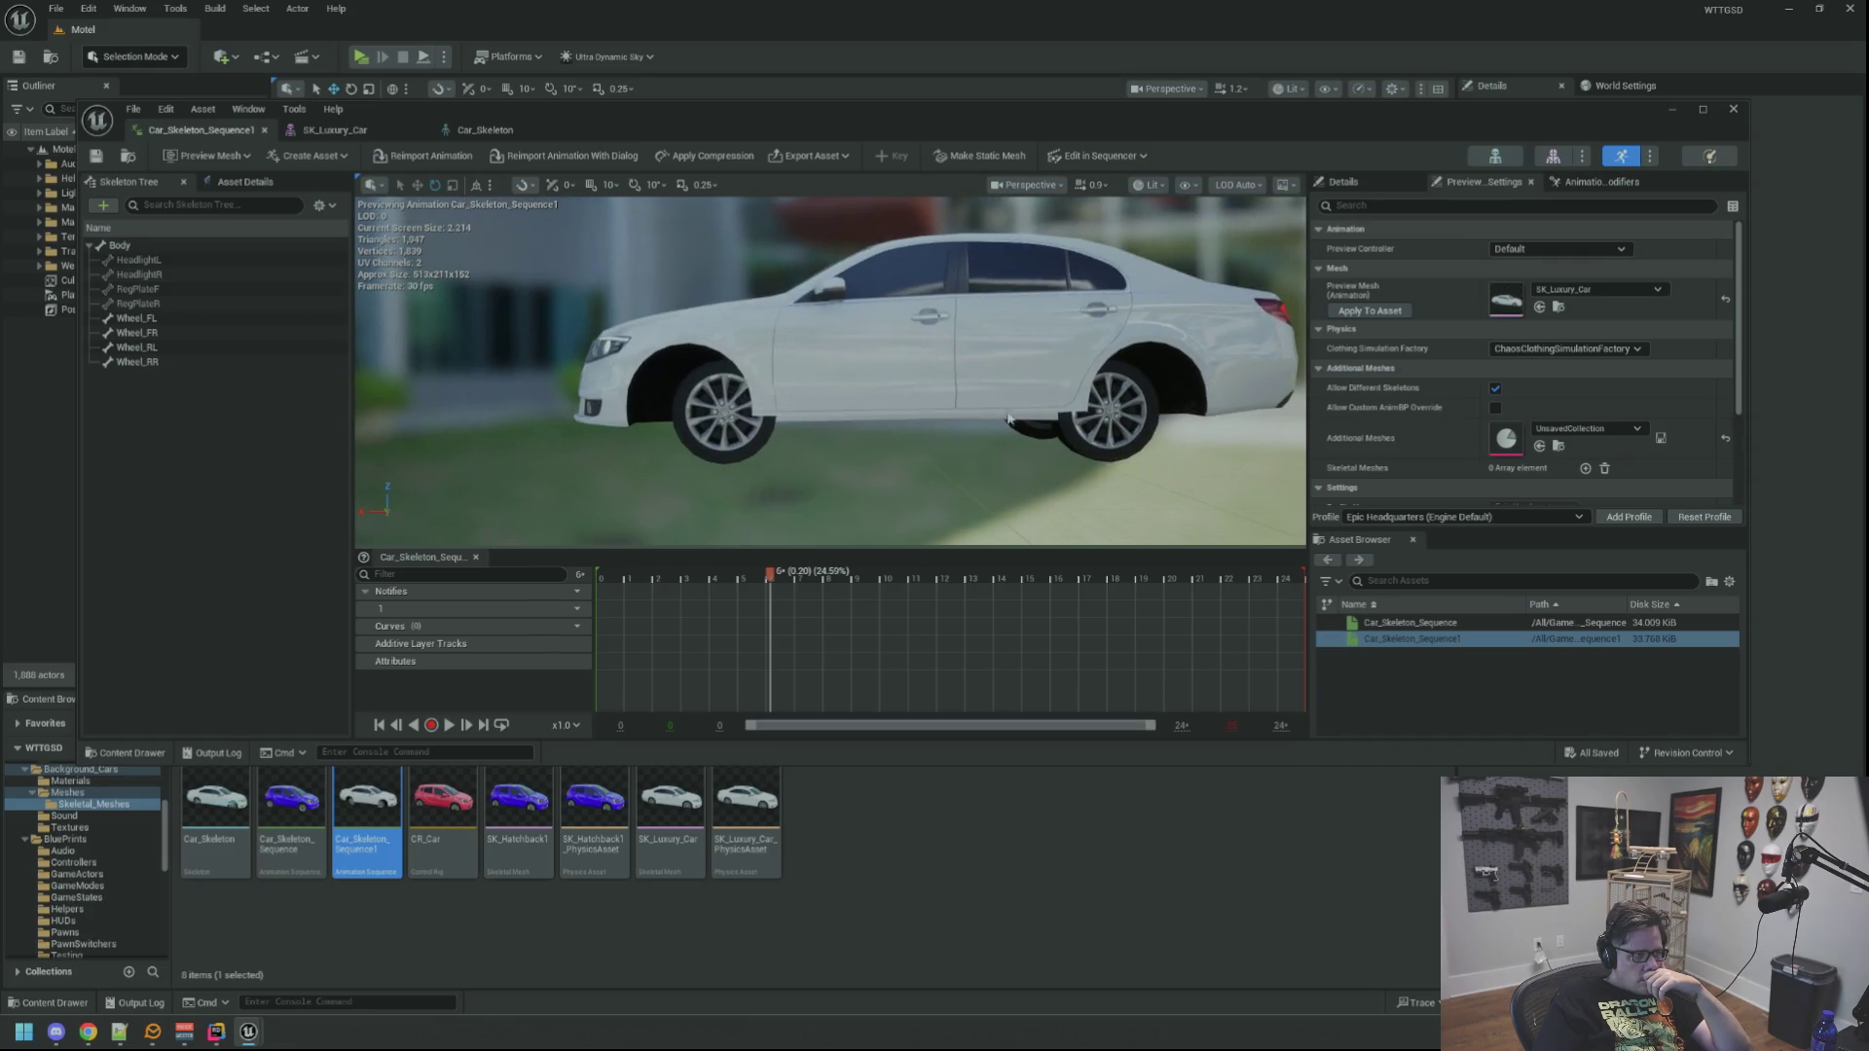
left_click(601, 575)
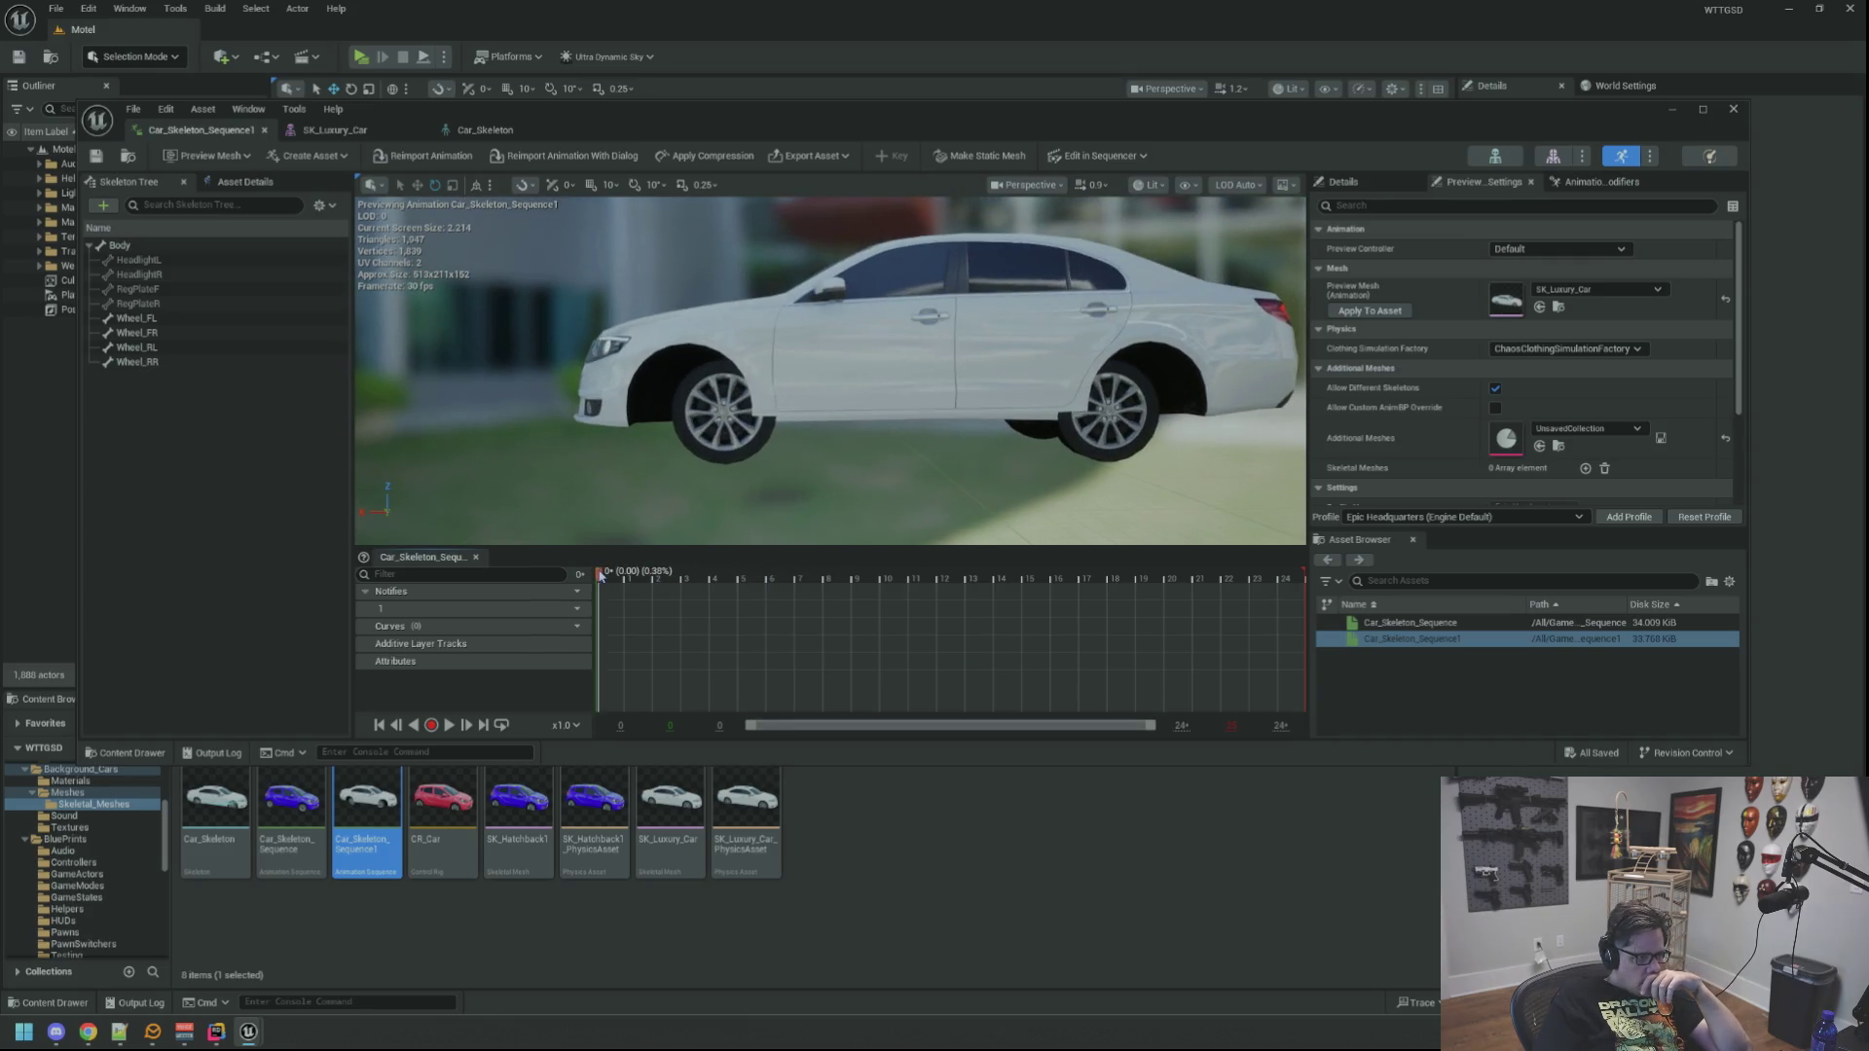
left_click(215, 362, "shift")
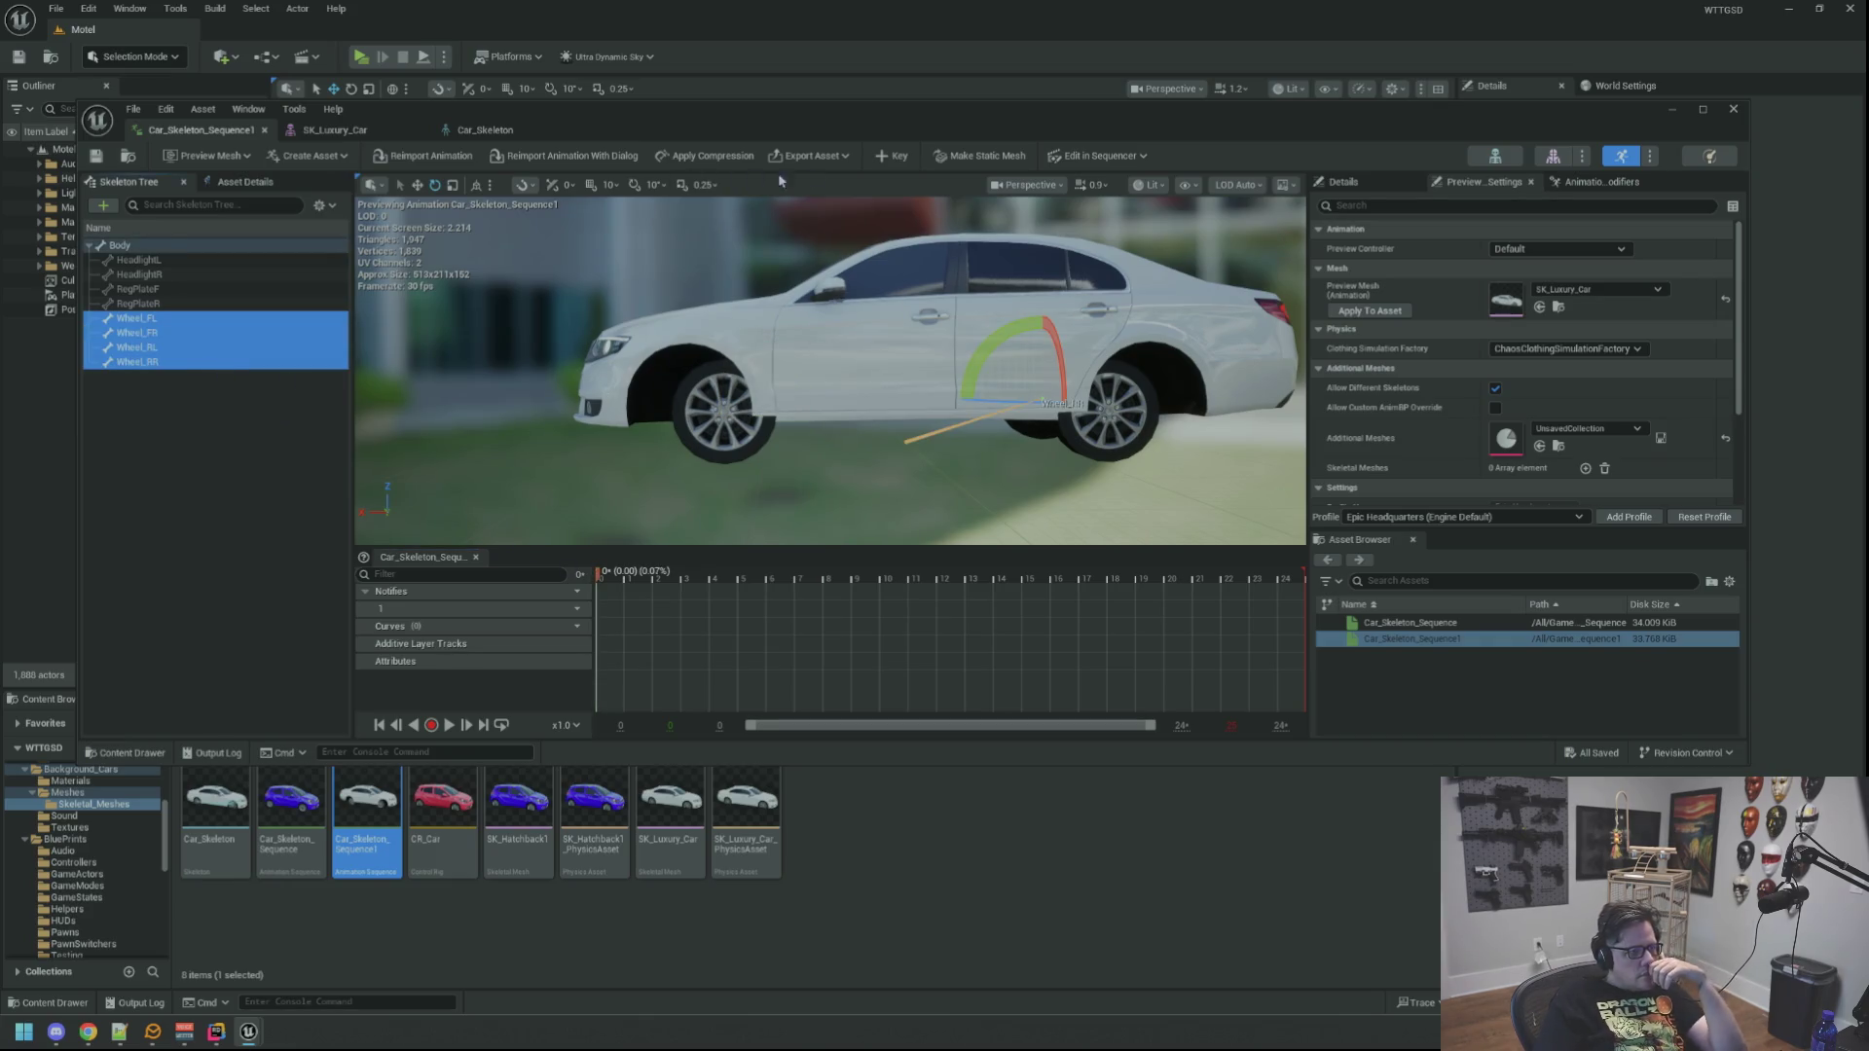
Step: Key the four selected wheel bones to create the Wheel_RR additive track, then scrub between frames 16 and 2
left_click(884, 160)
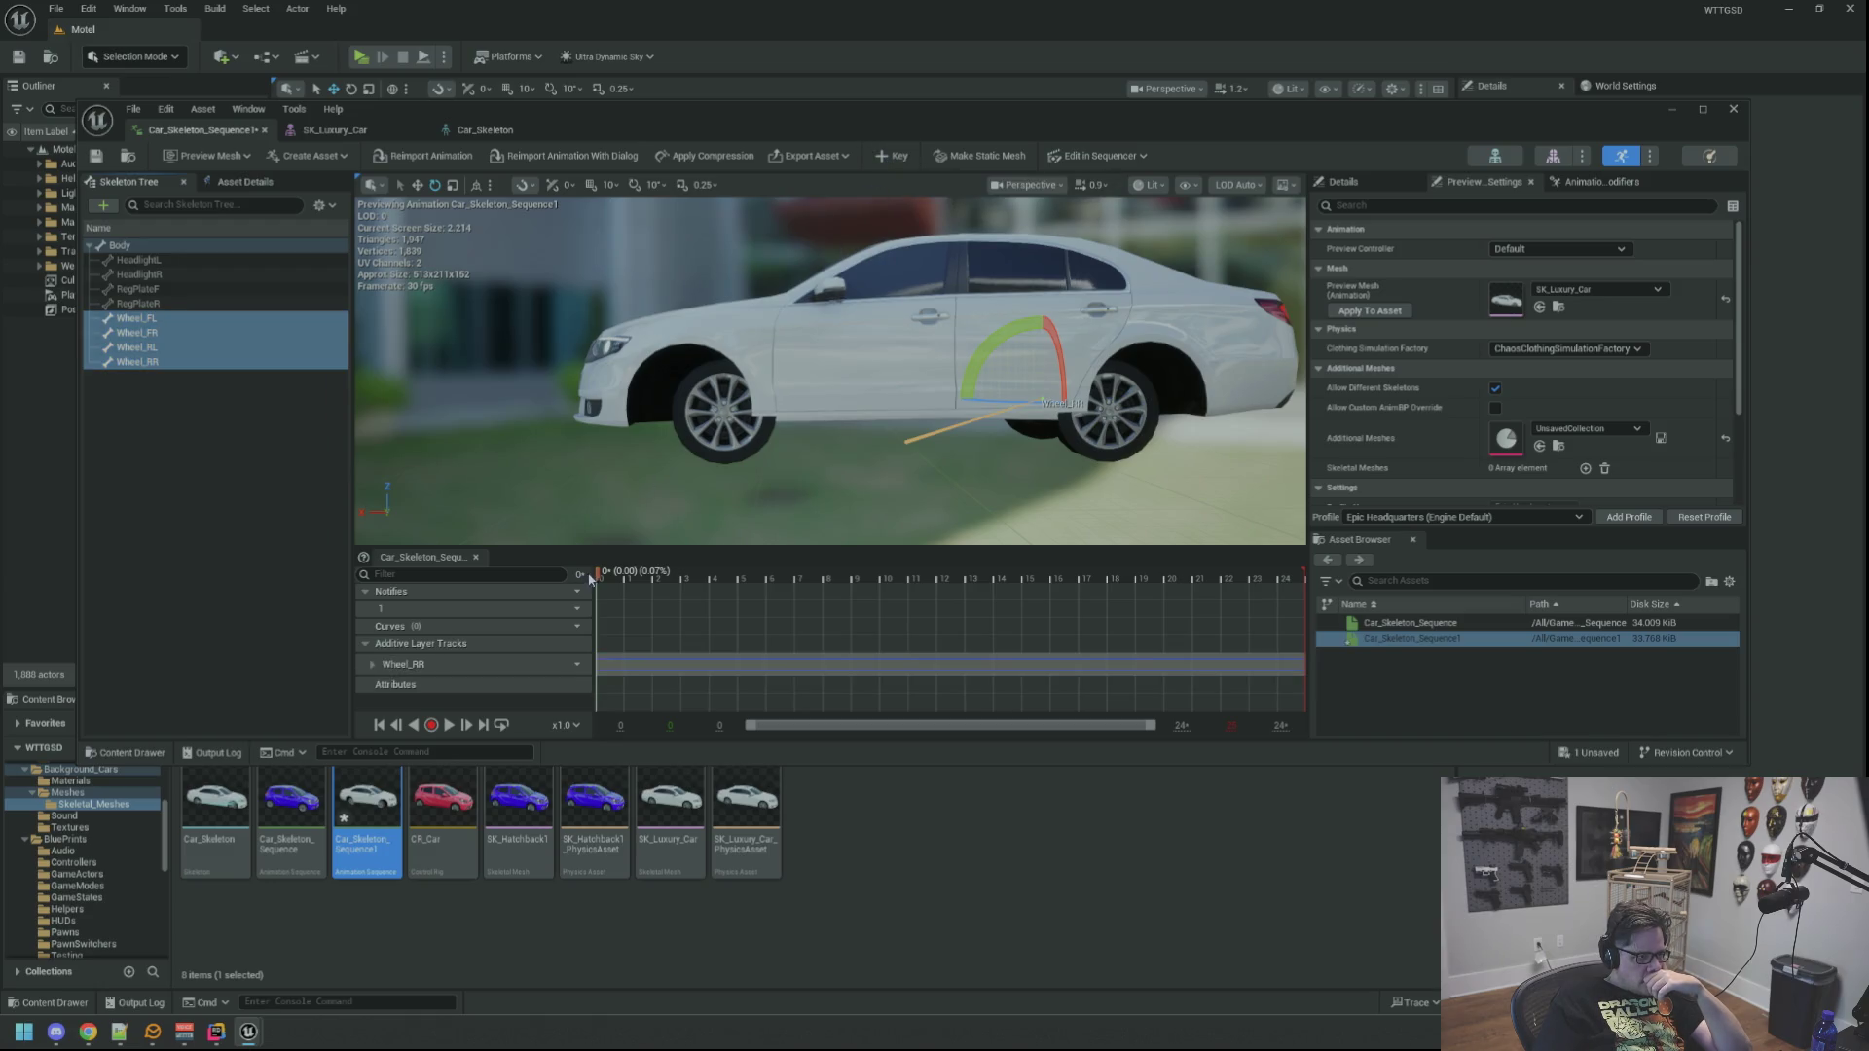
left_click_drag(590, 579, 1052, 581)
mouse_move(828, 409)
left_mouse_down()
mouse_move(594, 409)
mouse_move(681, 448)
mouse_move(681, 384)
mouse_move(662, 404)
mouse_move(682, 419)
left_mouse_up()
mouse_move(1052, 575)
left_mouse_down()
mouse_move(617, 576)
mouse_move(1236, 584)
mouse_move(623, 584)
mouse_move(989, 620)
mouse_move(720, 605)
mouse_move(1032, 599)
mouse_move(717, 601)
mouse_move(1201, 604)
mouse_move(647, 604)
mouse_move(1256, 601)
mouse_move(591, 613)
left_mouse_up()
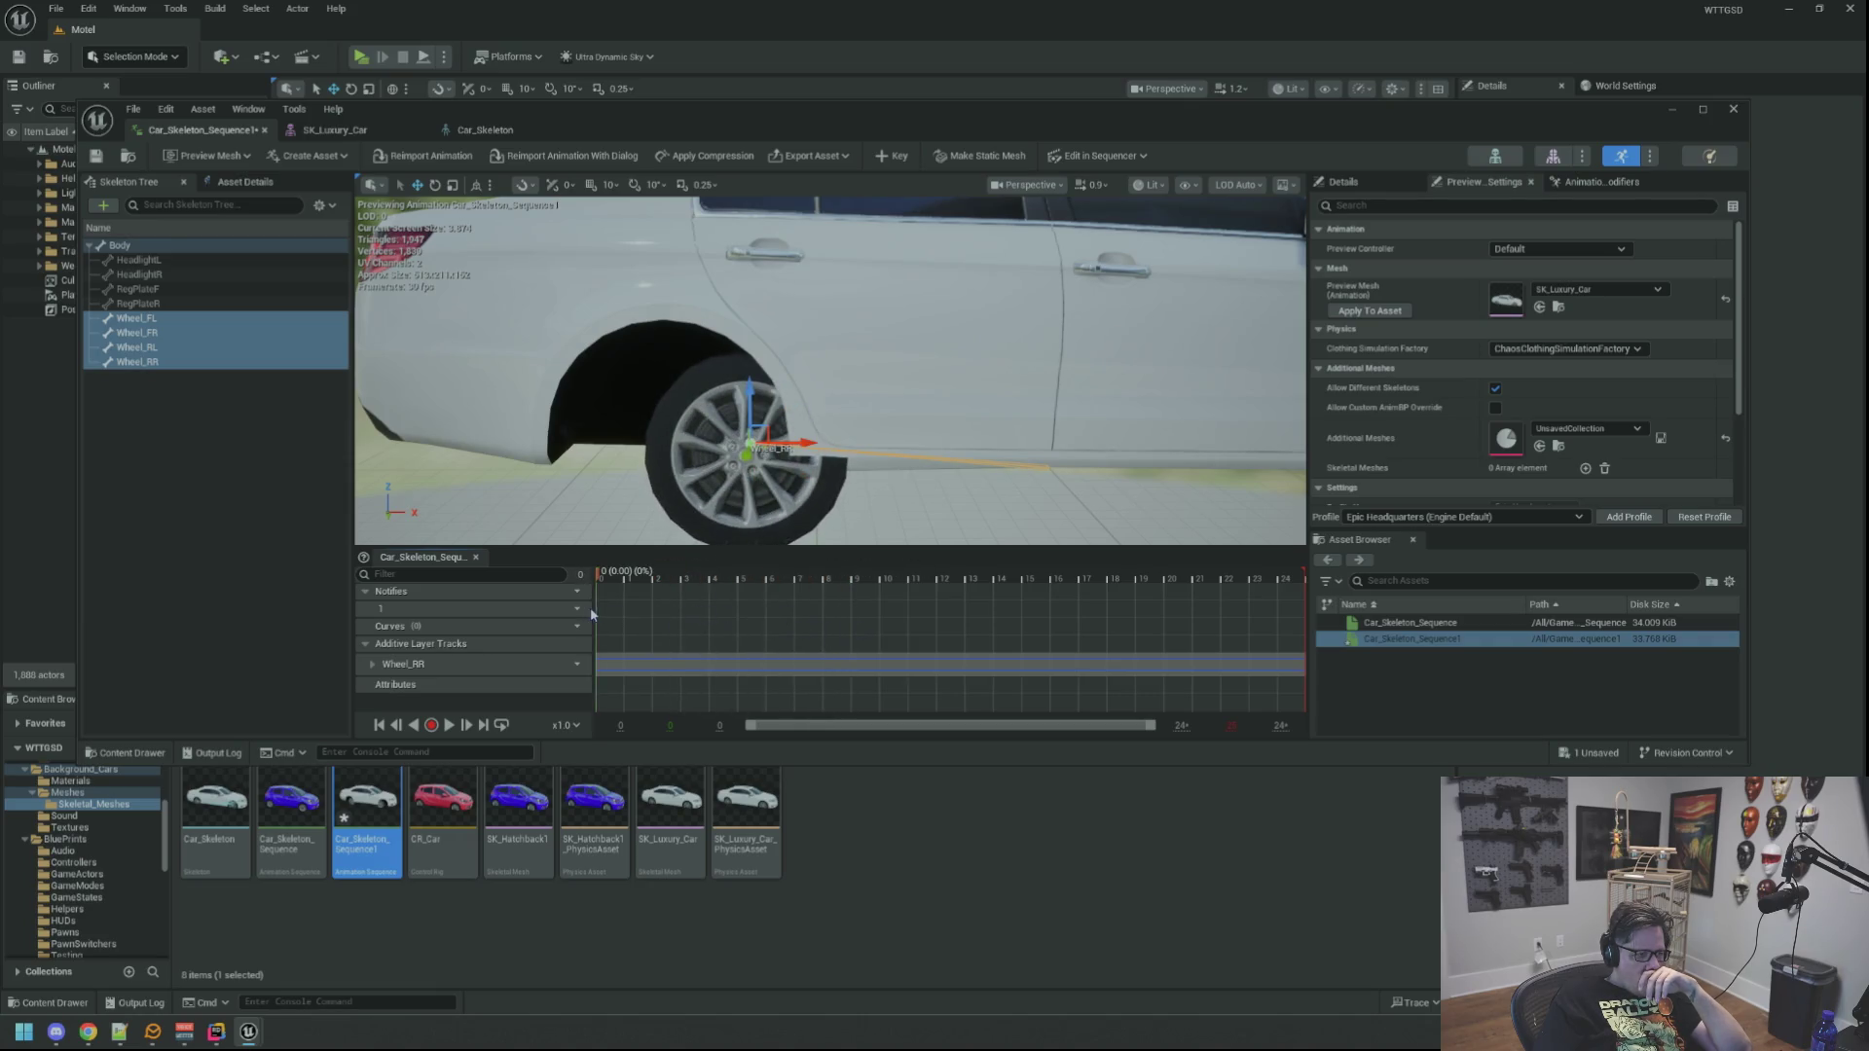
Step: Expand Wheel_RR and its Translation X, Y, Z rows, play the preview, then collapse Translation
left_click(372, 664)
scroll(473, 657, "down", 2)
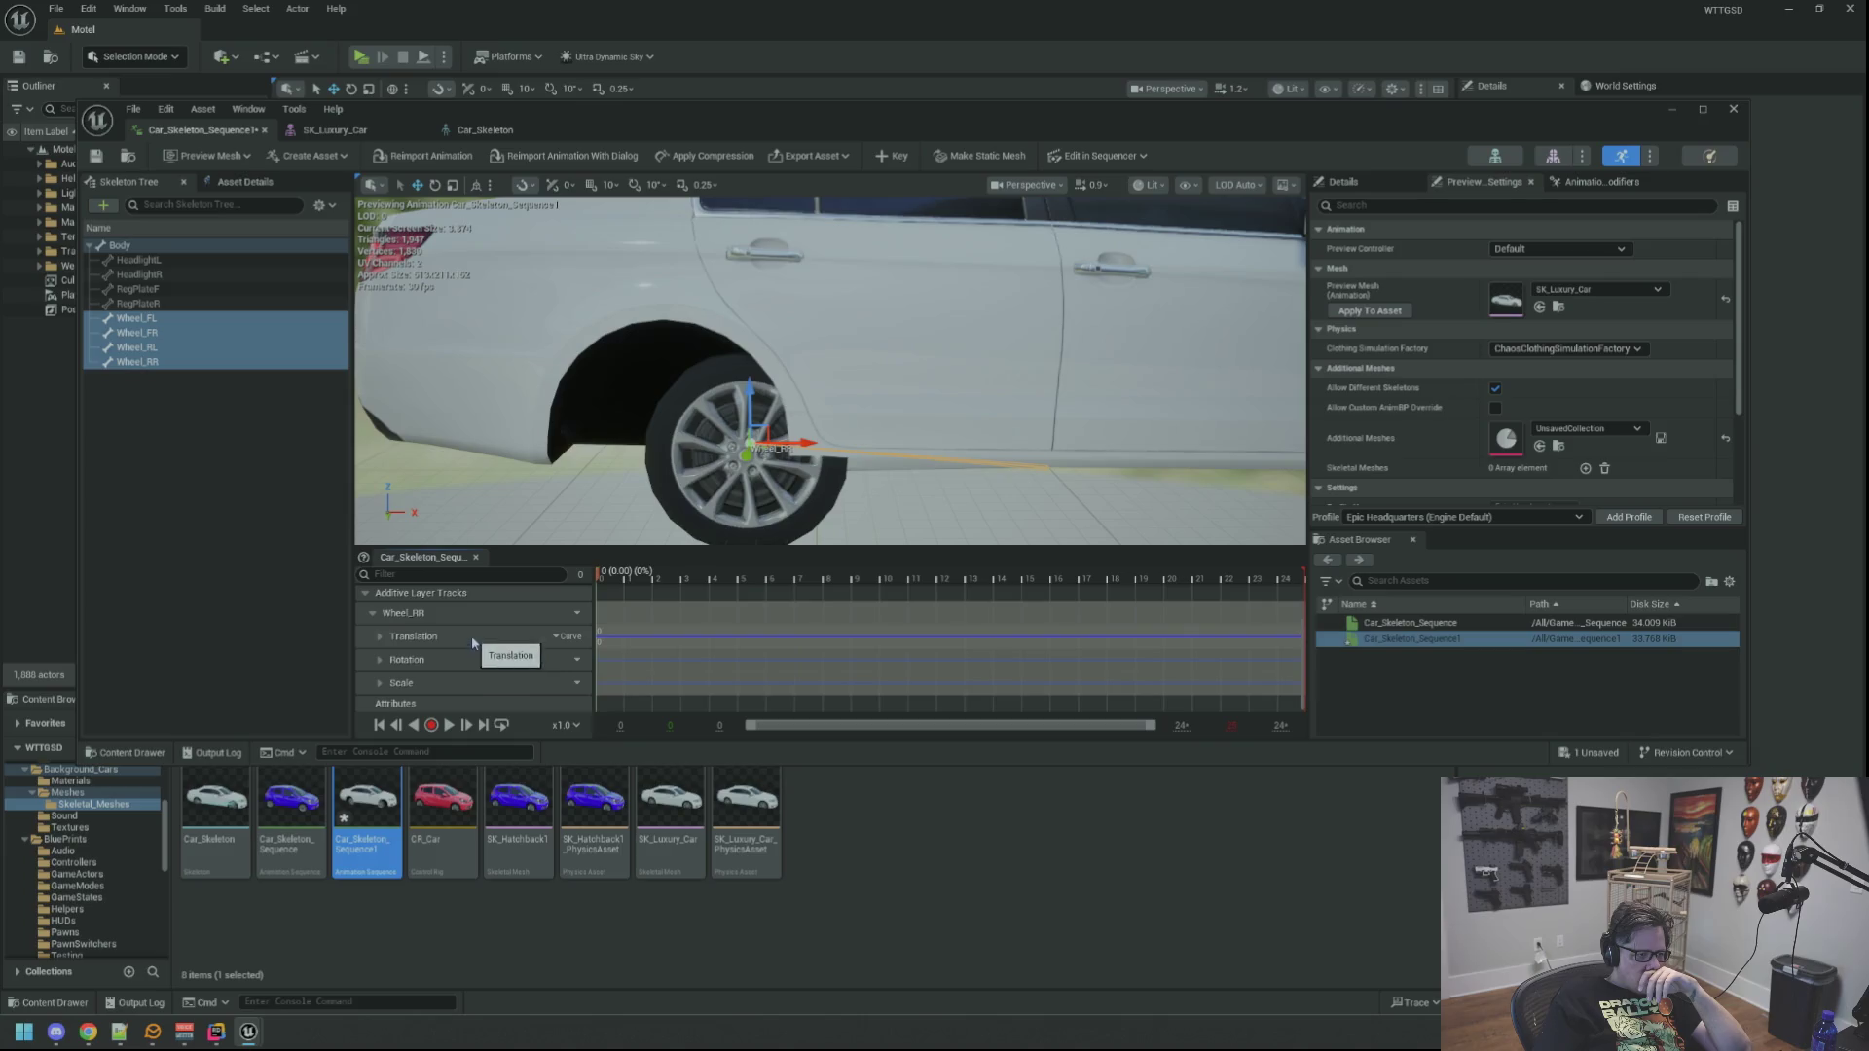
left_click(474, 642)
left_click(380, 637)
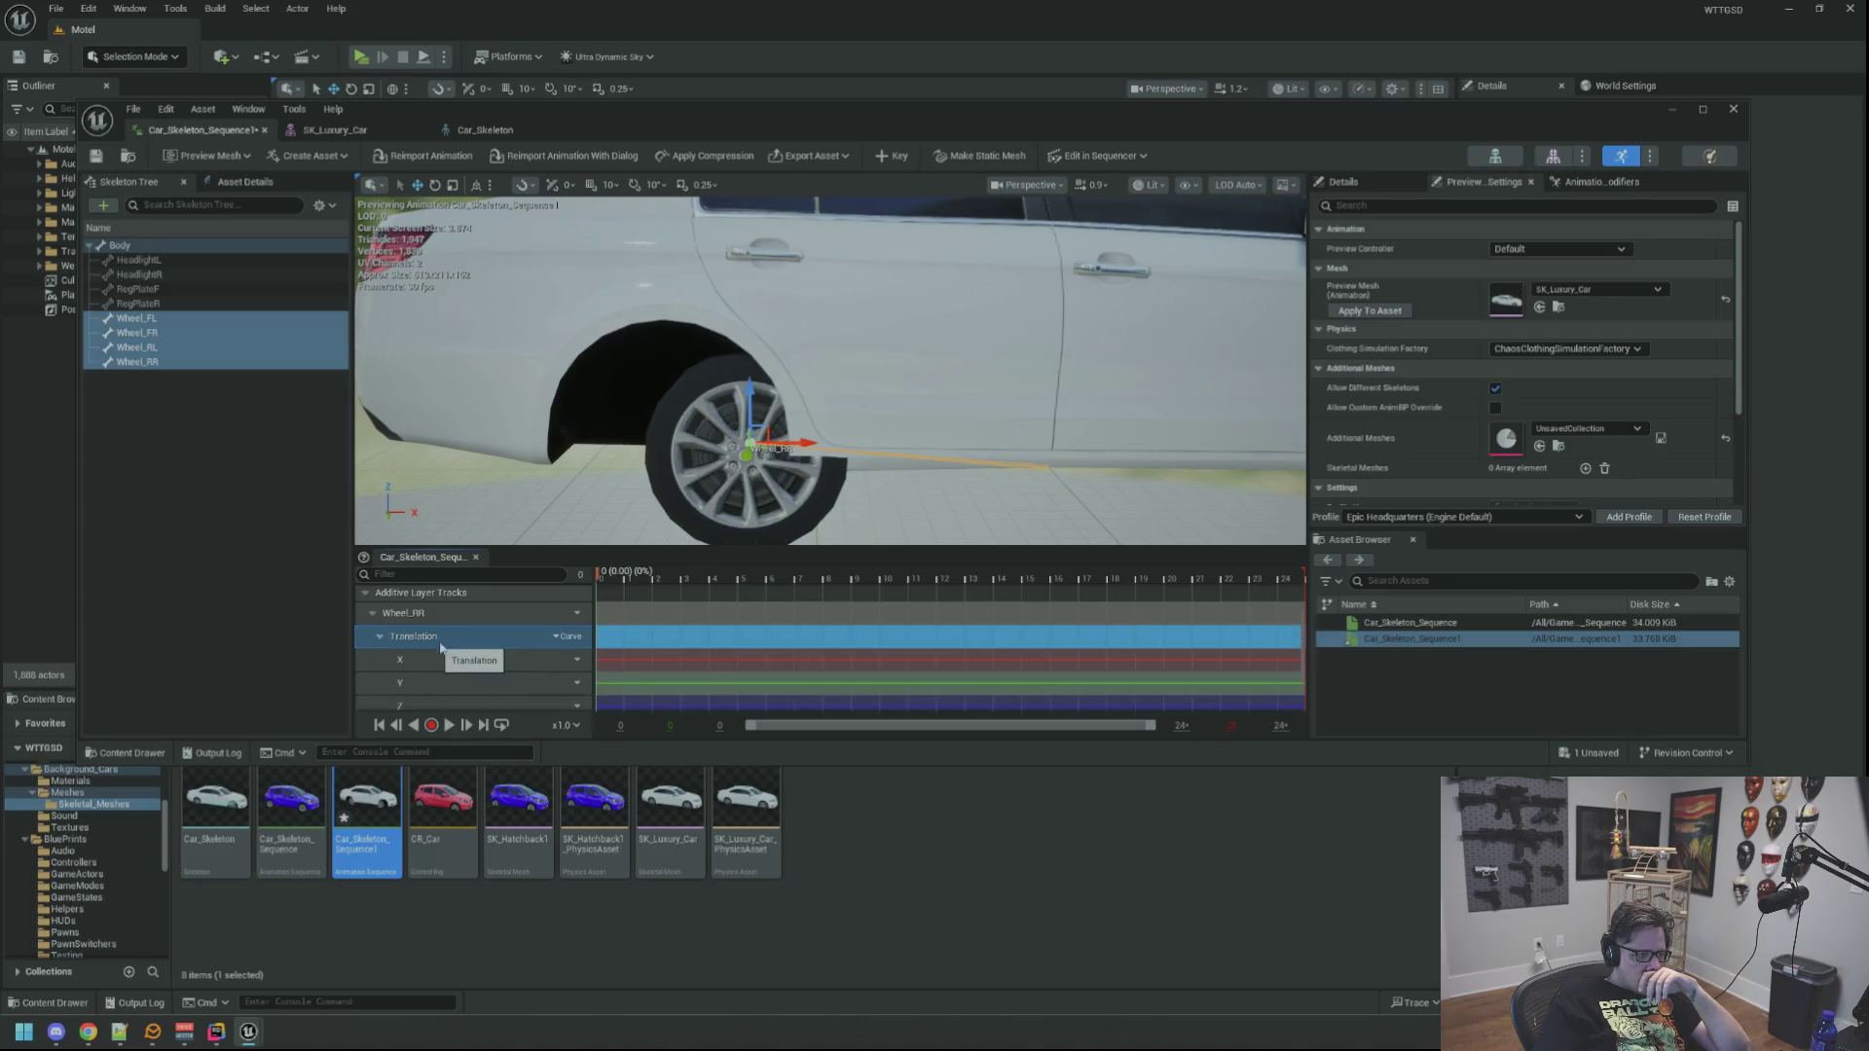
scroll(449, 643, "down", 2)
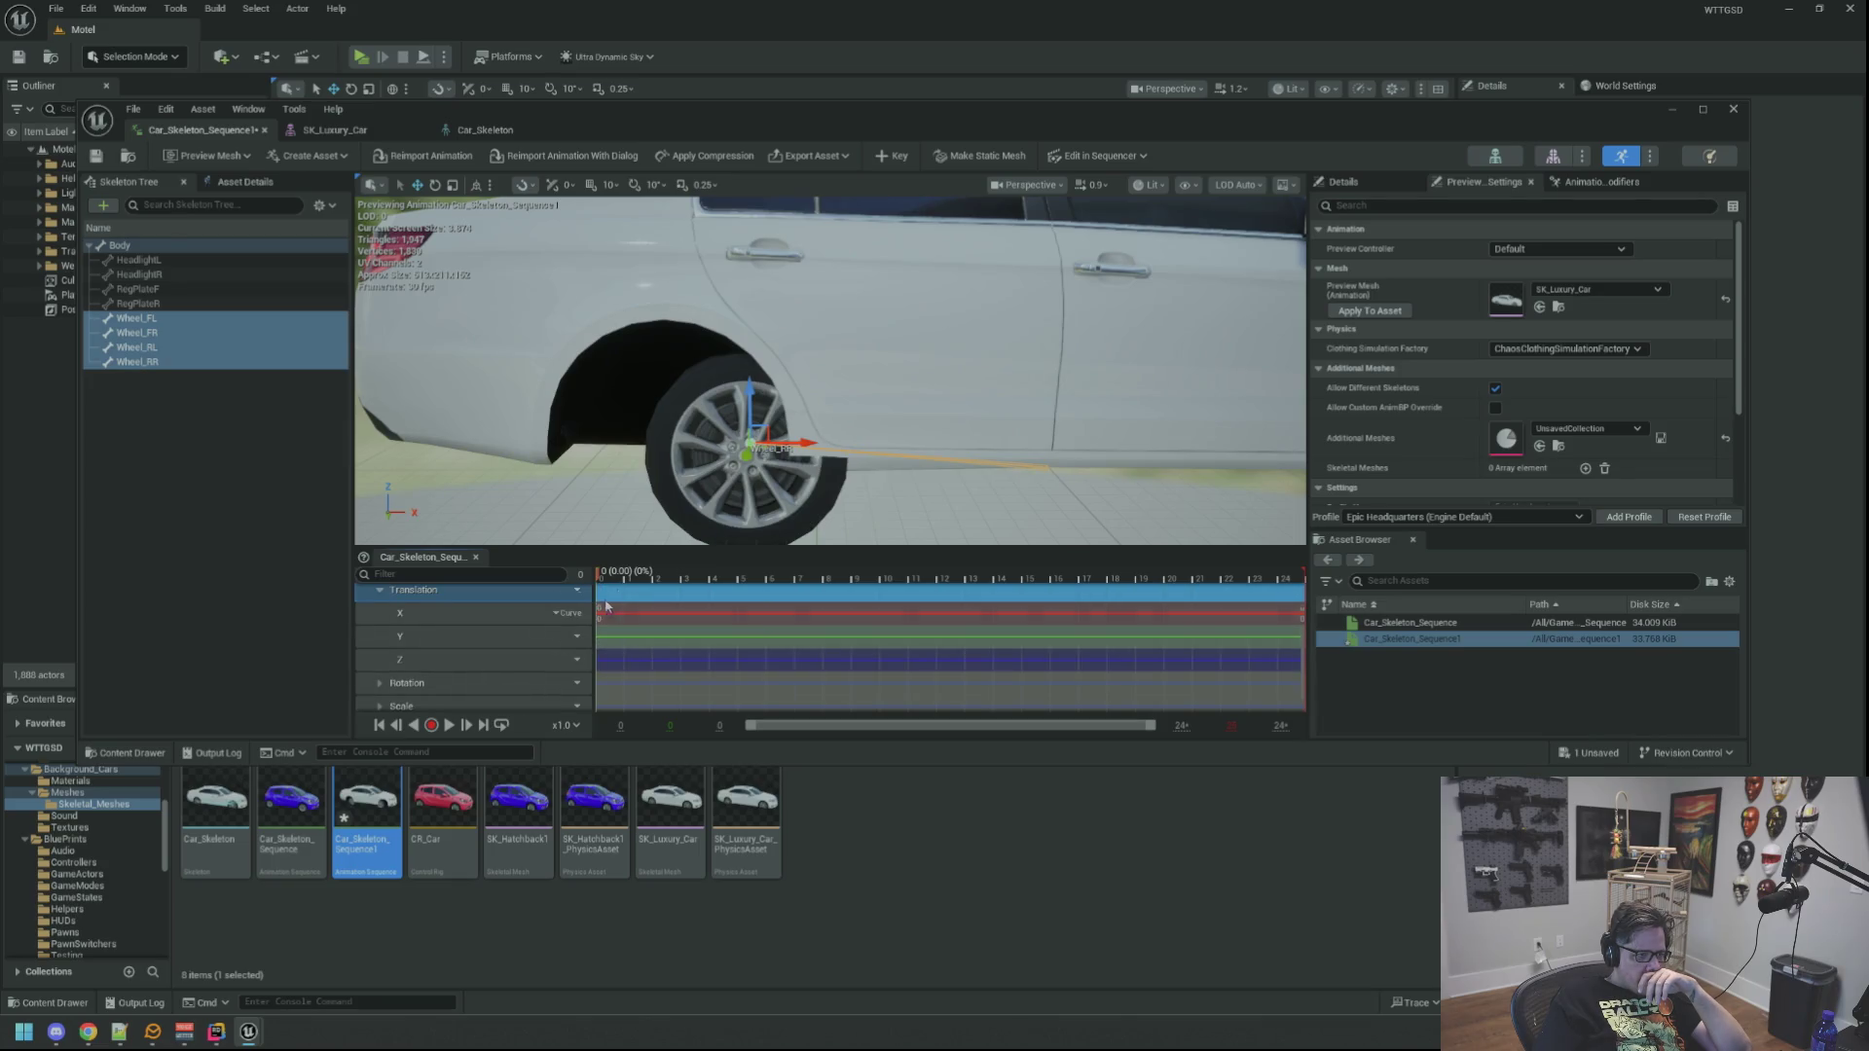
key("space")
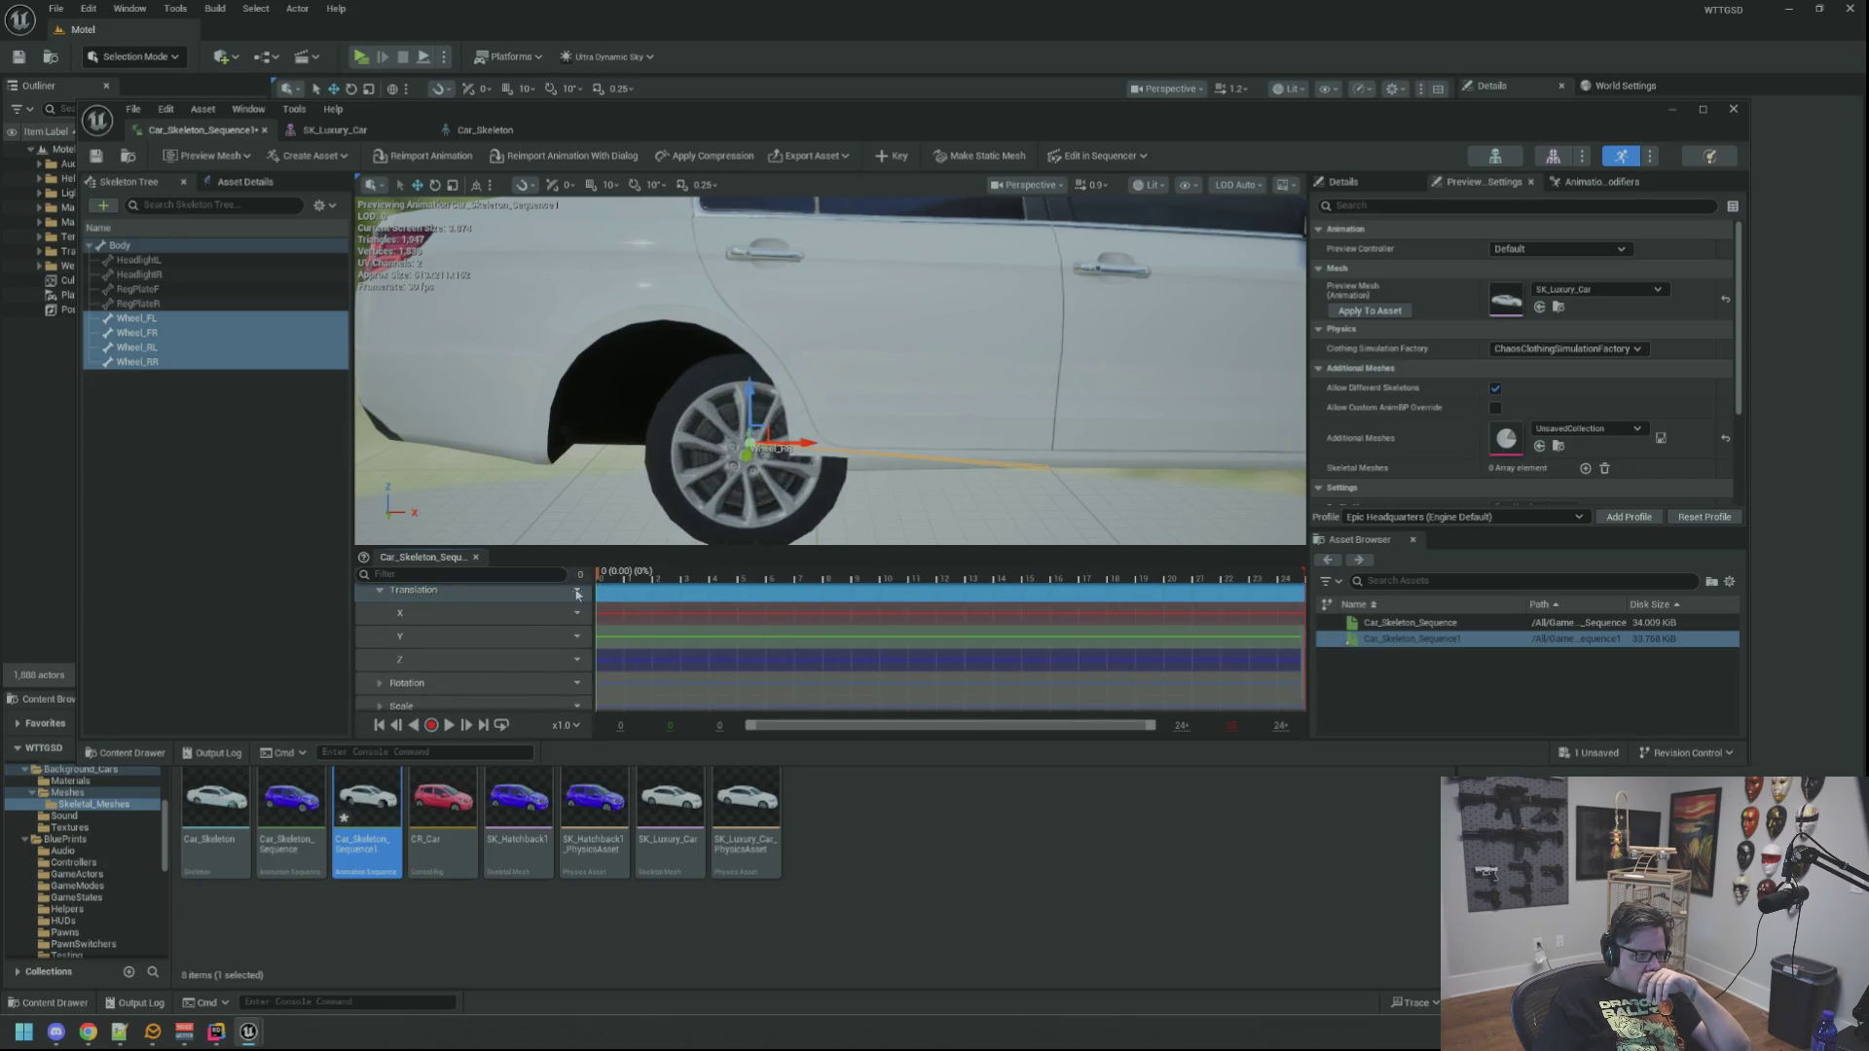
left_click(379, 591)
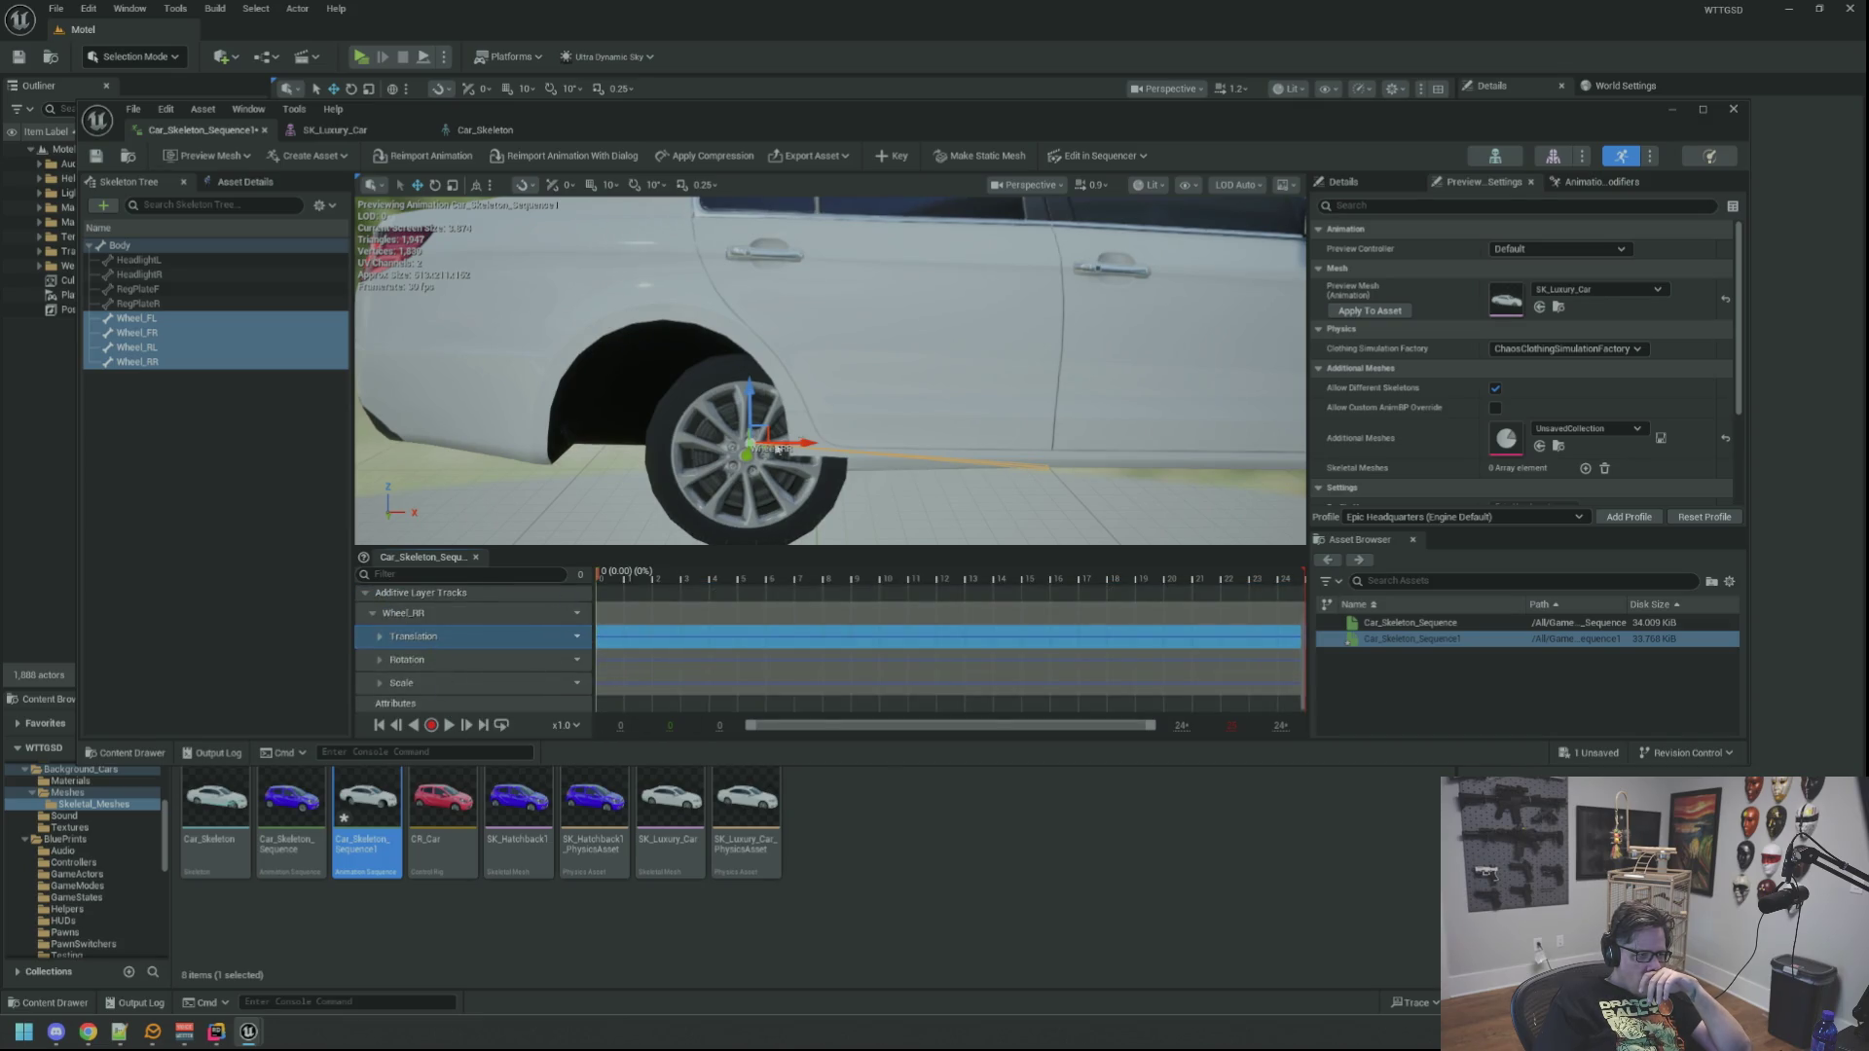
mouse_move(996, 435)
left_mouse_down()
mouse_move(954, 448)
mouse_move(954, 495)
left_mouse_up()
key("alt+Tab")
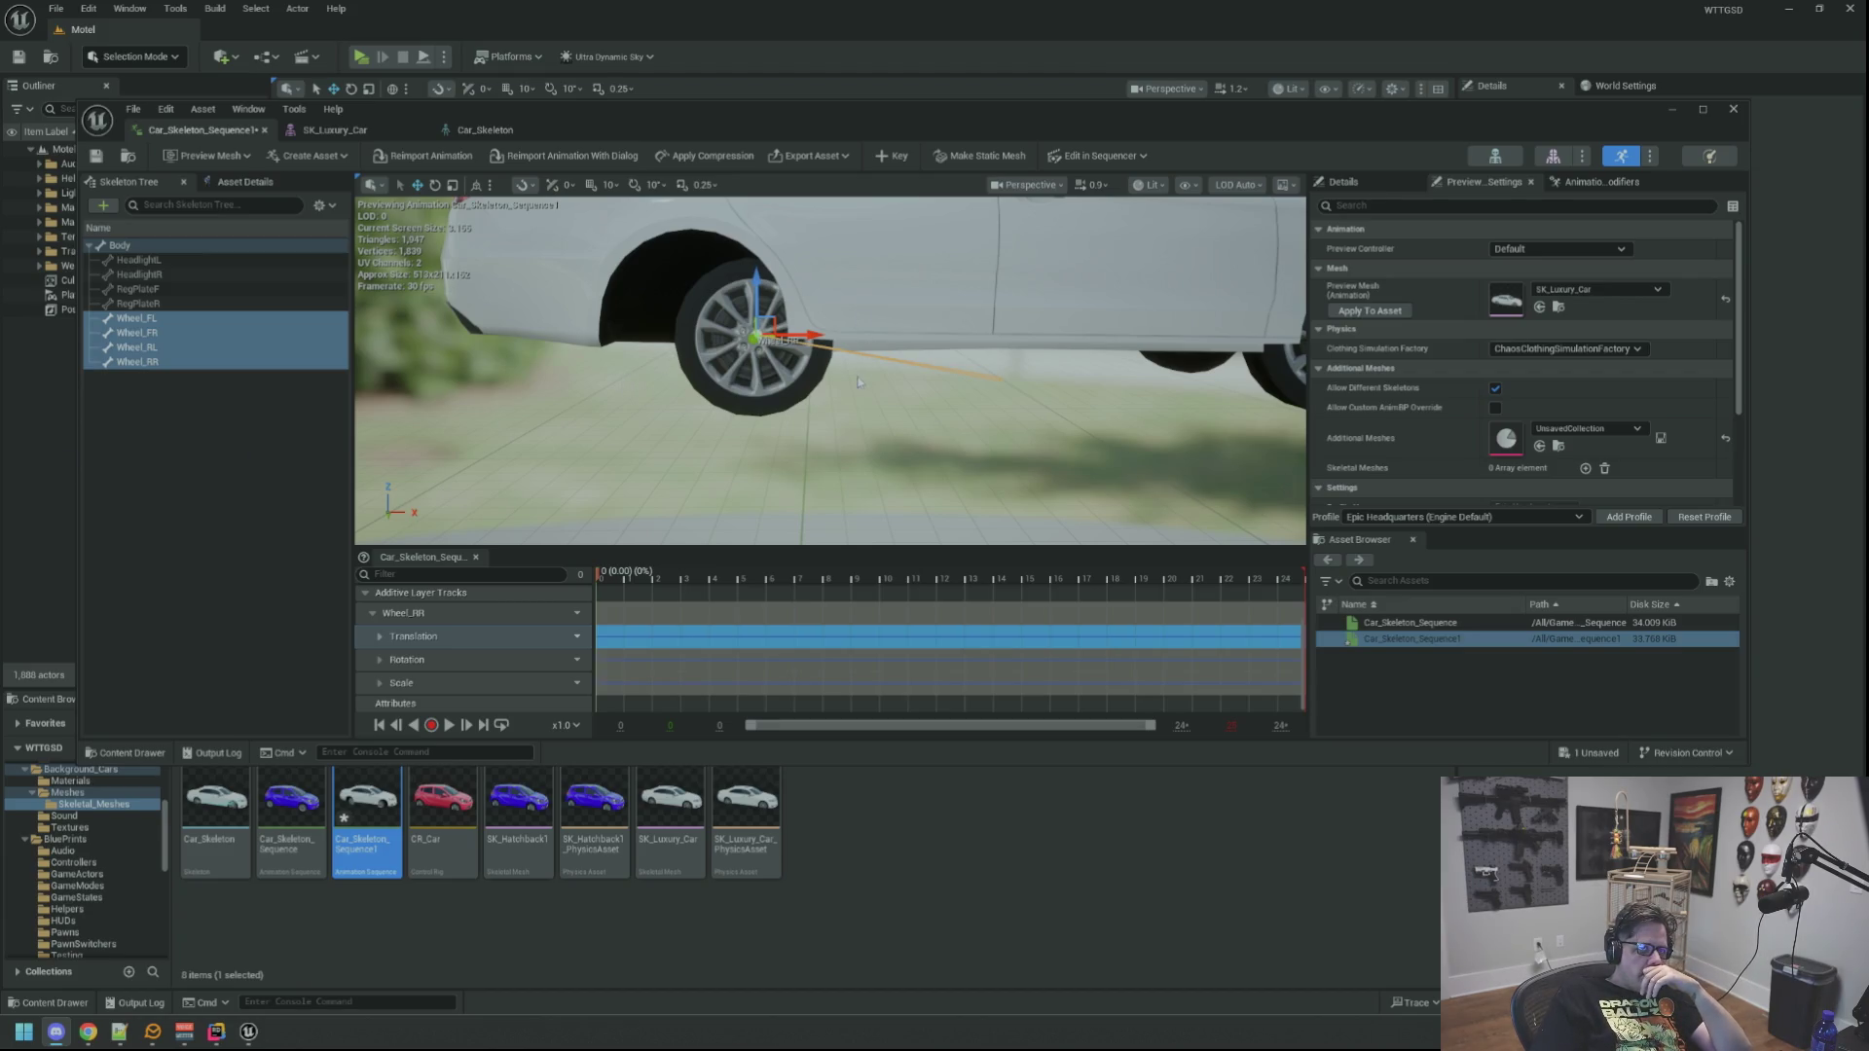
key("f")
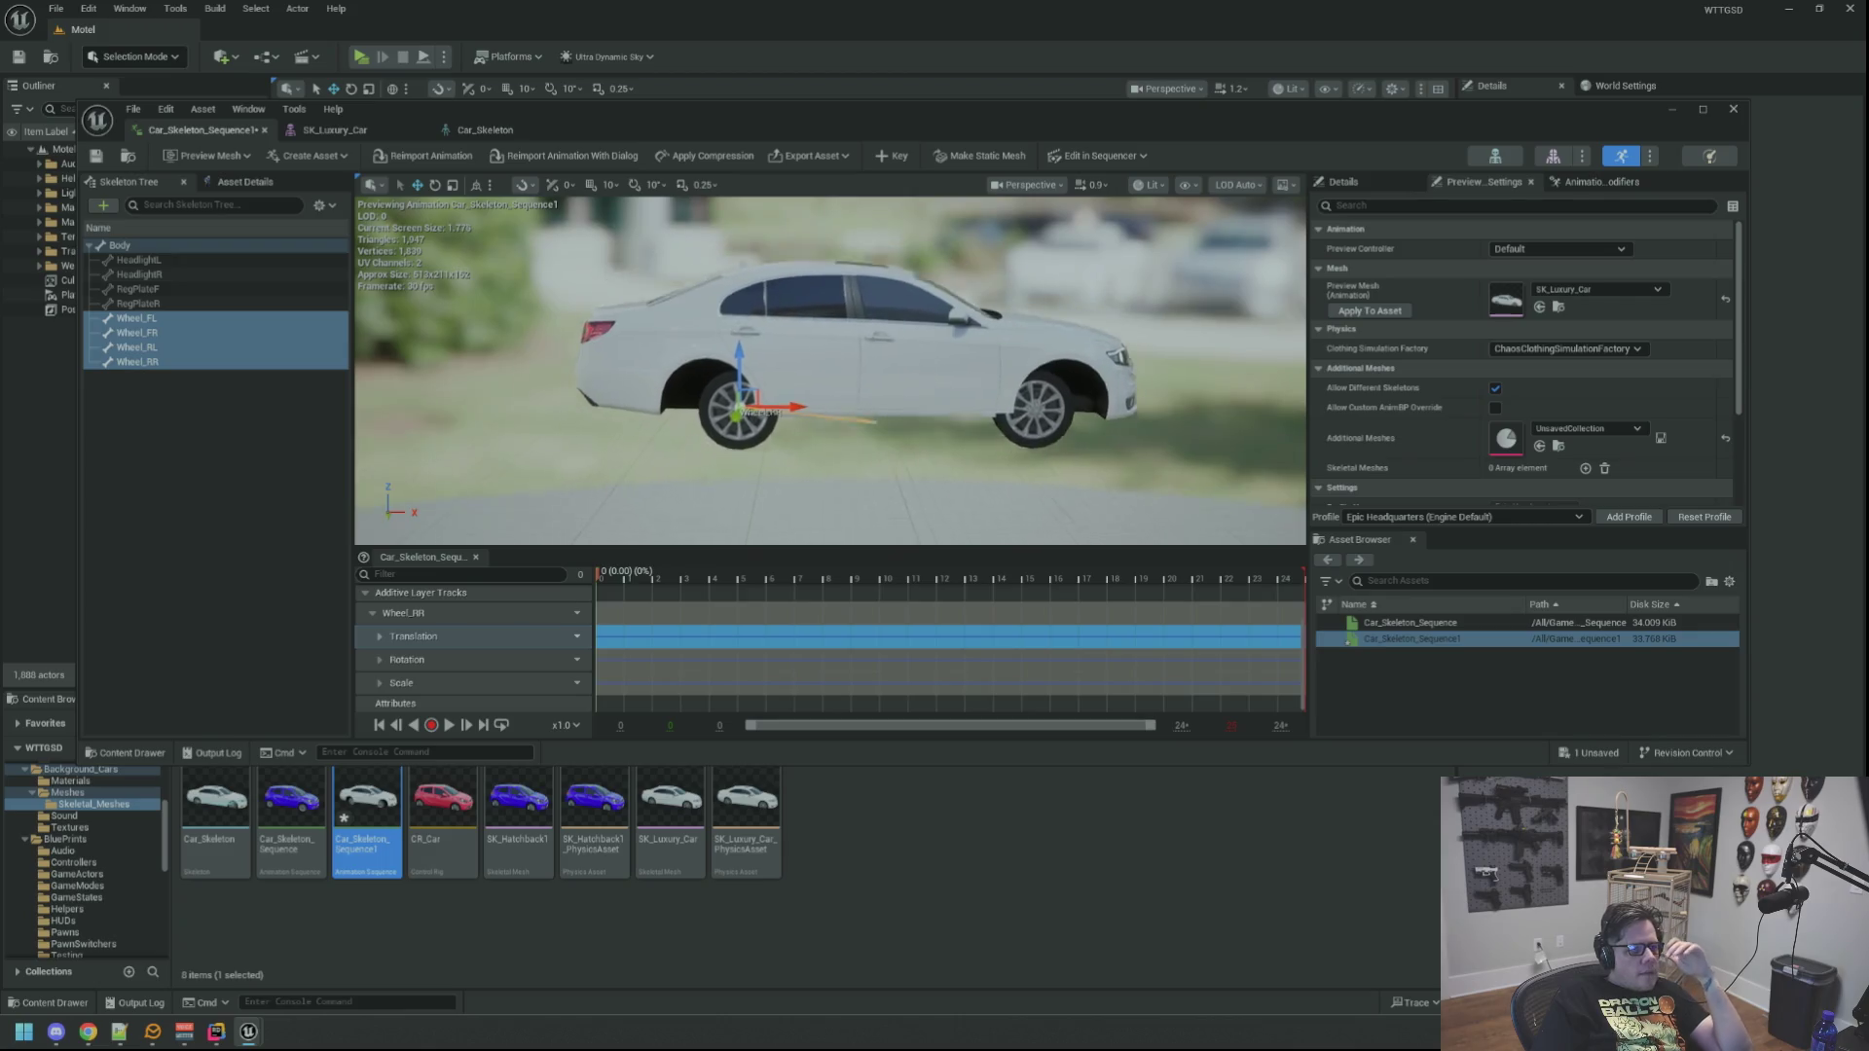
left_click(87, 1032)
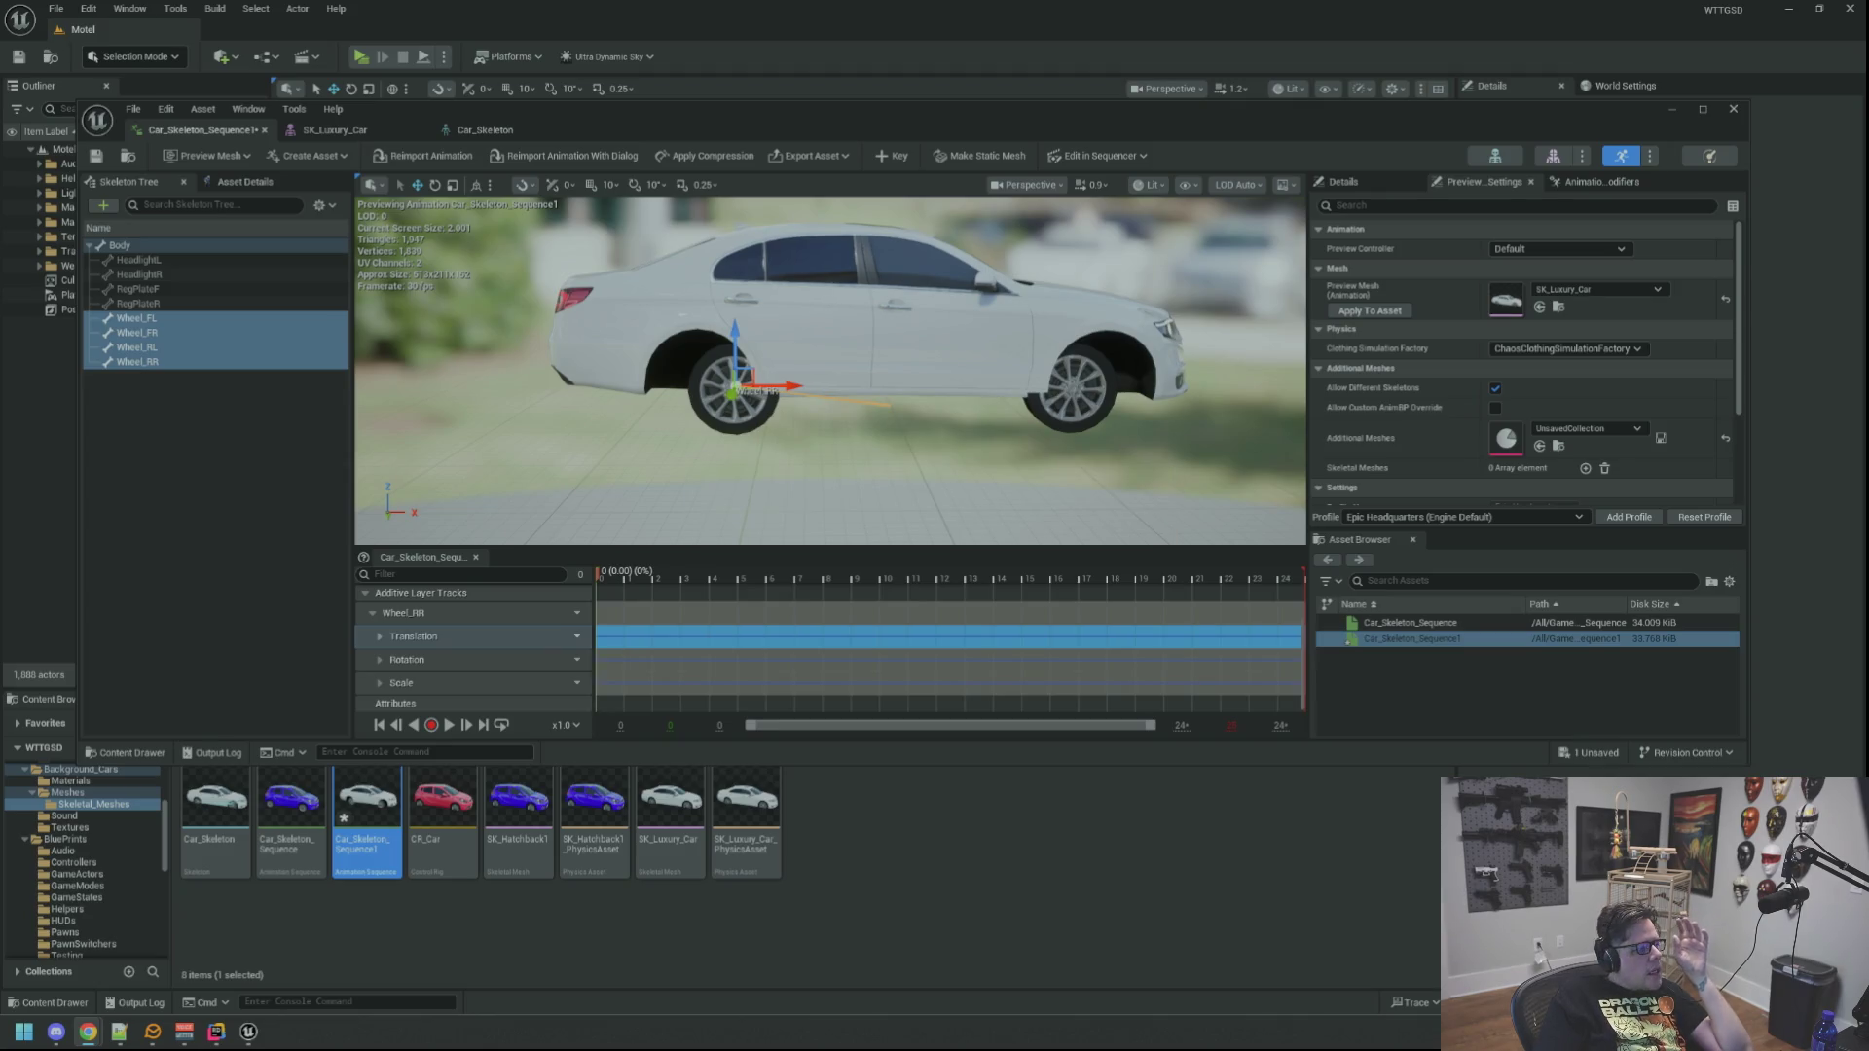
mouse_move(1092, 353)
left_mouse_down()
mouse_move(1068, 292)
mouse_move(1034, 340)
left_mouse_up()
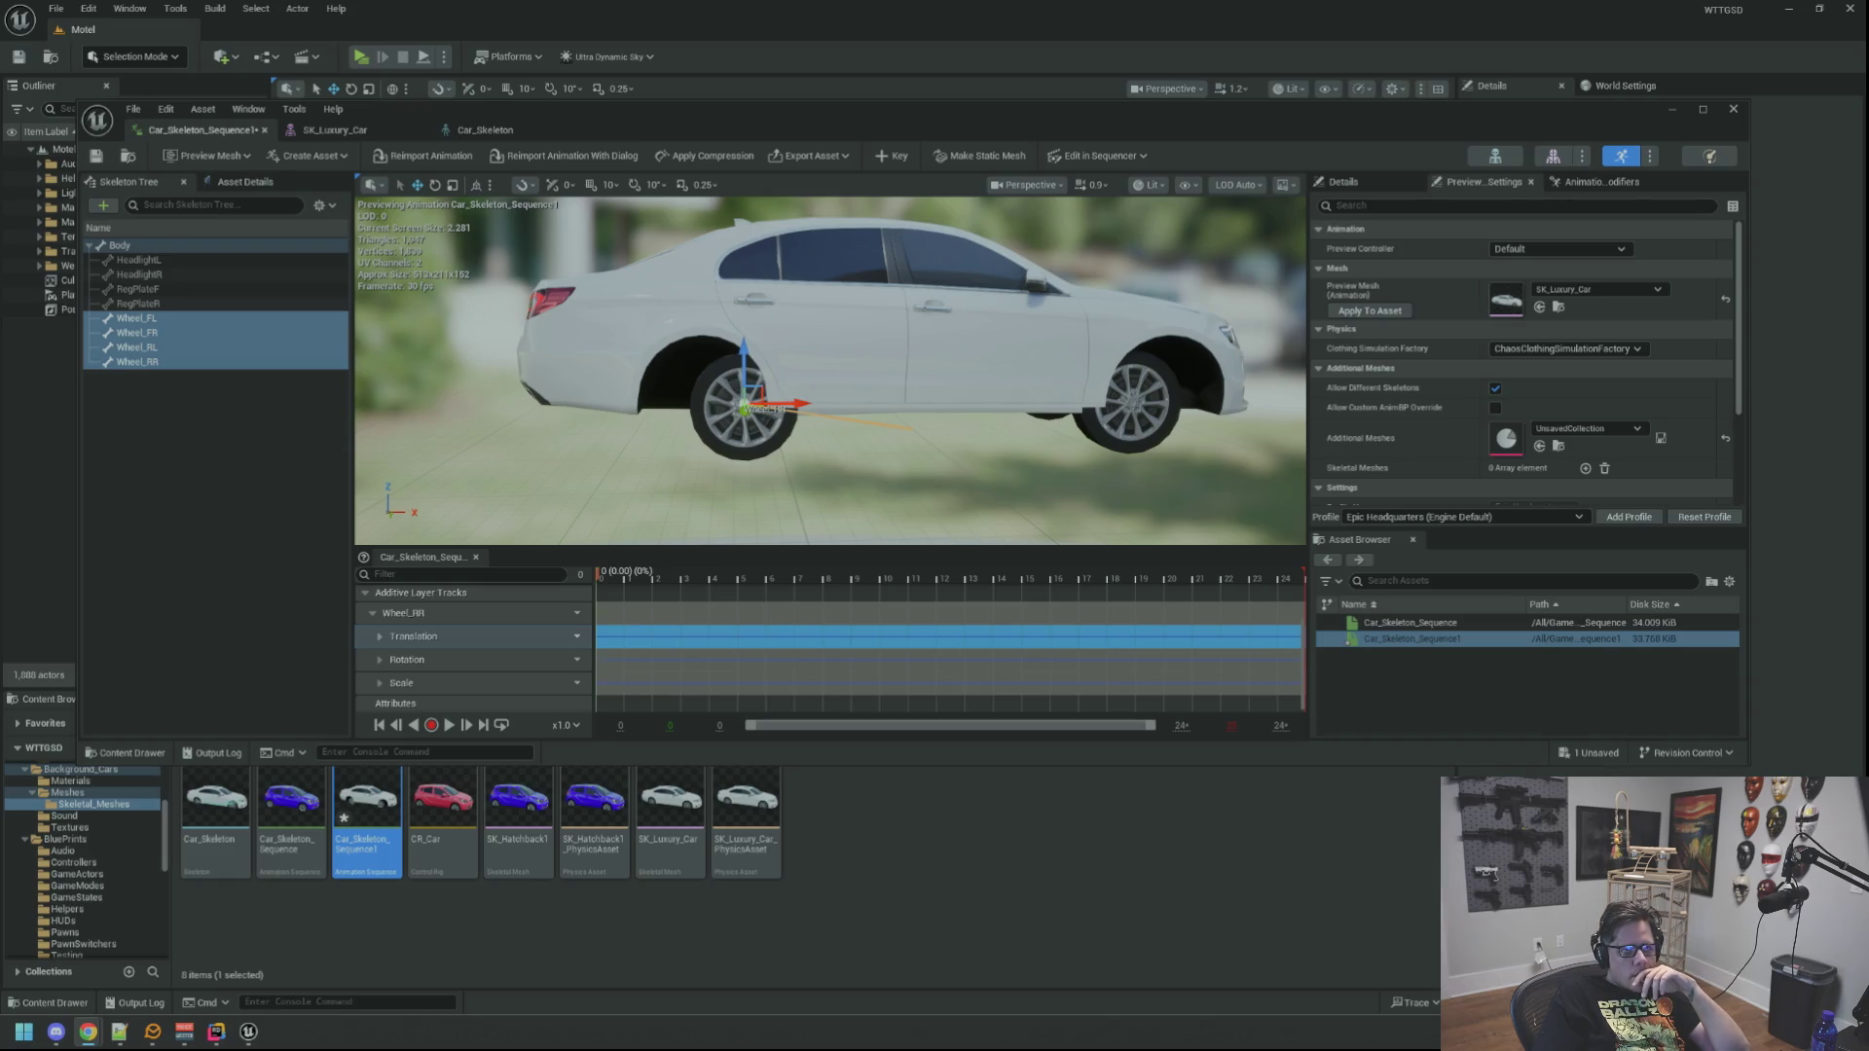
left_click(1579, 291)
left_click(1596, 450)
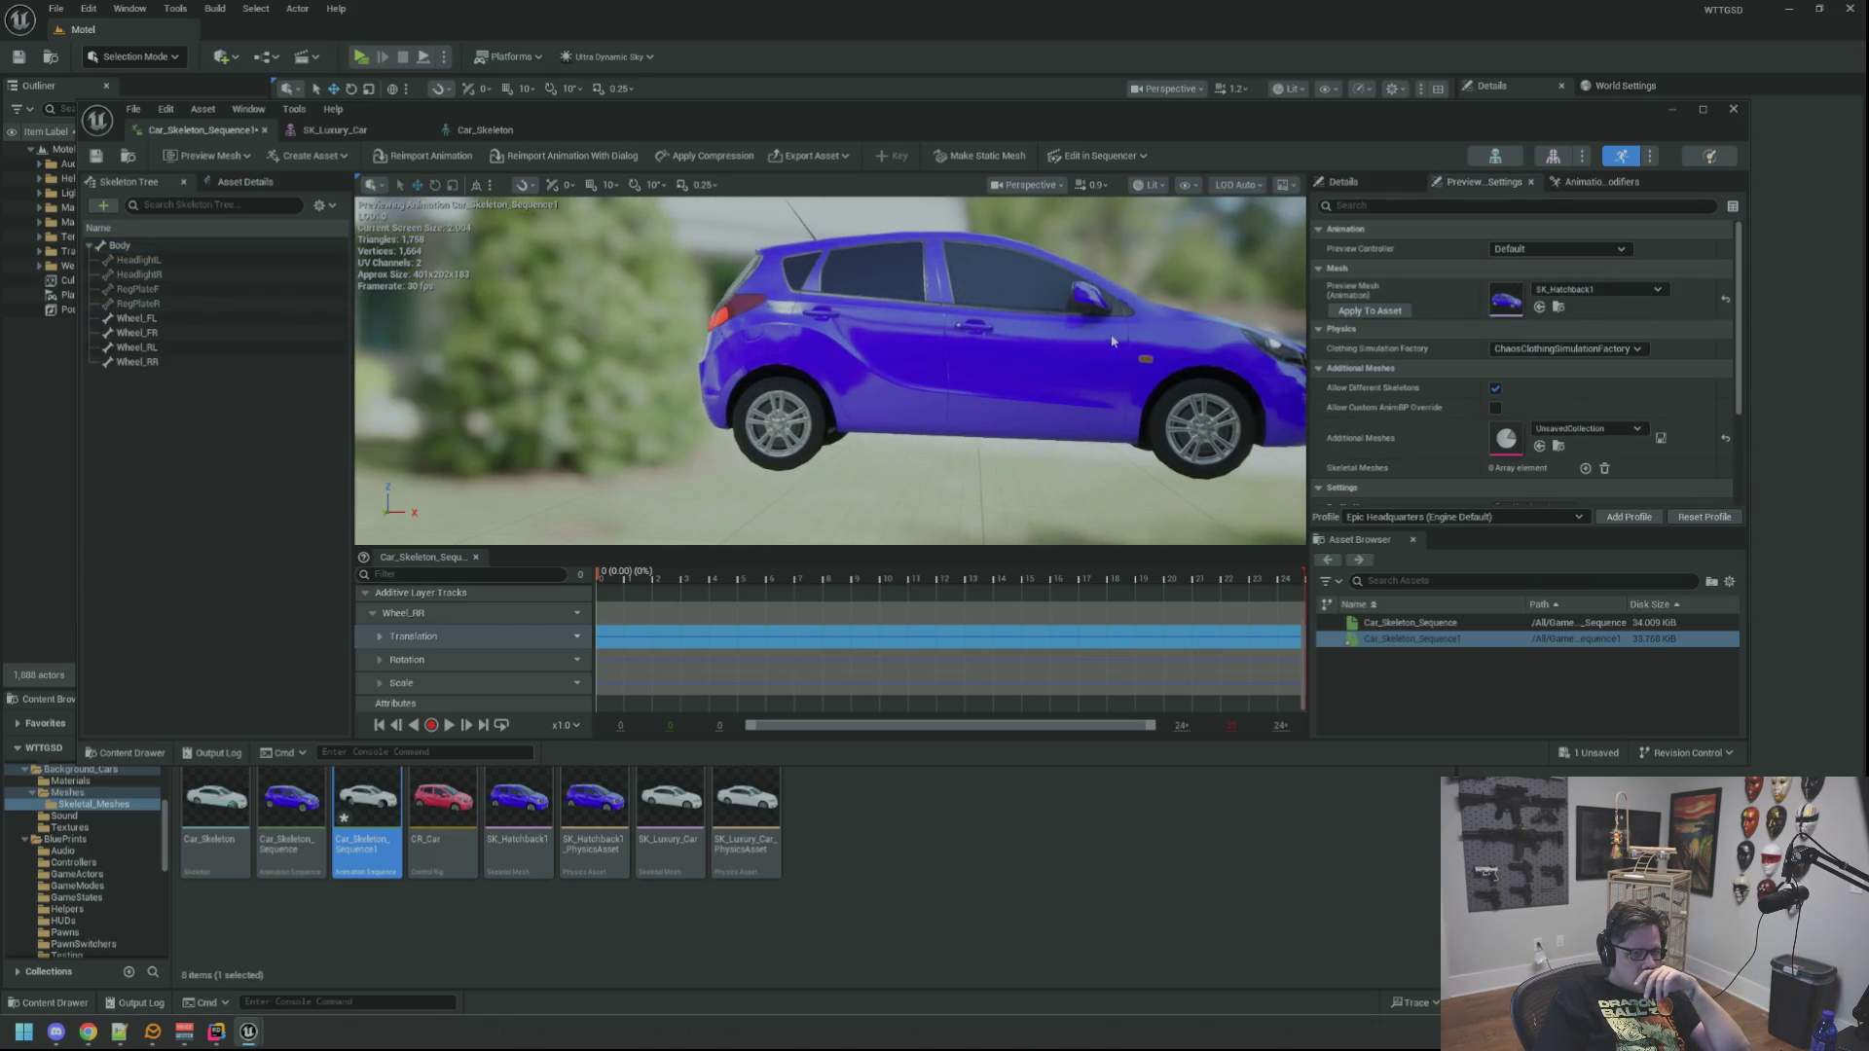
left_click(1612, 289)
left_click(1622, 479)
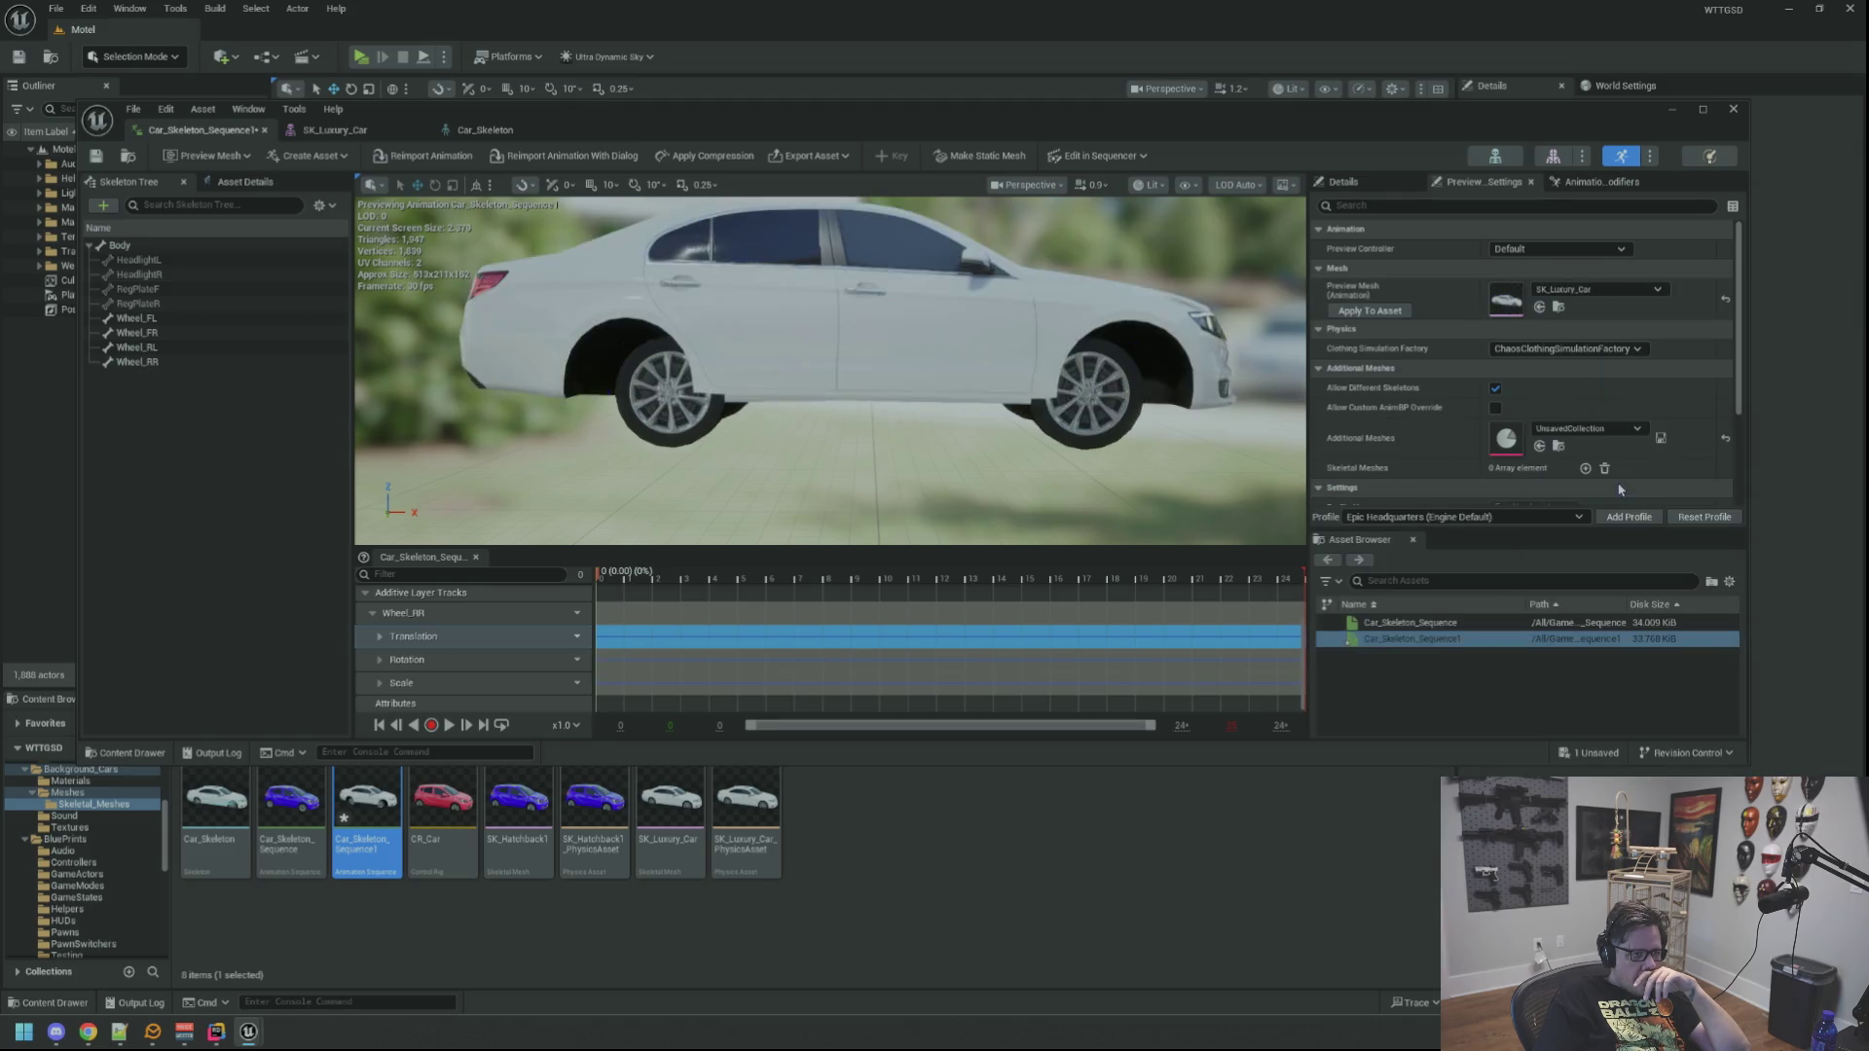